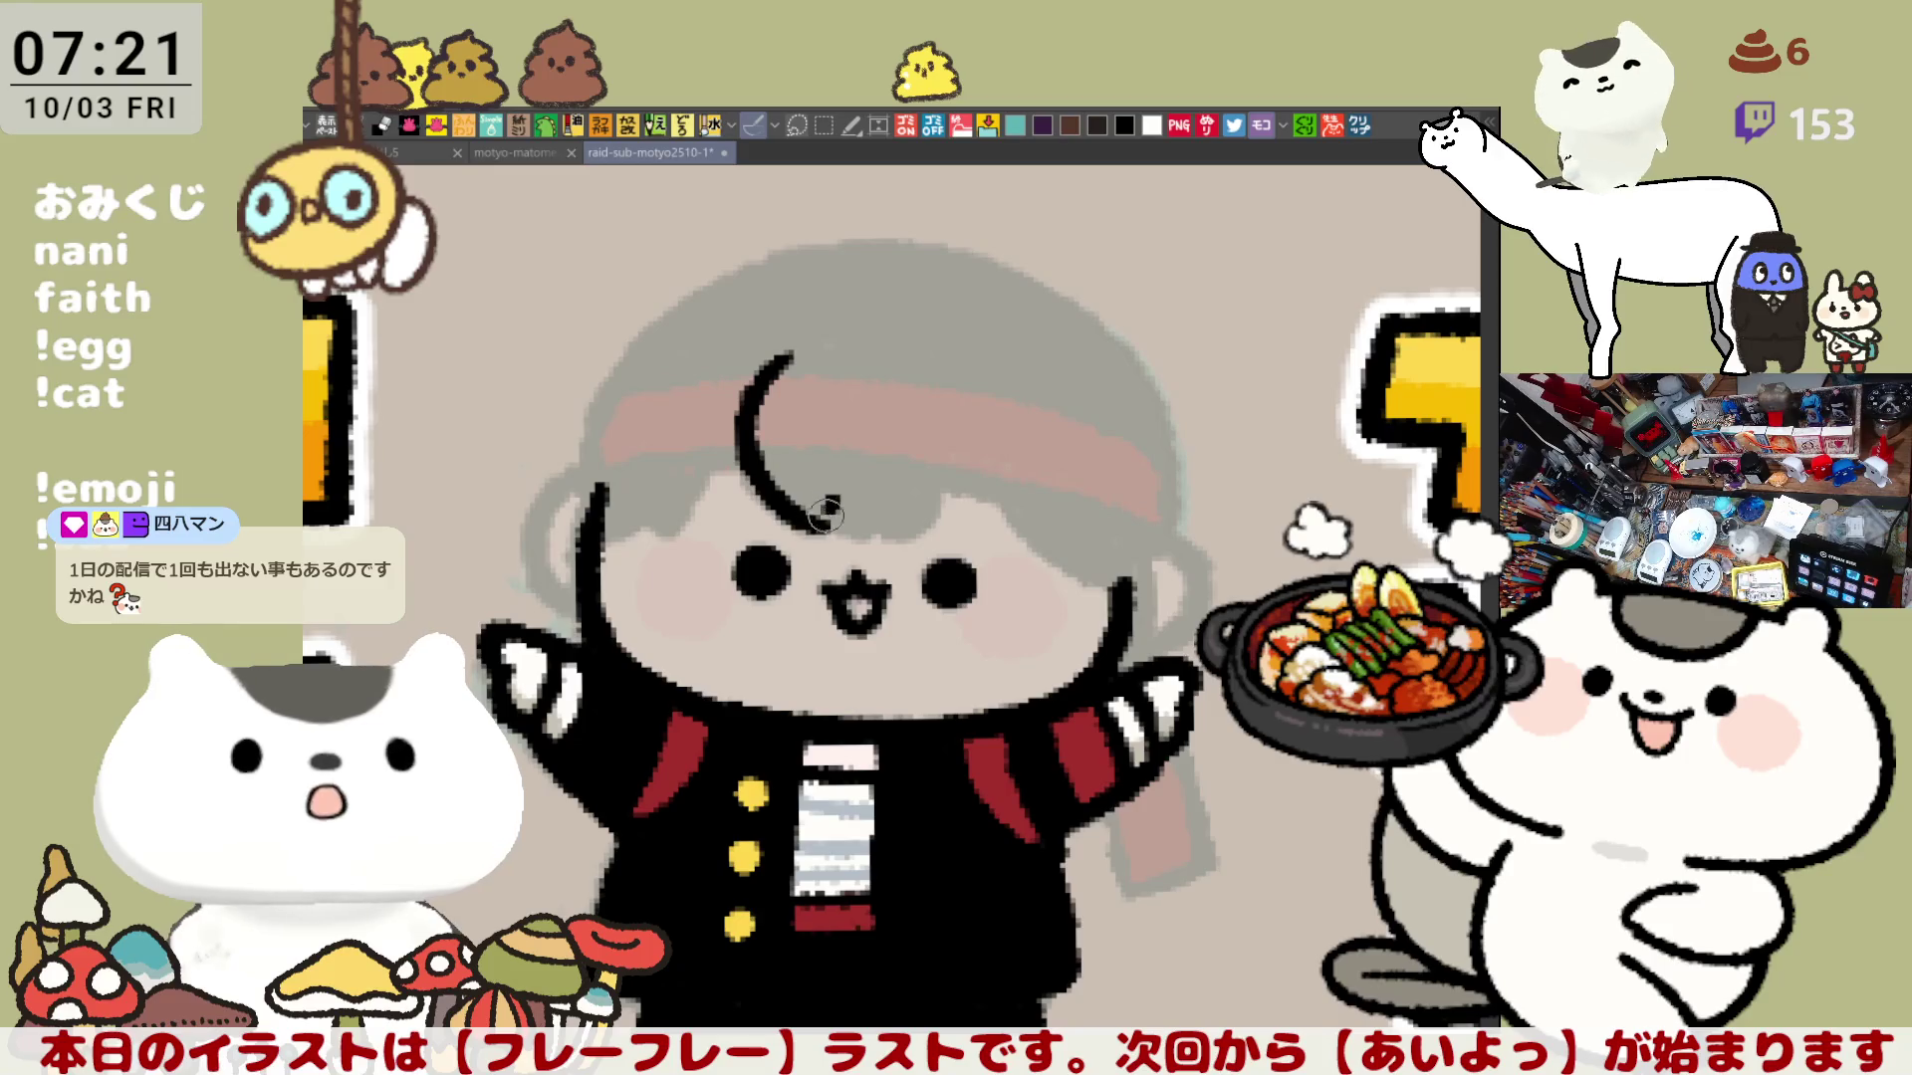
Step: Ink the short curl at the left of the fringe in black, retrying until it sits right
{"action": "key", "text": "ctrl+z"}
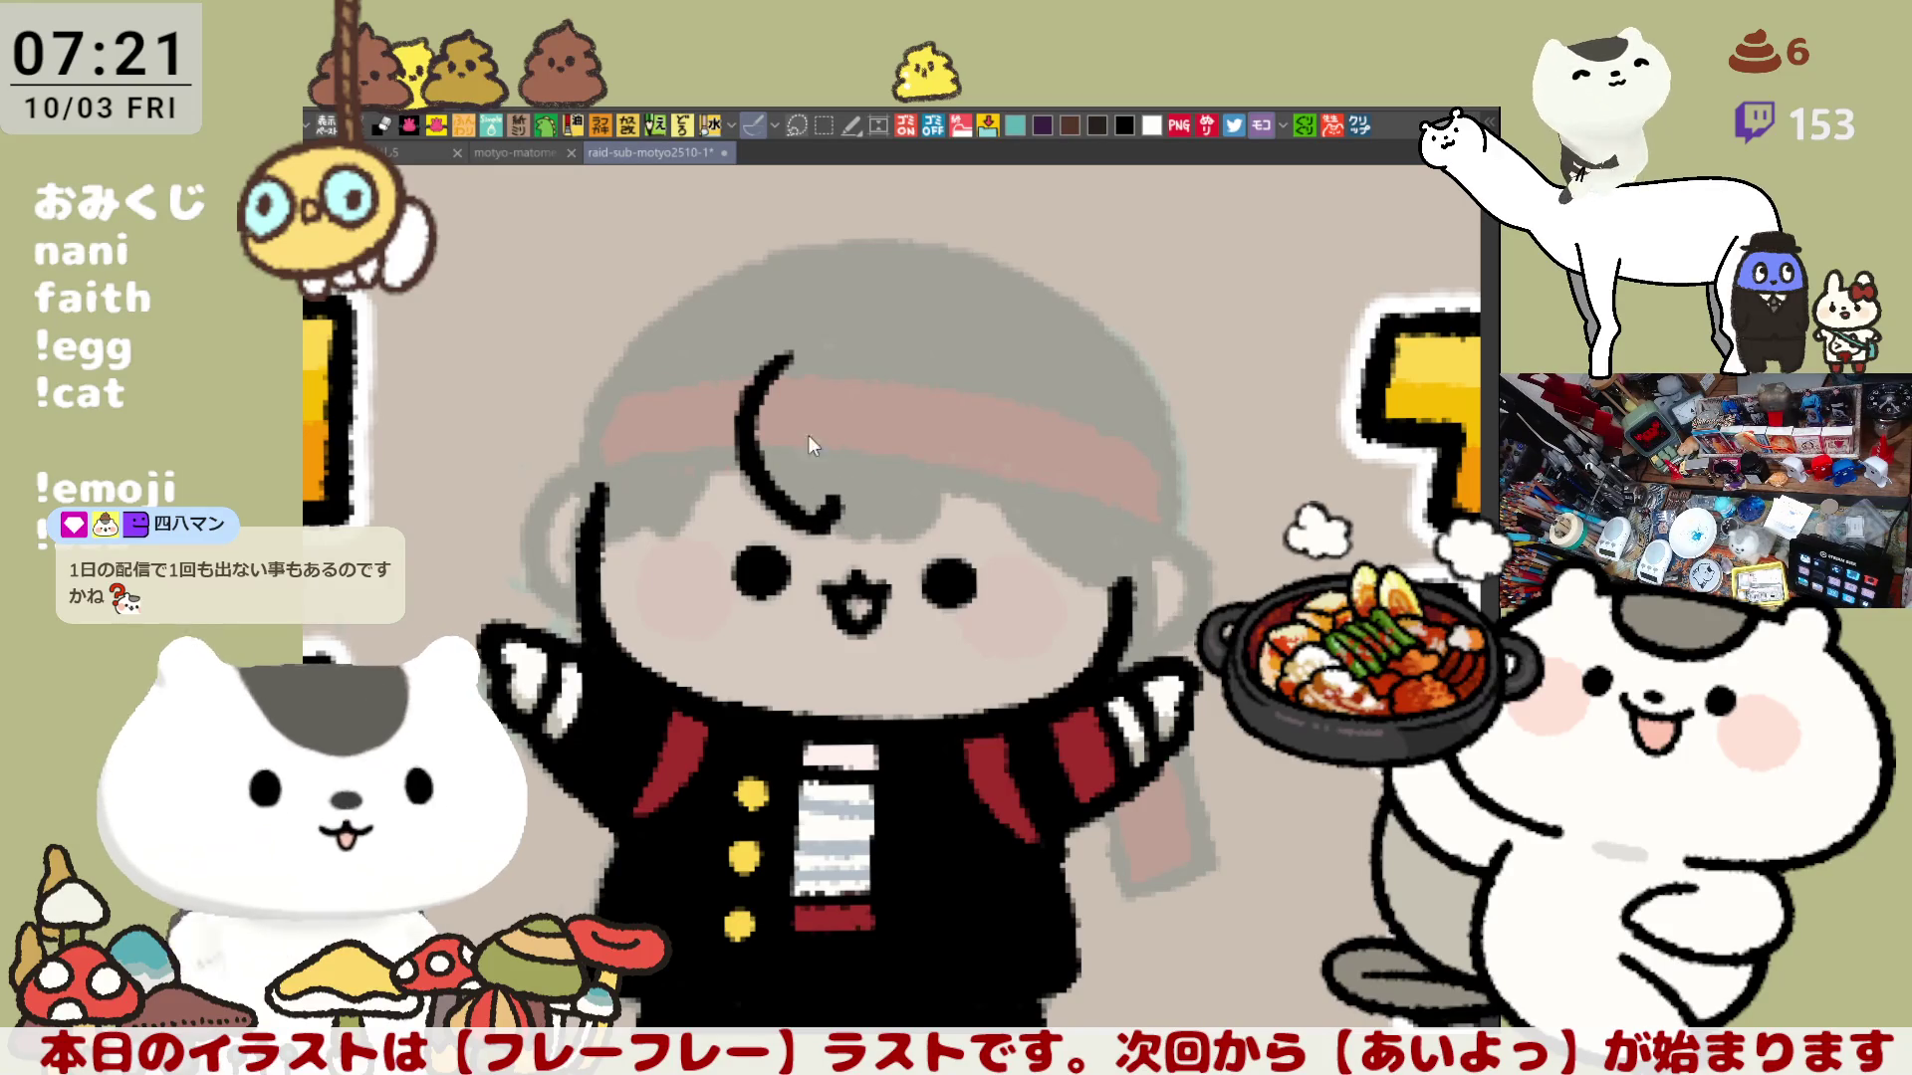
{"action": "key", "text": "ctrl+z"}
{"action": "left_click_drag", "start_coordinate": [781, 356], "coordinate": [816, 541]}
{"action": "key", "text": "ctrl+z"}
{"action": "left_click_drag", "start_coordinate": [782, 353], "coordinate": [816, 538]}
{"action": "key", "text": "ctrl+z"}
{"action": "mouse_move", "coordinate": [788, 350]}
{"action": "left_mouse_down"}
{"action": "mouse_move", "coordinate": [741, 446]}
{"action": "mouse_move", "coordinate": [821, 509]}
{"action": "left_mouse_up"}
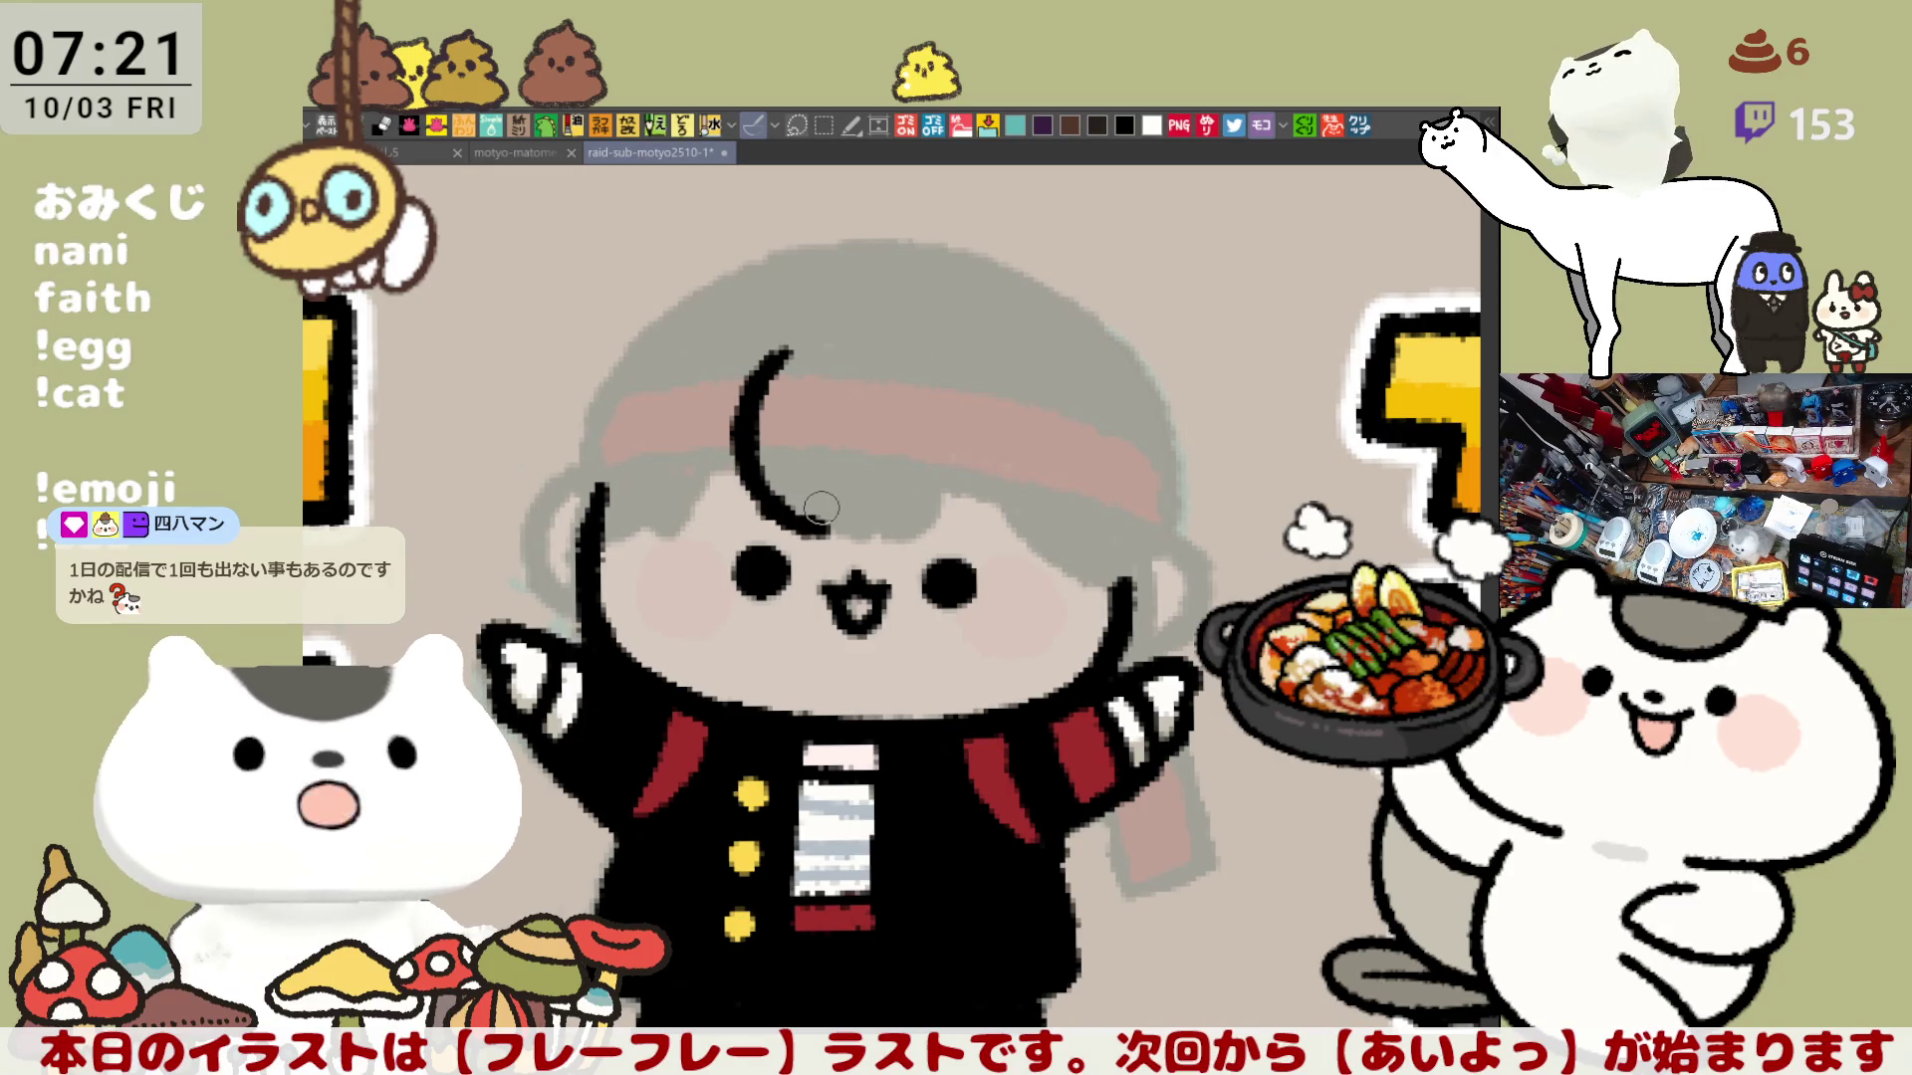
Step: Rework the fringe stroke's tail toward the lower right with several retried strokes
{"action": "key", "text": "ctrl+z"}
{"action": "mouse_move", "coordinate": [742, 449]}
{"action": "left_mouse_down"}
{"action": "mouse_move", "coordinate": [835, 539]}
{"action": "mouse_move", "coordinate": [900, 521]}
{"action": "left_mouse_up"}
{"action": "key", "text": "ctrl+z"}
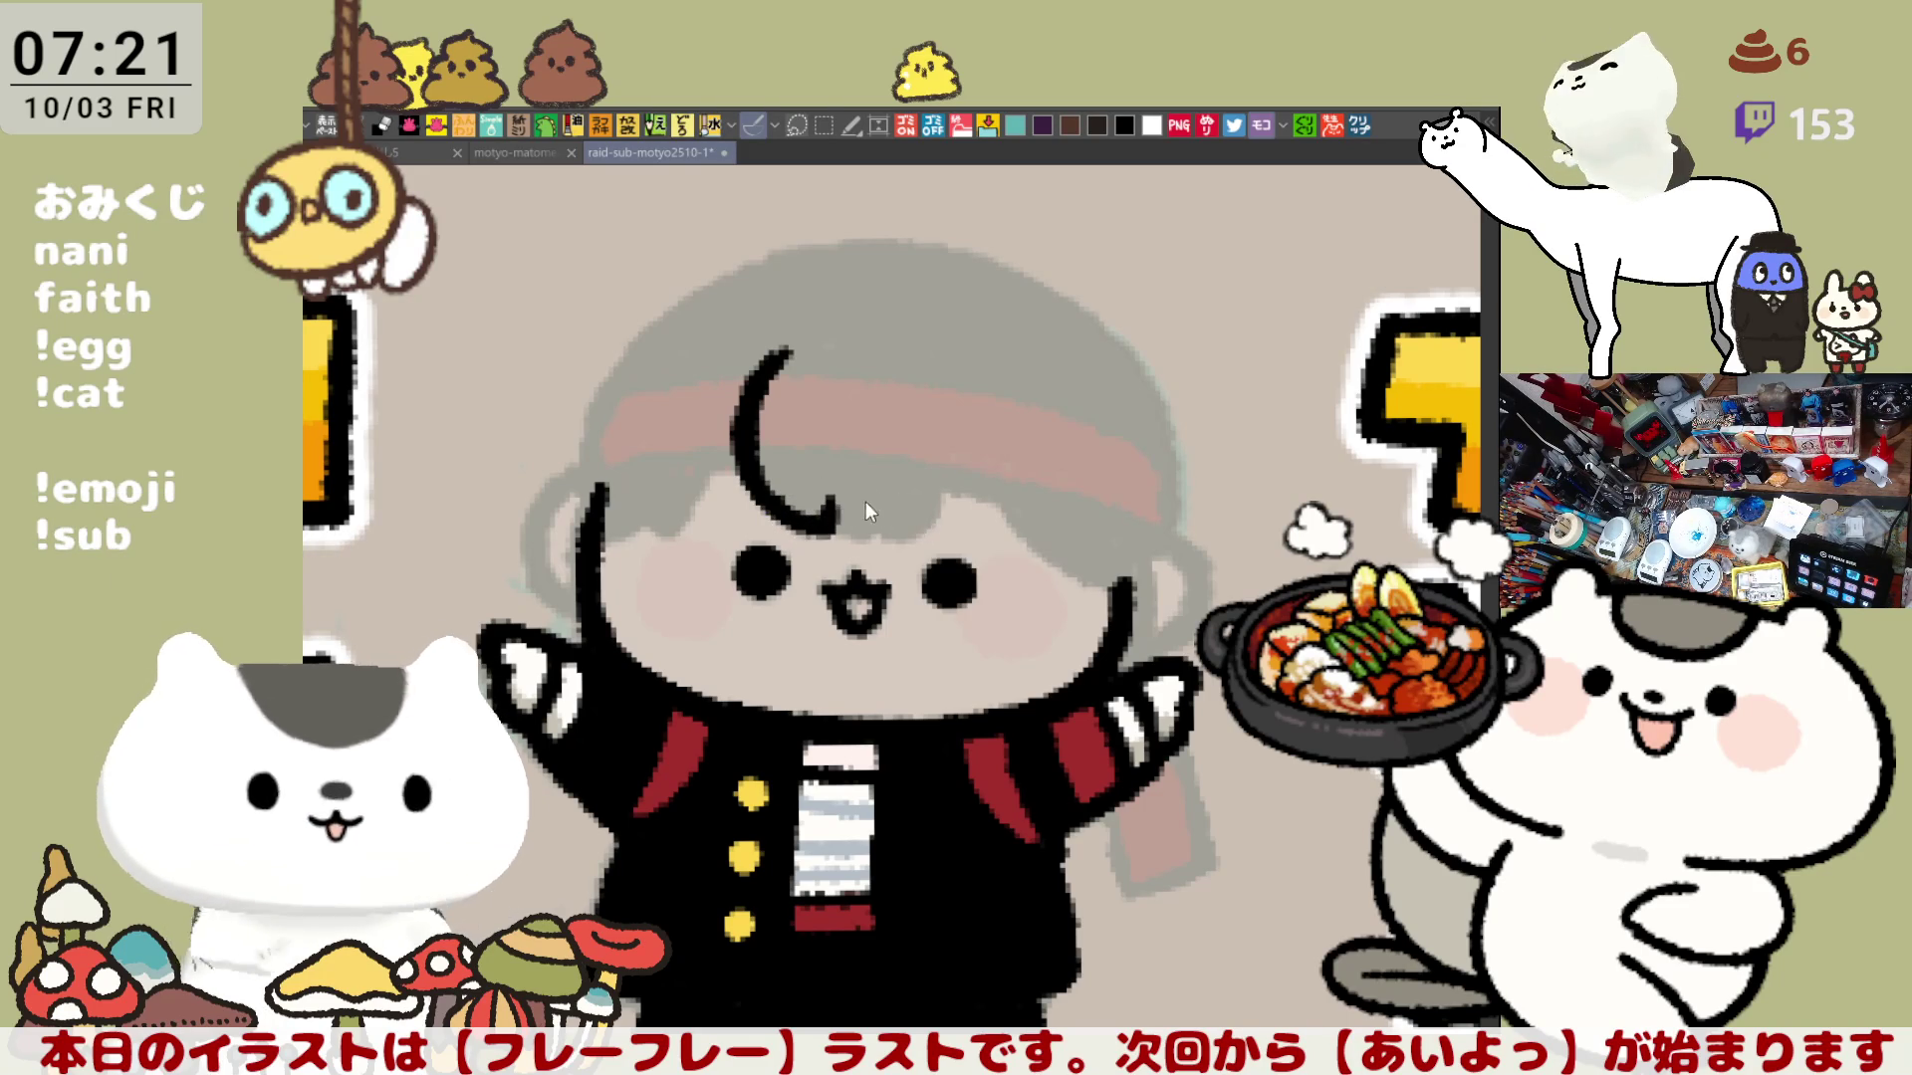
{"action": "key", "text": "ctrl+z"}
{"action": "key", "text": "ctrl+z"}
{"action": "mouse_move", "coordinate": [840, 526]}
{"action": "left_mouse_down"}
{"action": "mouse_move", "coordinate": [942, 529]}
{"action": "mouse_move", "coordinate": [925, 523]}
{"action": "left_mouse_up"}
{"action": "key", "text": "ctrl+z"}
{"action": "key", "text": "ctrl+z"}
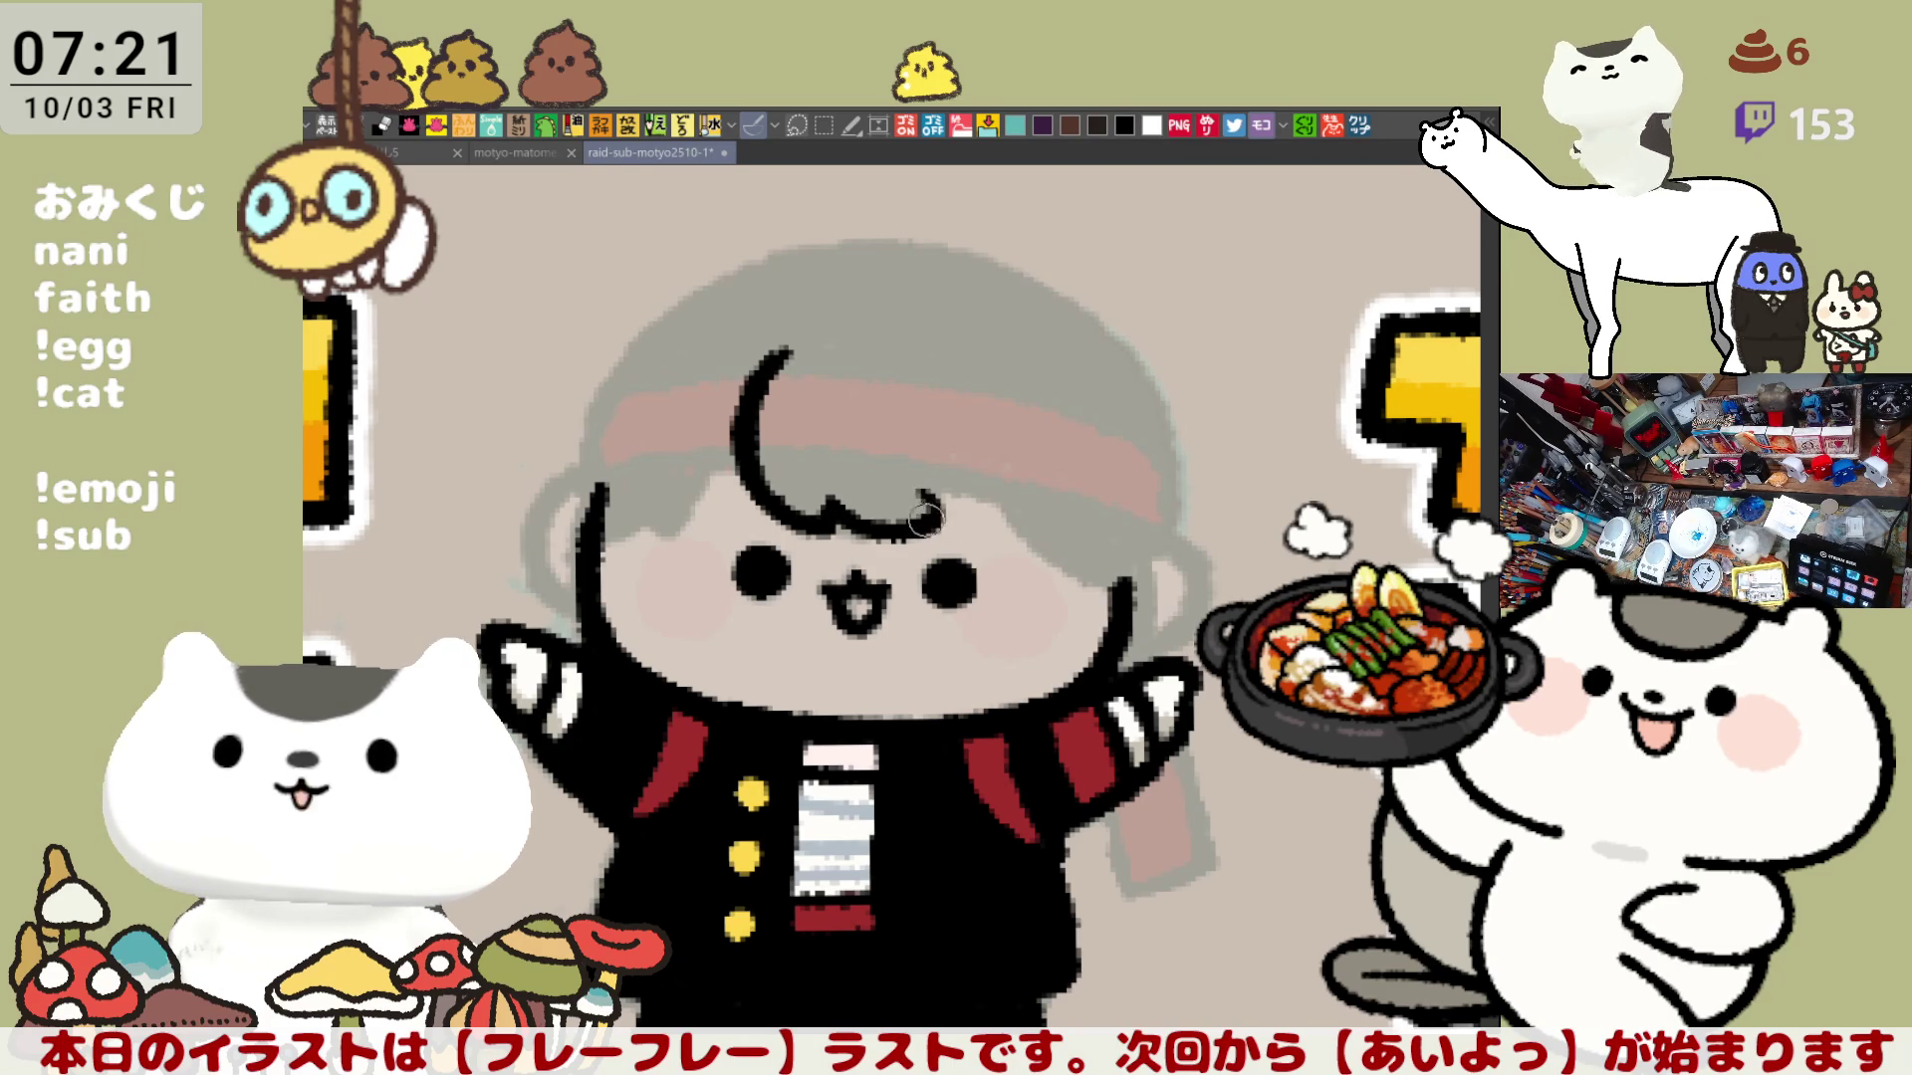
{"action": "key", "text": "ctrl+z"}
{"action": "left_click_drag", "start_coordinate": [836, 526], "coordinate": [931, 529]}
{"action": "key", "text": "ctrl+z"}
{"action": "key", "text": "ctrl+z"}
{"action": "key", "text": "ctrl+z"}
{"action": "key", "text": "ctrl+z"}
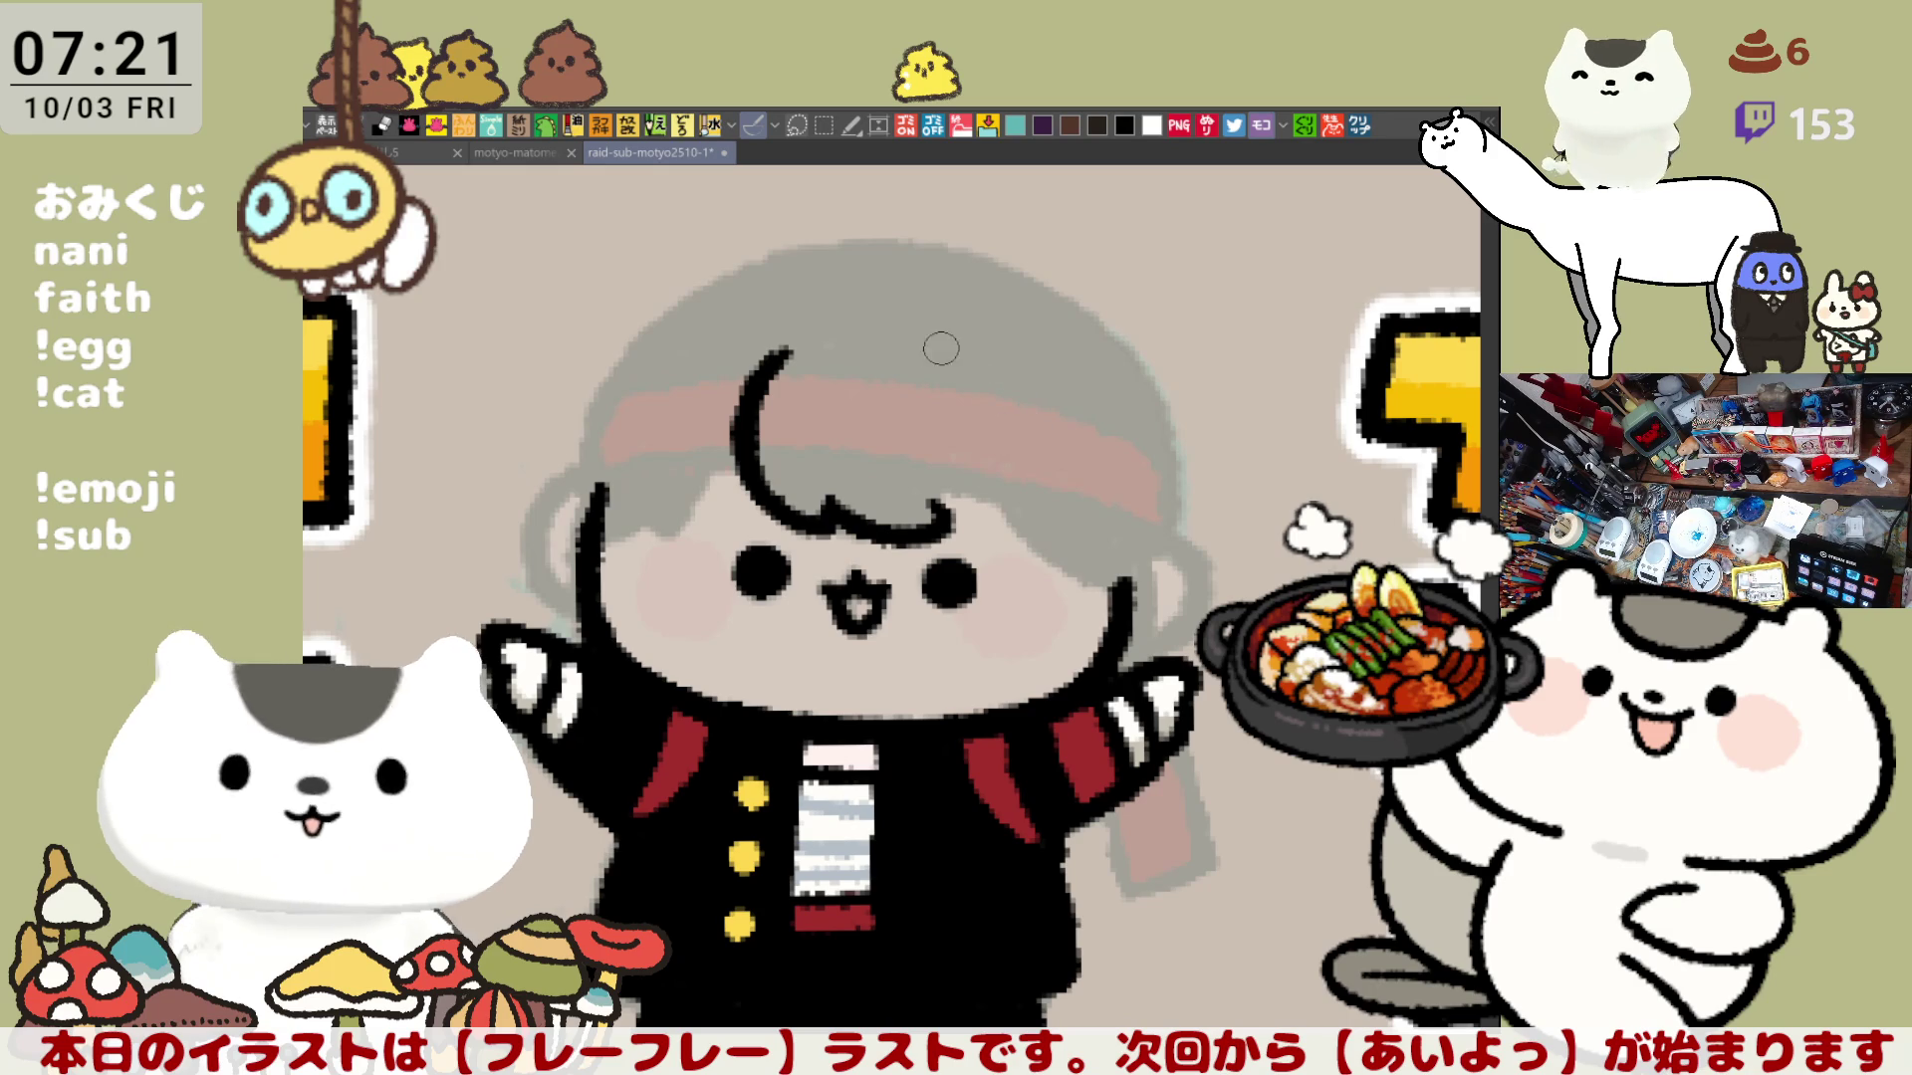
Step: Ink the arc down the right side of the fringe, then save the illustration
{"action": "left_click_drag", "start_coordinate": [939, 355], "coordinate": [1063, 509]}
{"action": "key", "text": "ctrl+z"}
{"action": "left_click_drag", "start_coordinate": [936, 354], "coordinate": [1052, 475]}
{"action": "key", "text": "ctrl+z"}
{"action": "left_click_drag", "start_coordinate": [928, 354], "coordinate": [1041, 503]}
{"action": "key", "text": "ctrl+z"}
{"action": "left_click_drag", "start_coordinate": [926, 341], "coordinate": [1054, 516]}
{"action": "key", "text": "ctrl+z"}
{"action": "left_click_drag", "start_coordinate": [933, 516], "coordinate": [1048, 512]}
{"action": "key", "text": "ctrl+s"}
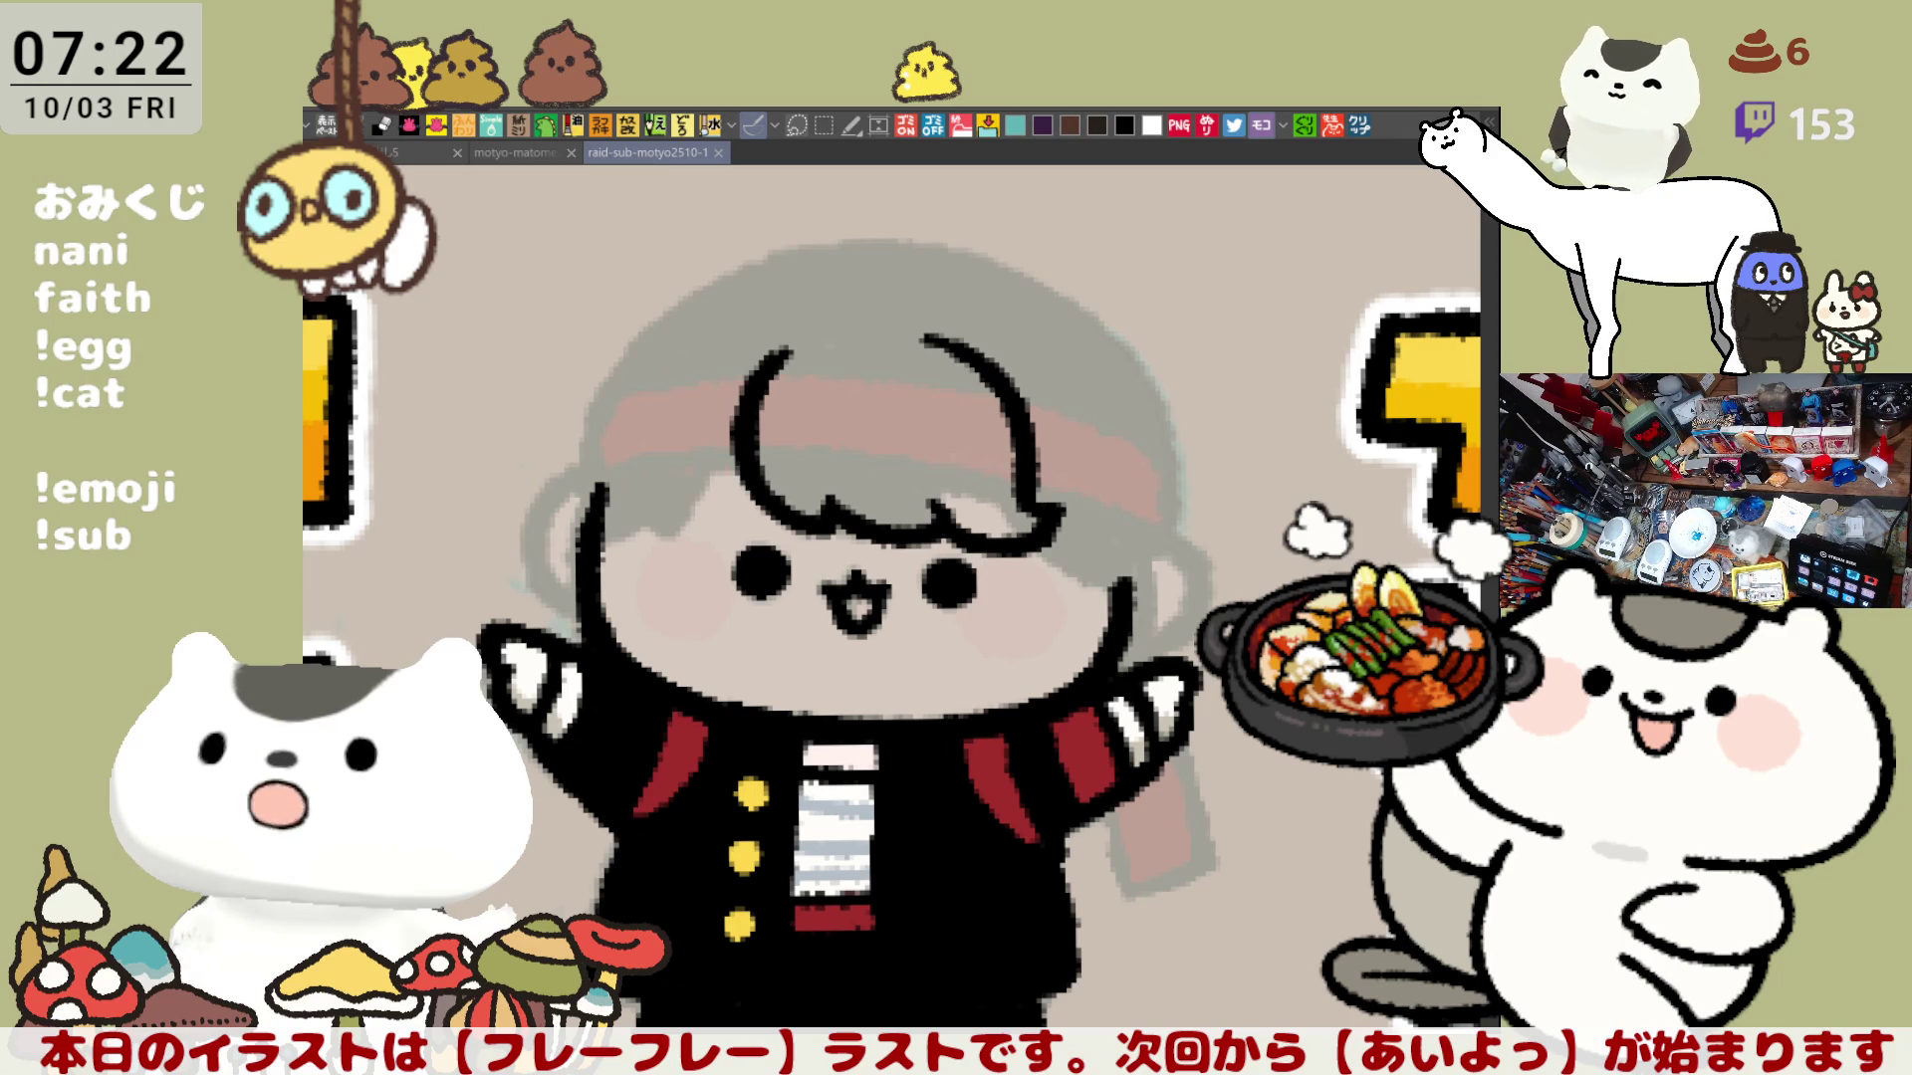
{"action": "mouse_move", "coordinate": [948, 582]}
{"action": "left_mouse_down"}
{"action": "mouse_move", "coordinate": [1013, 513]}
{"action": "mouse_move", "coordinate": [1132, 503]}
{"action": "left_mouse_up"}
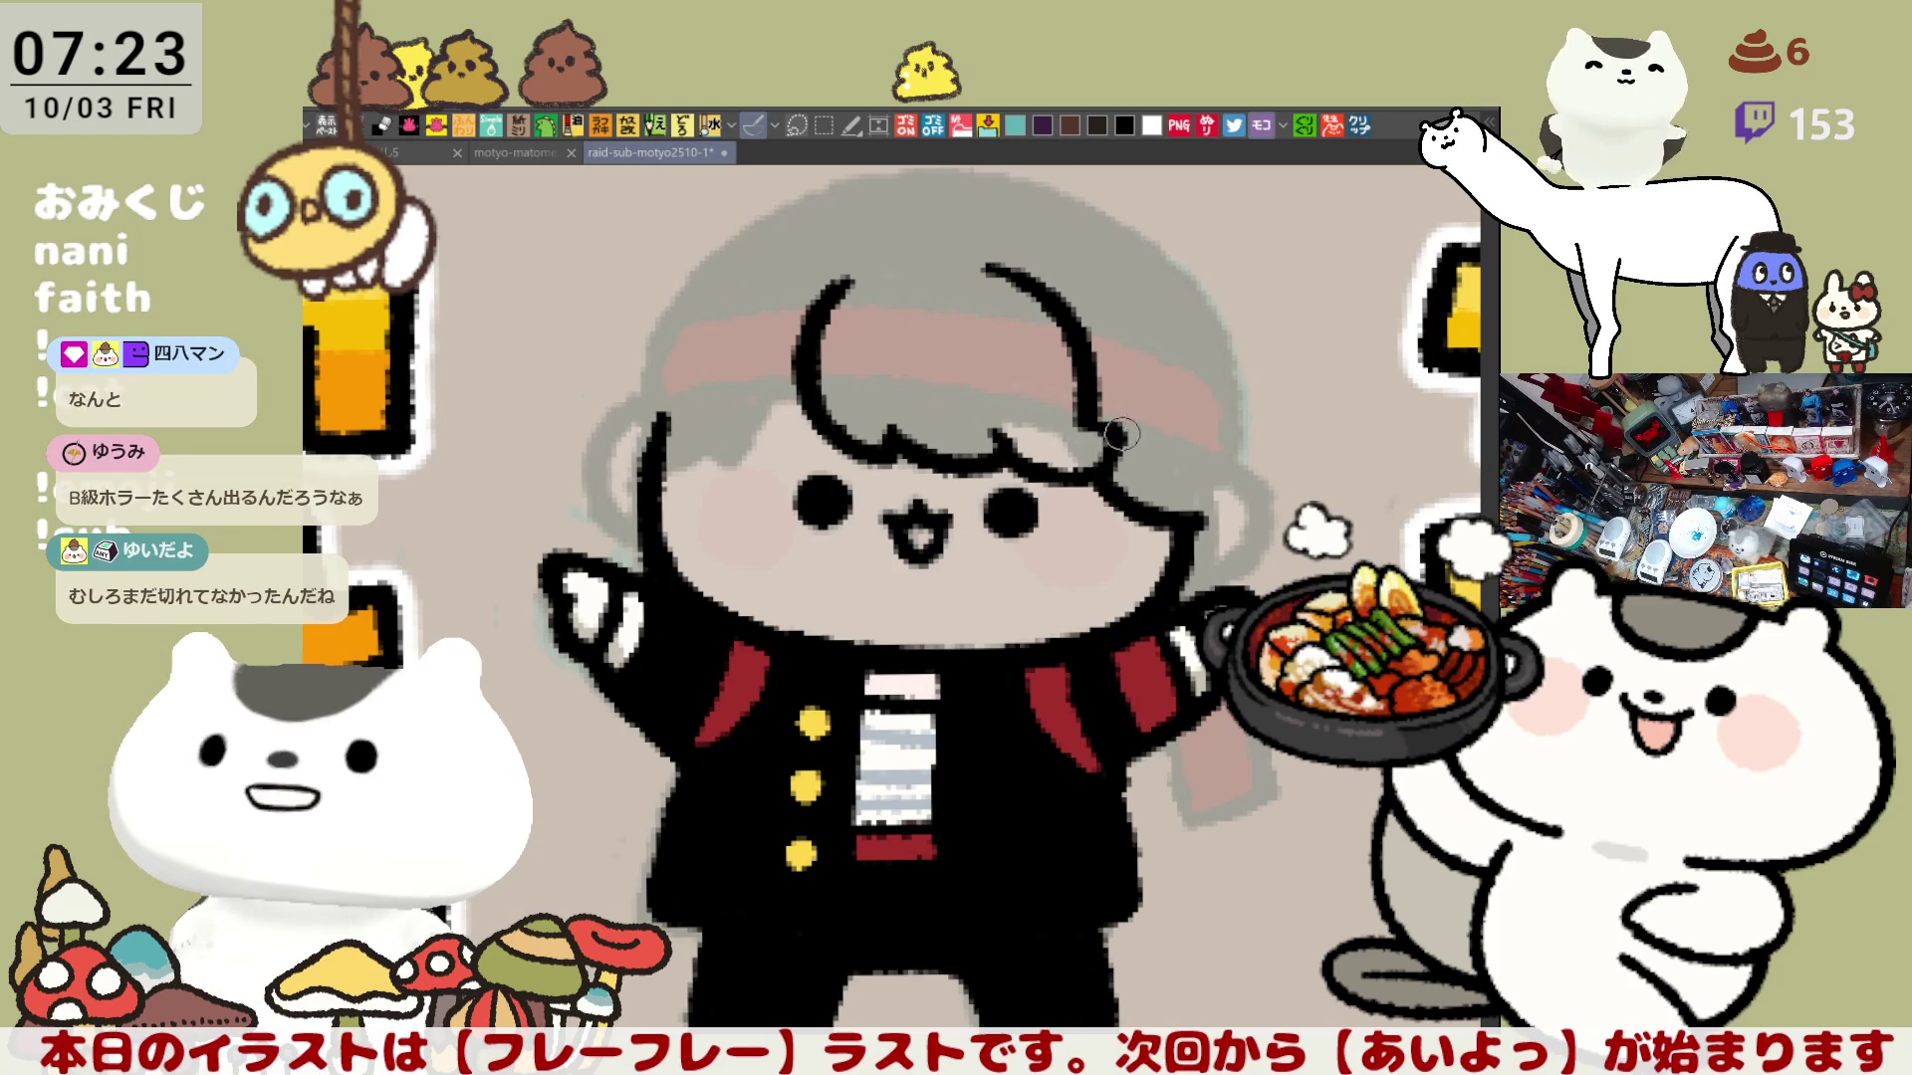
Step: Tilt the canvas and attempt the line down the right side of the hair repeatedly
{"action": "left_click_drag", "start_coordinate": [1276, 456], "coordinate": [1193, 357]}
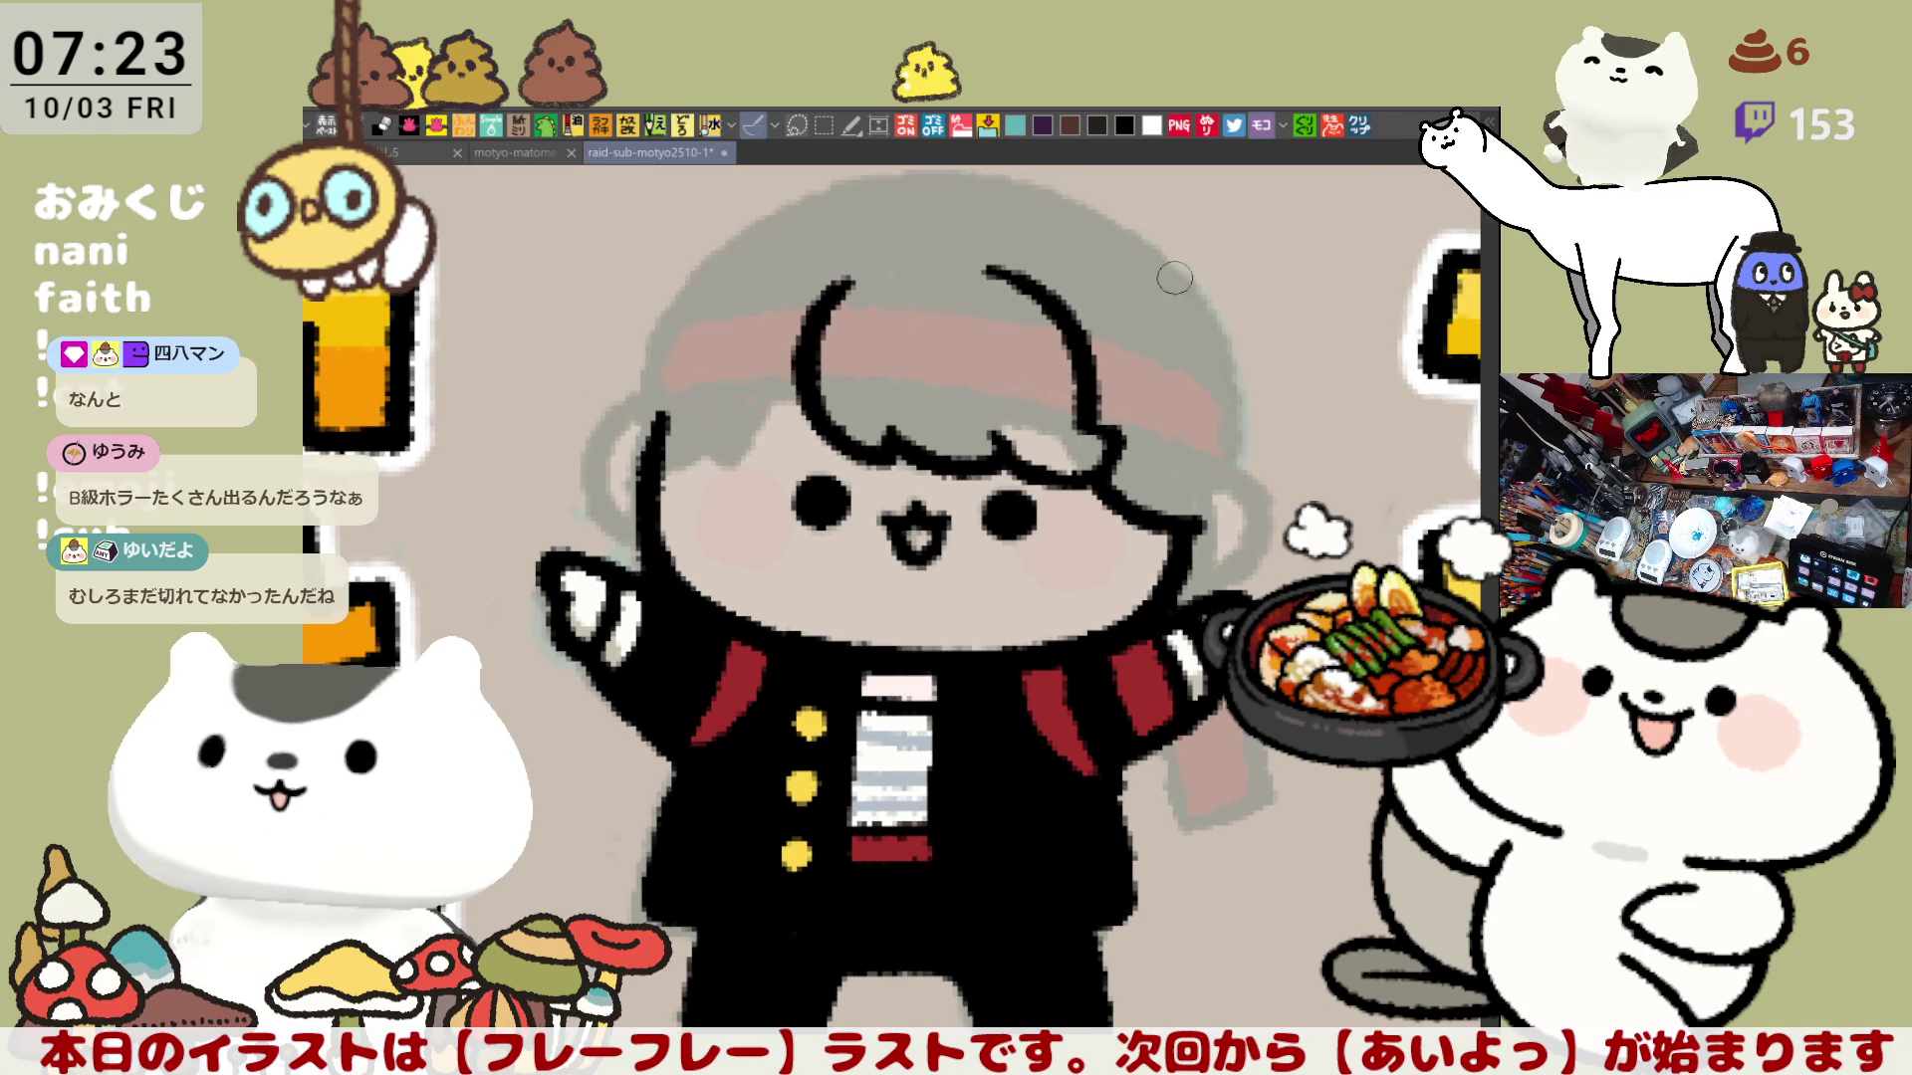
{"action": "left_click_drag", "start_coordinate": [1159, 266], "coordinate": [1225, 468]}
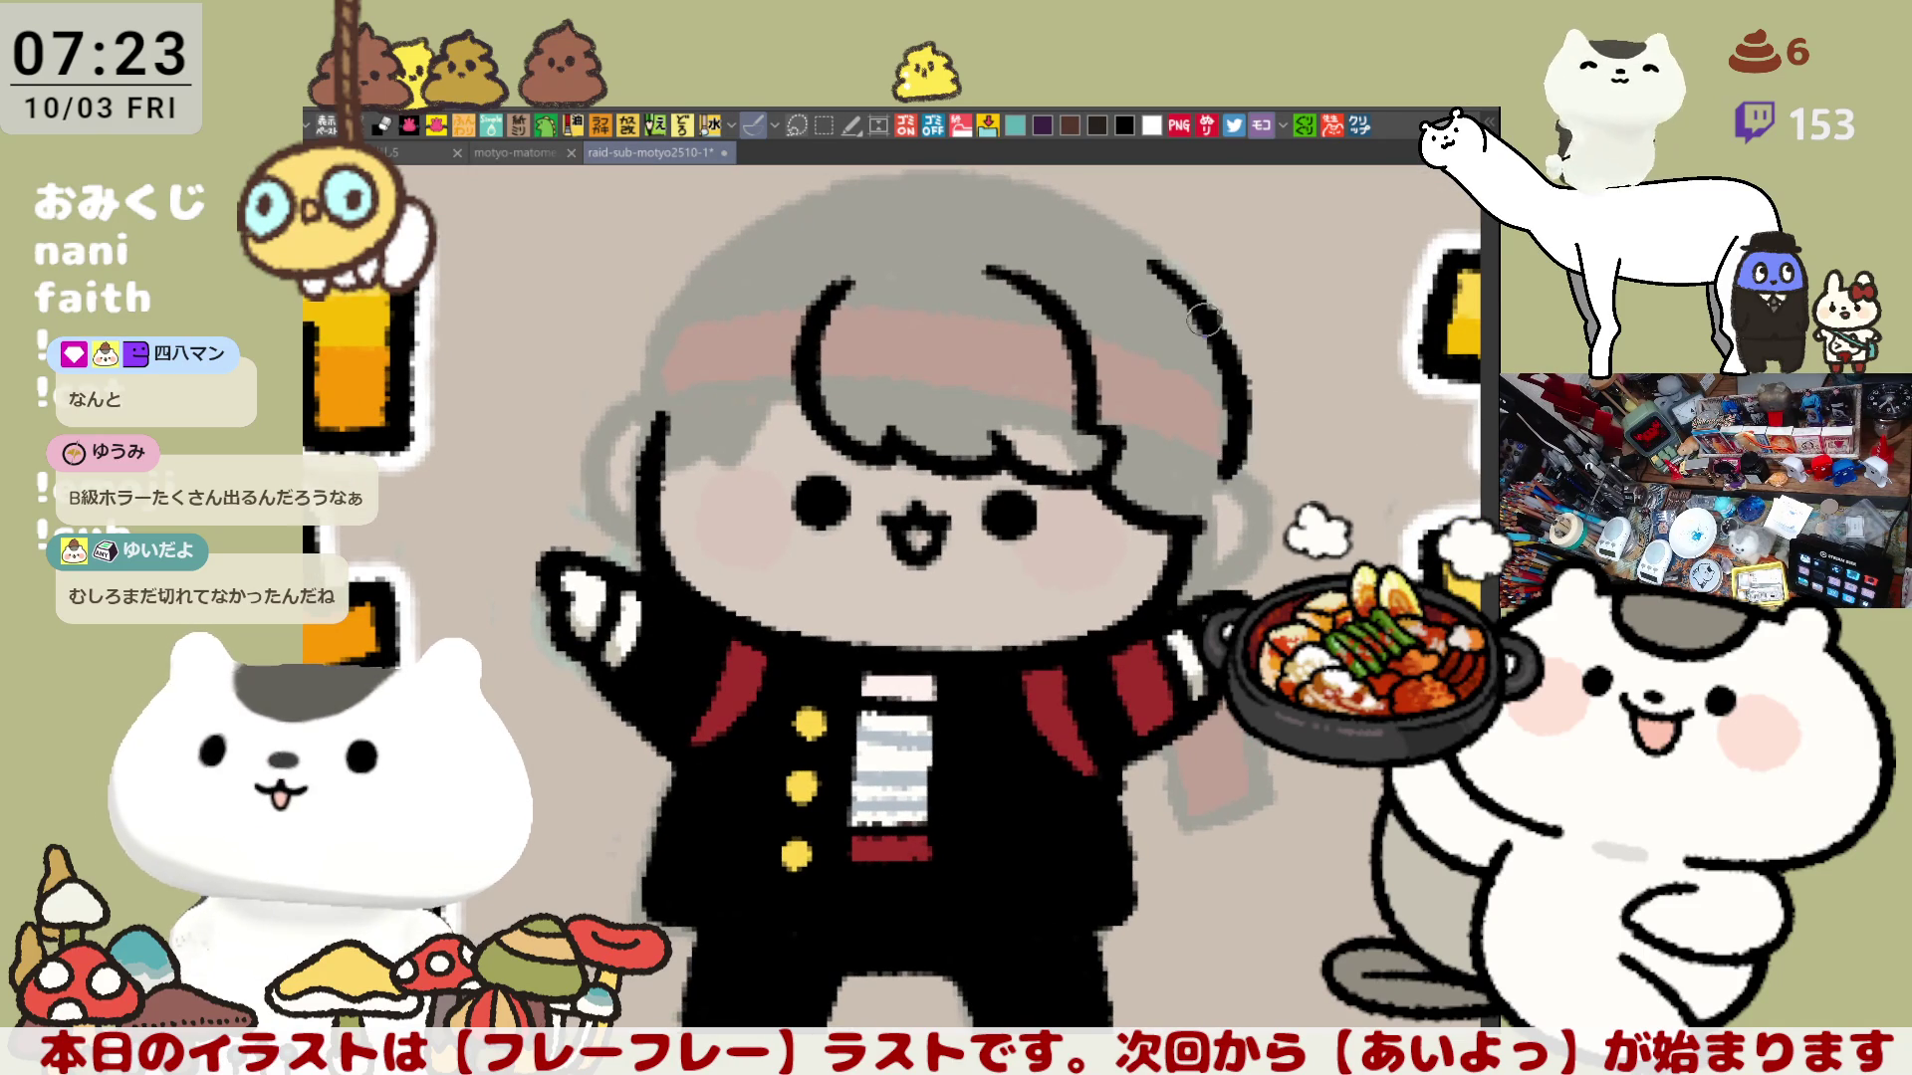
{"action": "key", "text": "ctrl+z"}
{"action": "left_click_drag", "start_coordinate": [1154, 266], "coordinate": [1237, 472]}
{"action": "key", "text": "ctrl+z"}
{"action": "left_click_drag", "start_coordinate": [1153, 266], "coordinate": [1238, 472]}
{"action": "key", "text": "ctrl+z"}
{"action": "left_click_drag", "start_coordinate": [1160, 262], "coordinate": [1228, 472]}
{"action": "key", "text": "ctrl+z"}
{"action": "left_click_drag", "start_coordinate": [1160, 257], "coordinate": [1223, 462]}
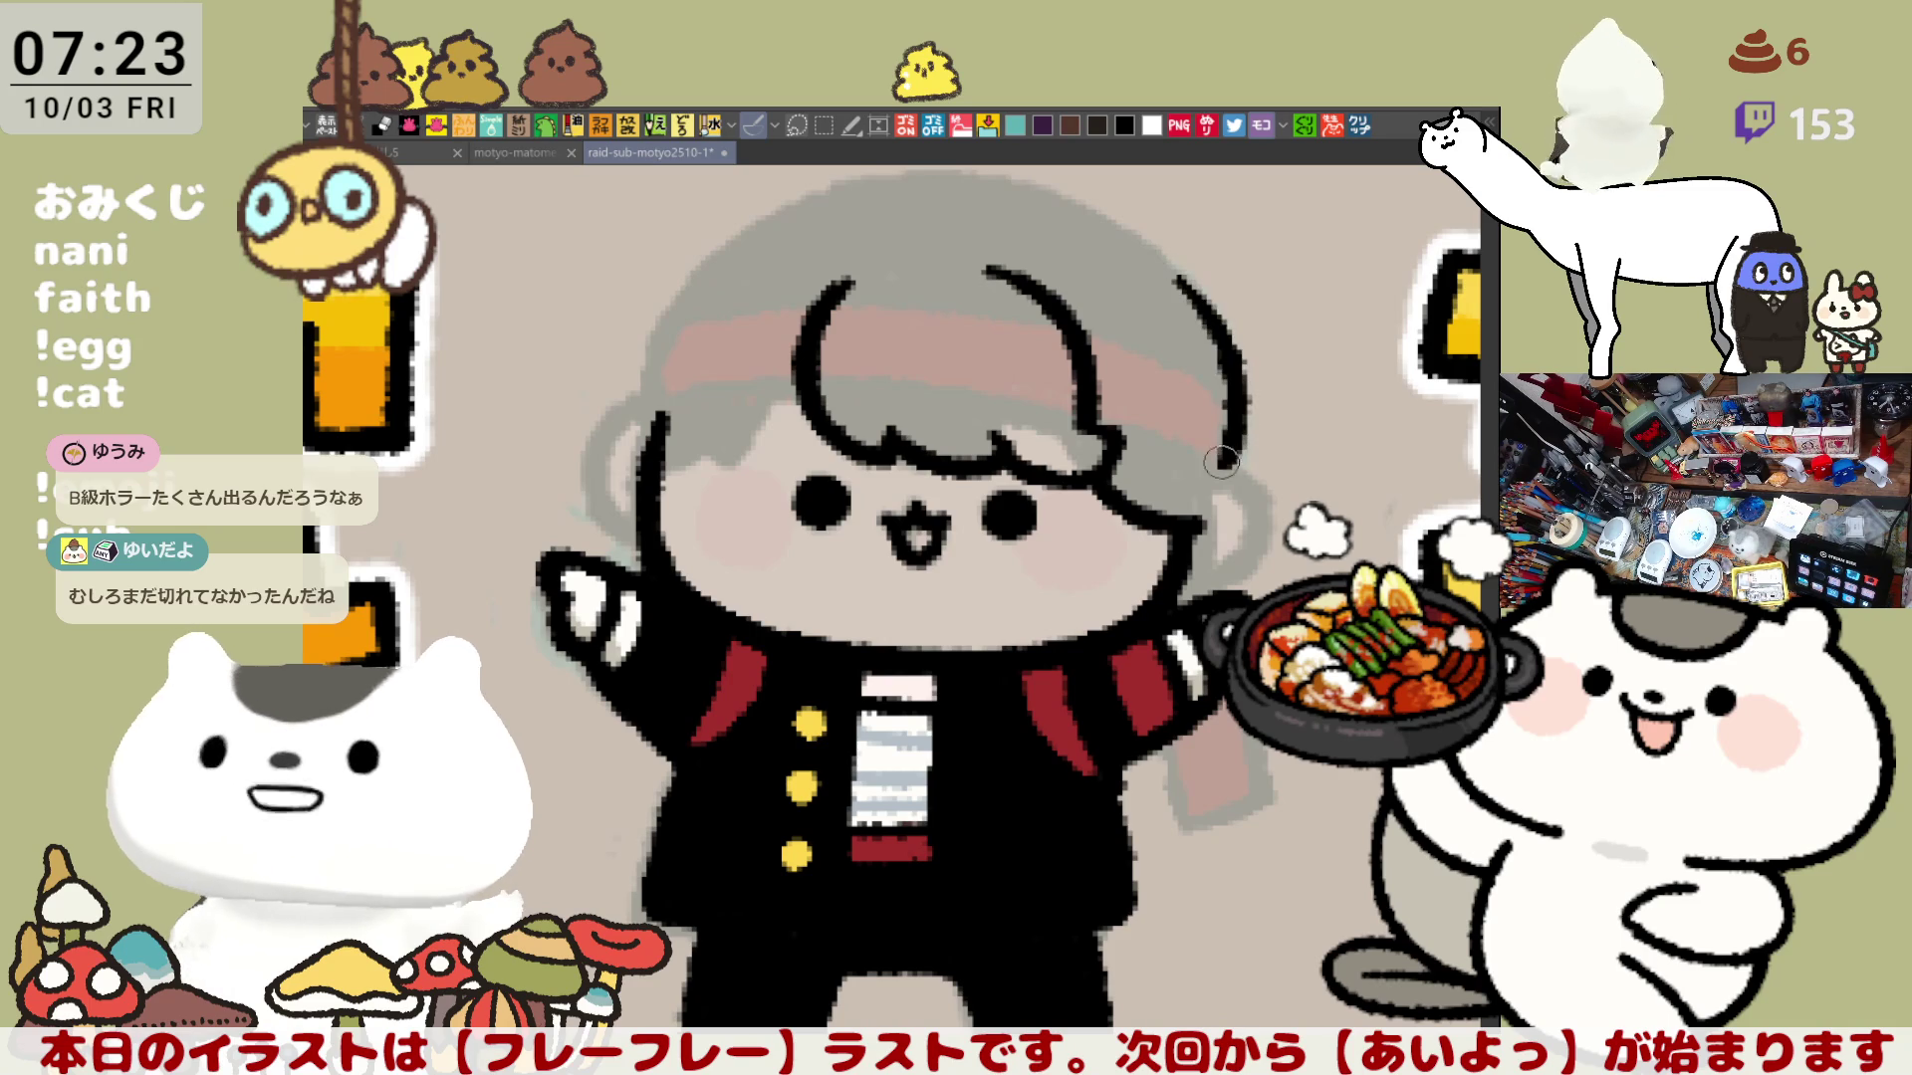
{"action": "key", "text": "ctrl+z"}
{"action": "left_click_drag", "start_coordinate": [1165, 270], "coordinate": [1223, 448]}
Step: Settle the right-side hair strand with a longer final stroke after more retries
{"action": "key", "text": "ctrl+z"}
{"action": "left_click_drag", "start_coordinate": [1178, 281], "coordinate": [1234, 476]}
{"action": "key", "text": "ctrl+z"}
{"action": "left_click_drag", "start_coordinate": [1177, 281], "coordinate": [1239, 470]}
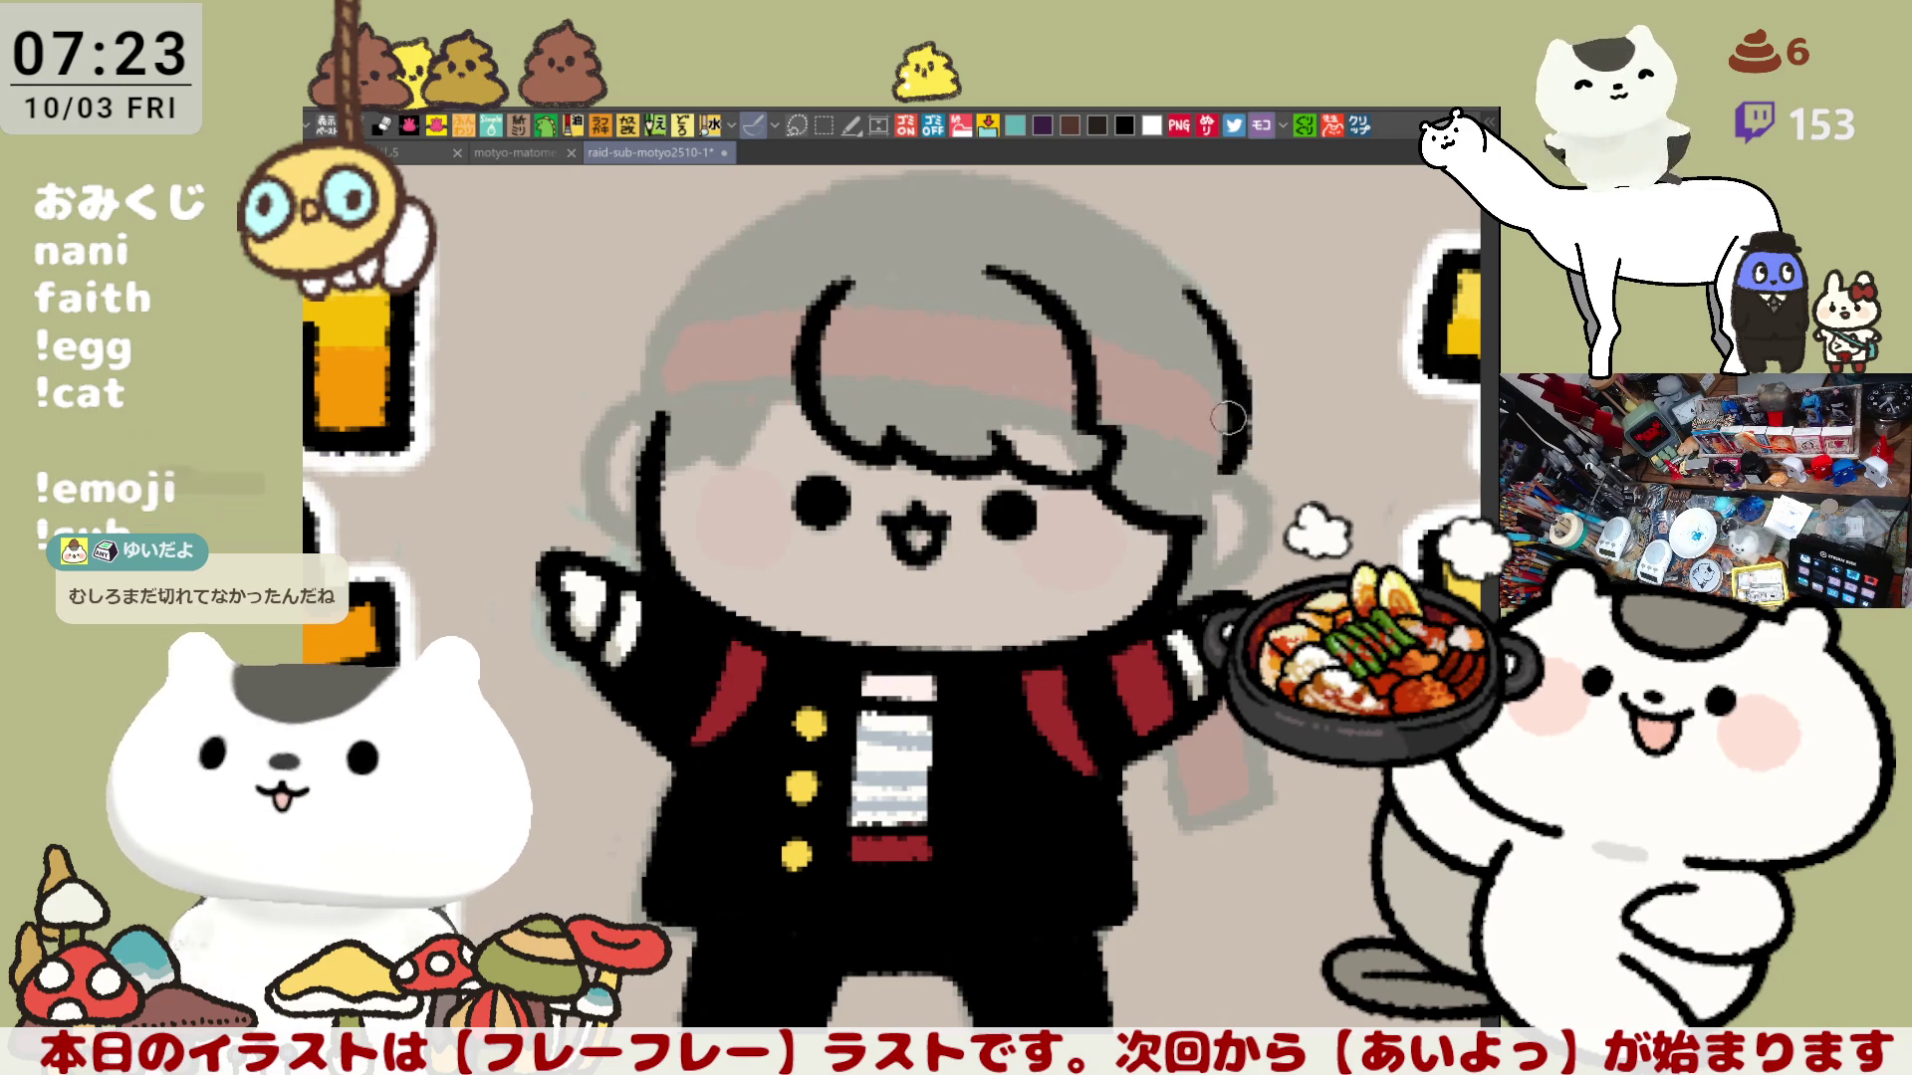
{"action": "key", "text": "ctrl+z"}
{"action": "left_click_drag", "start_coordinate": [1180, 277], "coordinate": [1234, 473]}
{"action": "key", "text": "ctrl+z"}
{"action": "left_click_drag", "start_coordinate": [1174, 276], "coordinate": [1233, 438]}
{"action": "key", "text": "ctrl+z"}
{"action": "left_click_drag", "start_coordinate": [1183, 292], "coordinate": [1236, 473]}
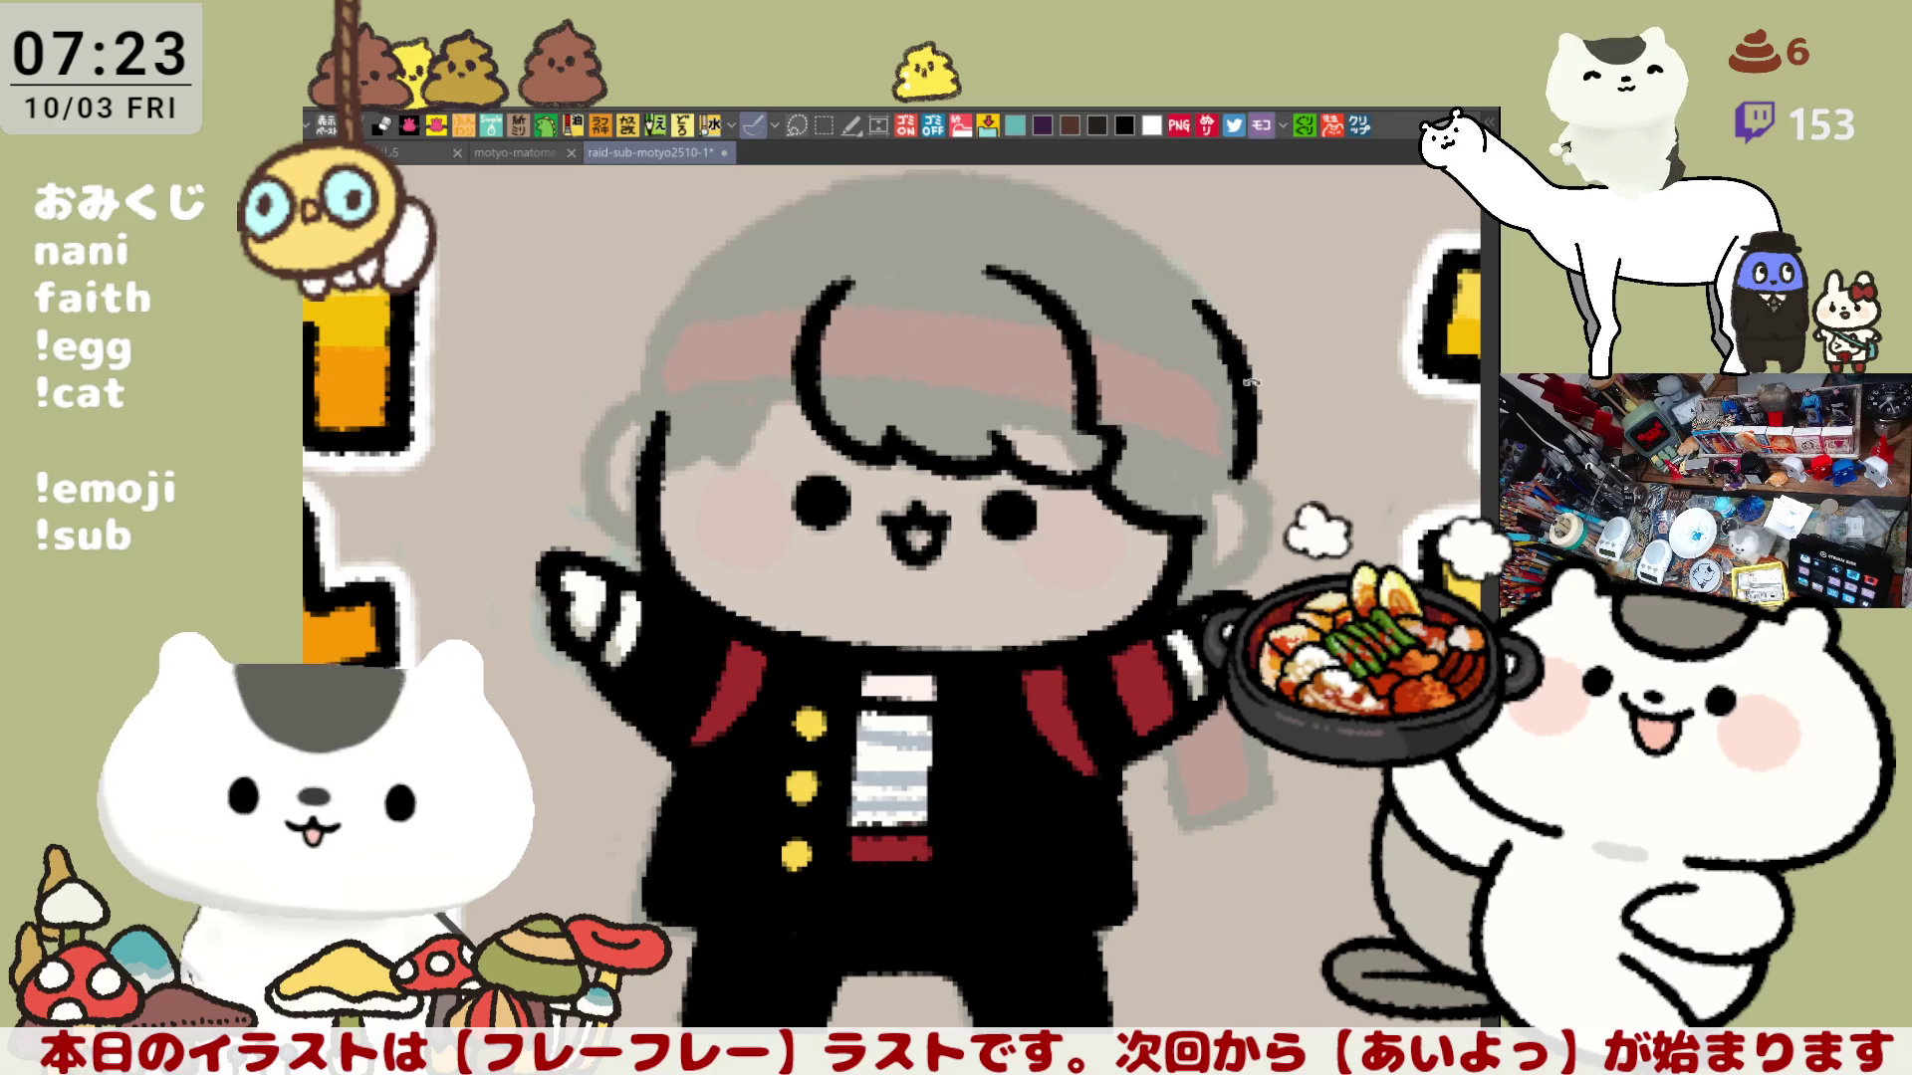
Step: Finish the strand with a stroke at its right edge and a flicked tip extending right
{"action": "key", "text": "minus"}
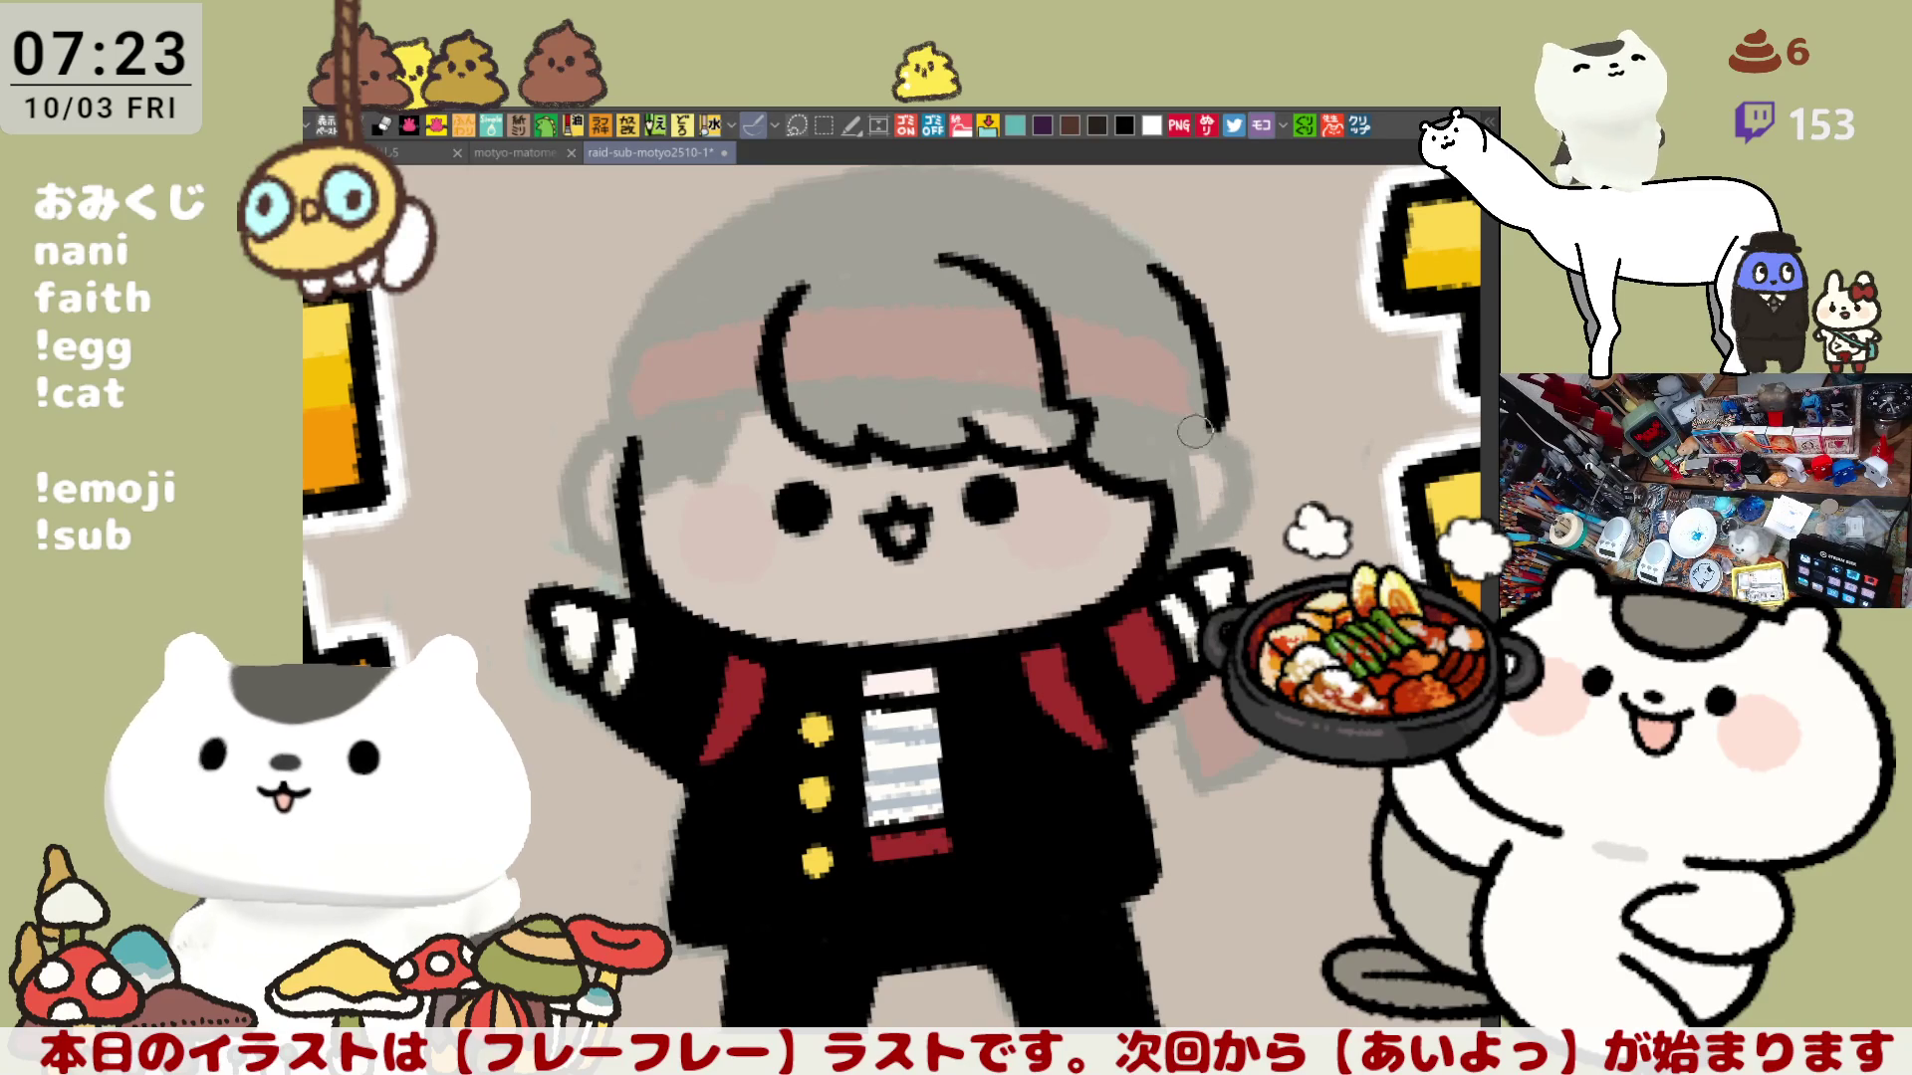
{"action": "left_click_drag", "start_coordinate": [1178, 392], "coordinate": [1253, 453]}
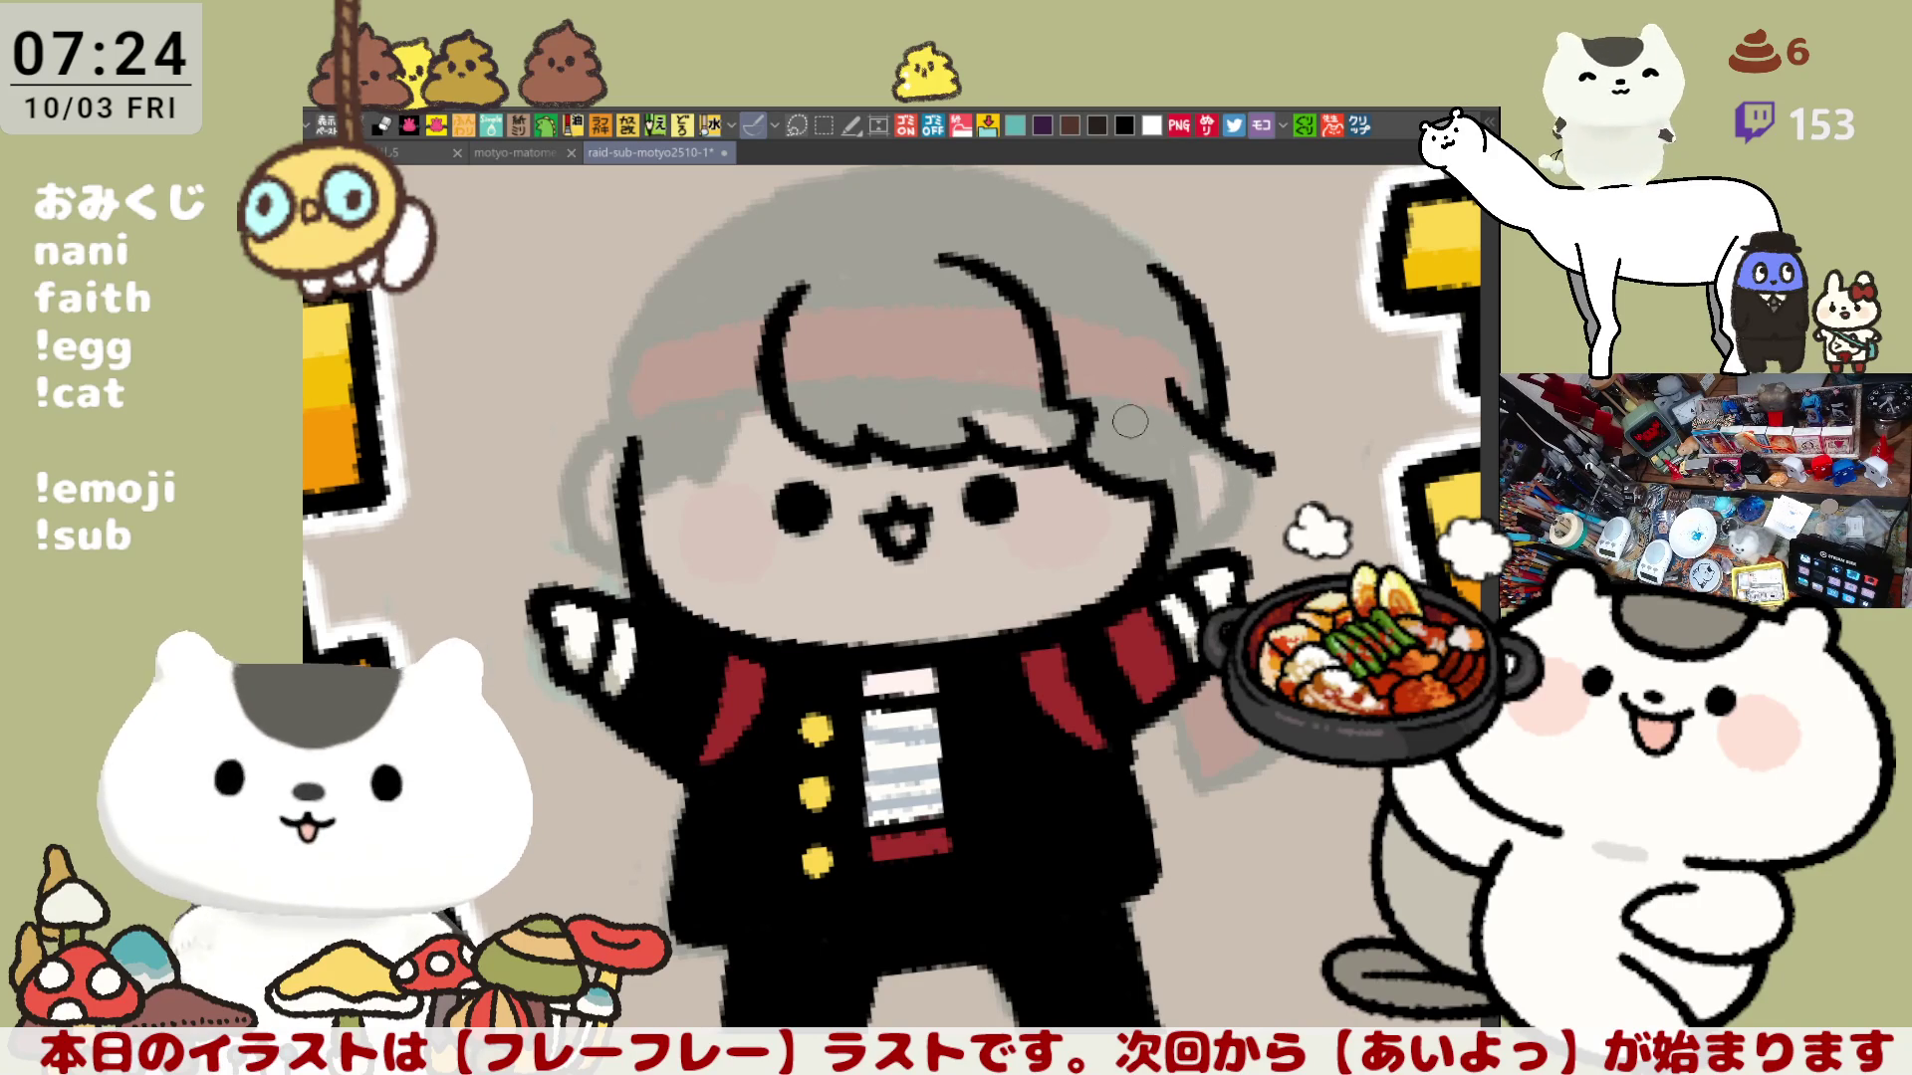
{"action": "left_click_drag", "start_coordinate": [1157, 485], "coordinate": [1259, 512]}
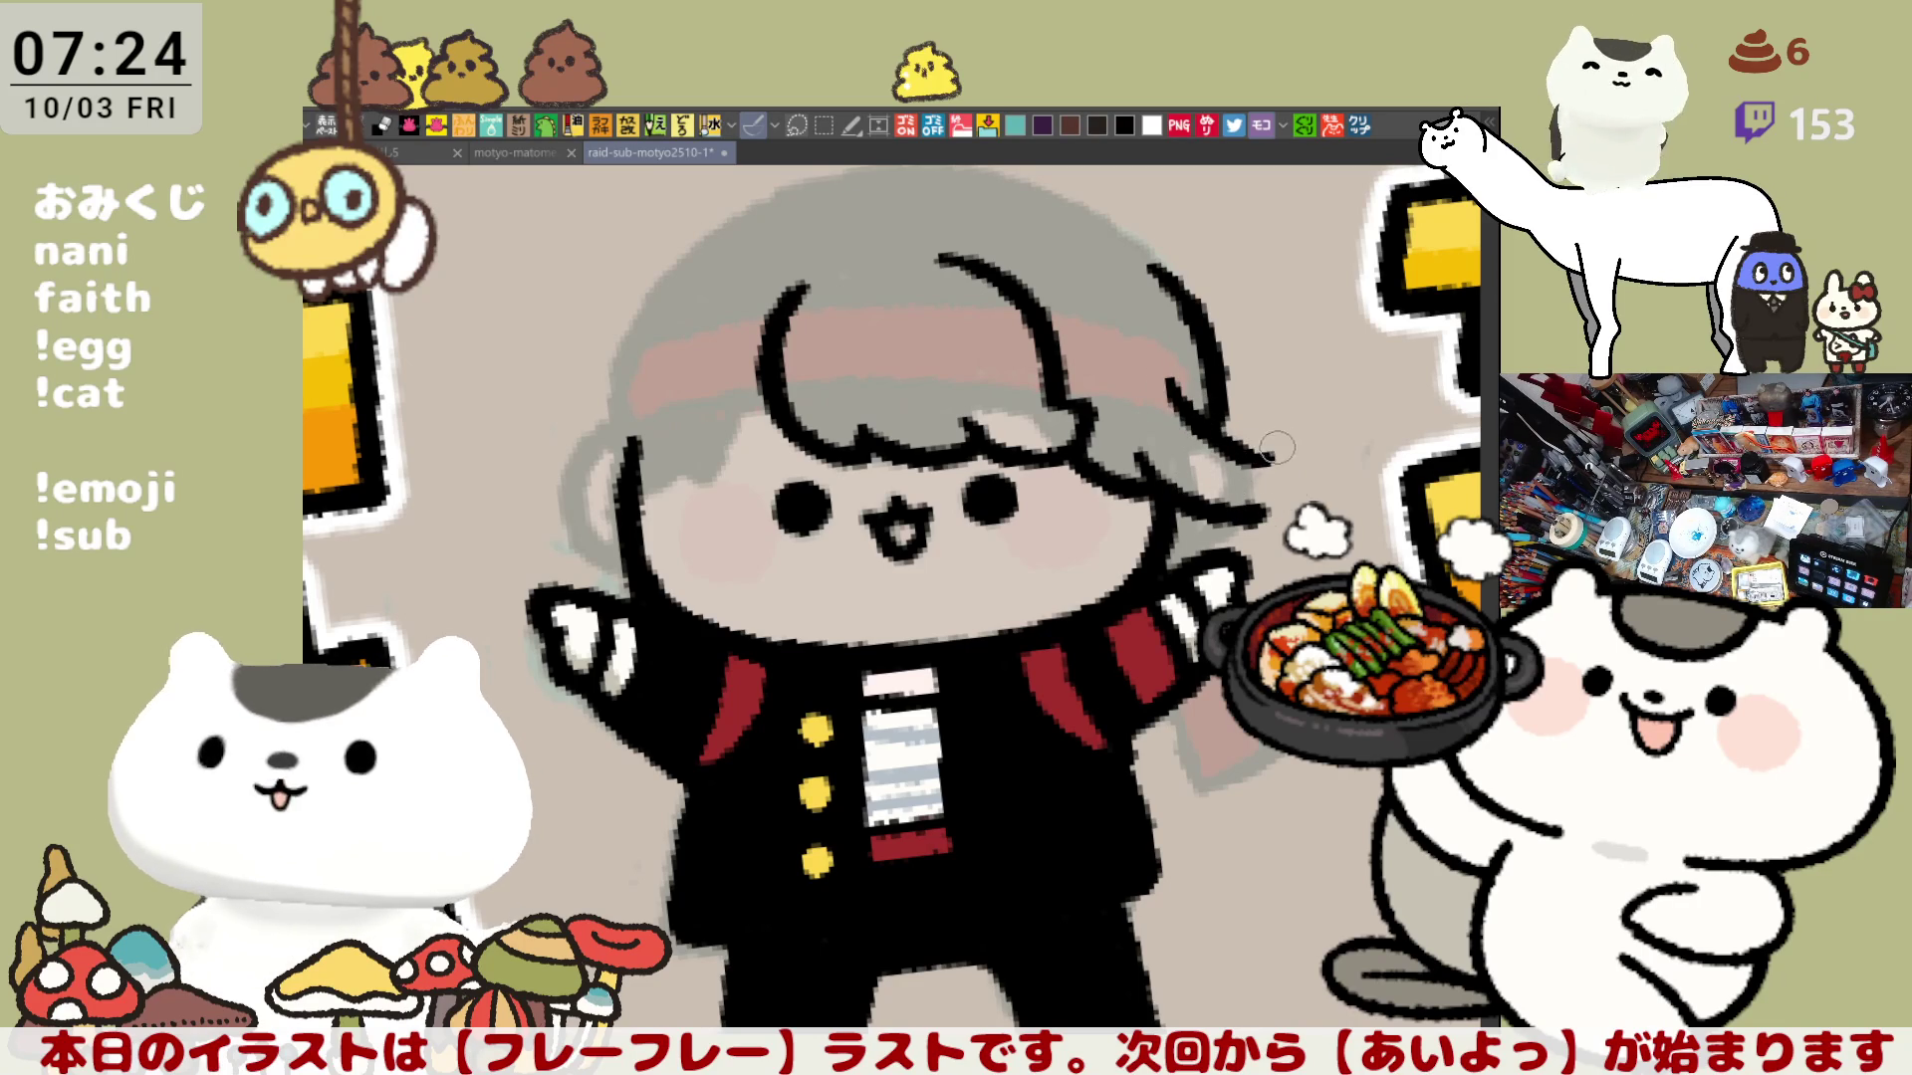
{"action": "left_click_drag", "start_coordinate": [1262, 455], "coordinate": [1318, 493]}
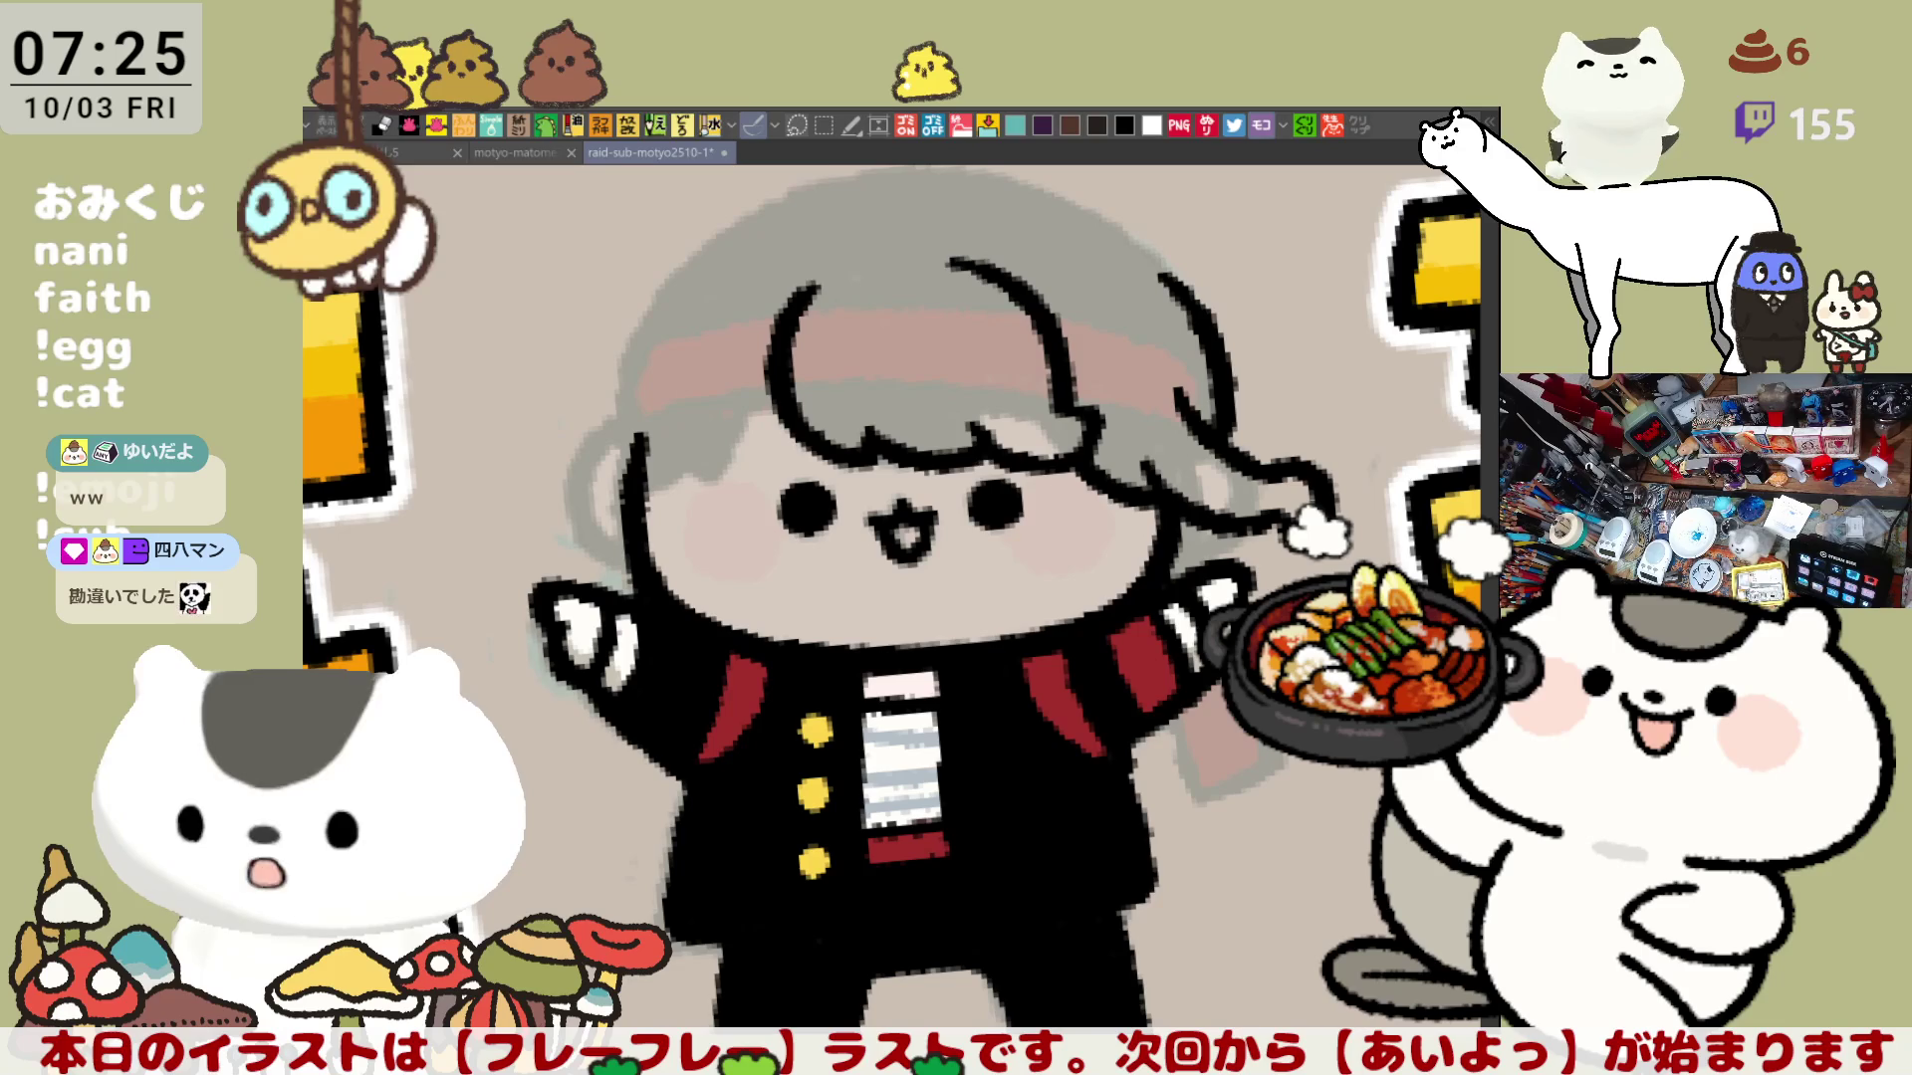
{"action": "scroll", "coordinate": [946, 602], "scroll_direction": "up", "scroll_amount": 1}
Step: Tilt the canvas toward the left hair and try the left hair edge, undoing each attempt
{"action": "left_click_drag", "start_coordinate": [1248, 587], "coordinate": [1214, 456]}
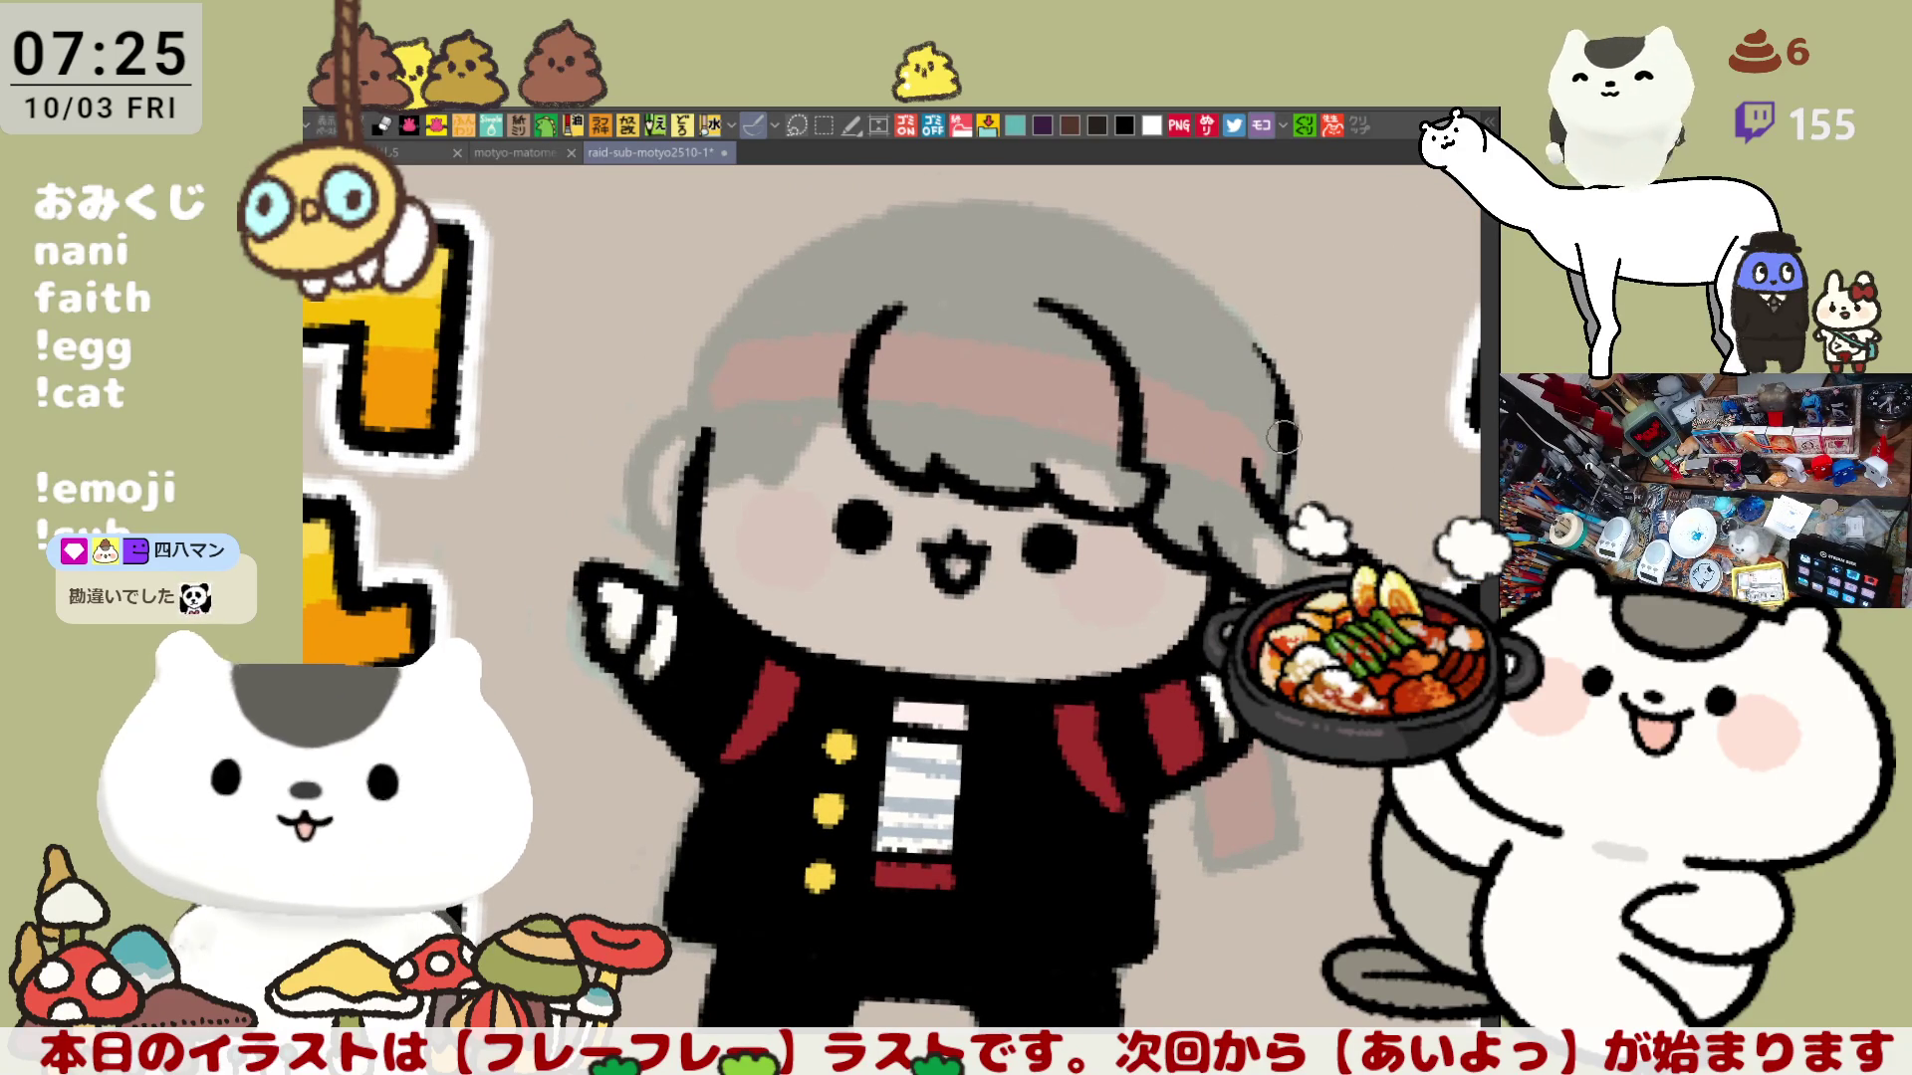
{"action": "mouse_move", "coordinate": [1292, 384]}
{"action": "left_mouse_down"}
{"action": "mouse_move", "coordinate": [1071, 472]}
{"action": "mouse_move", "coordinate": [769, 543]}
{"action": "left_mouse_up"}
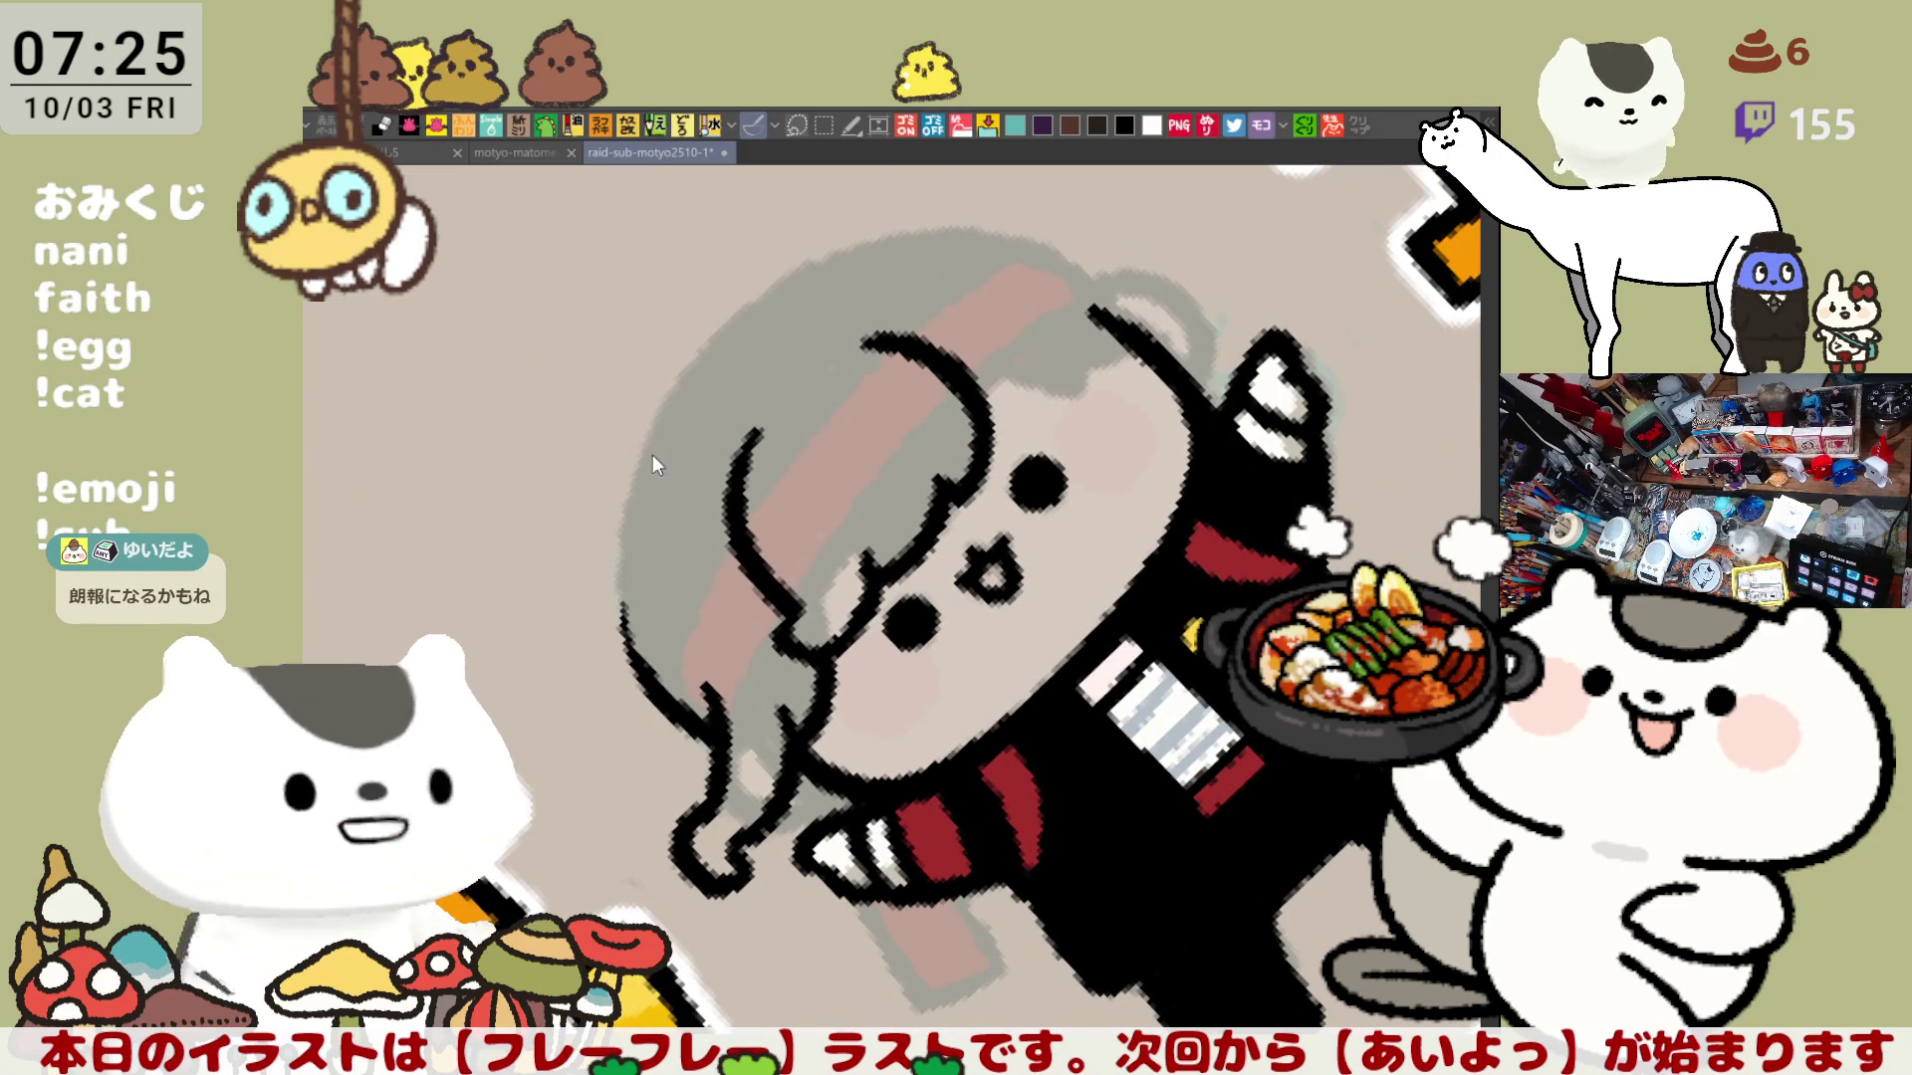
{"action": "left_click_drag", "start_coordinate": [642, 447], "coordinate": [664, 695]}
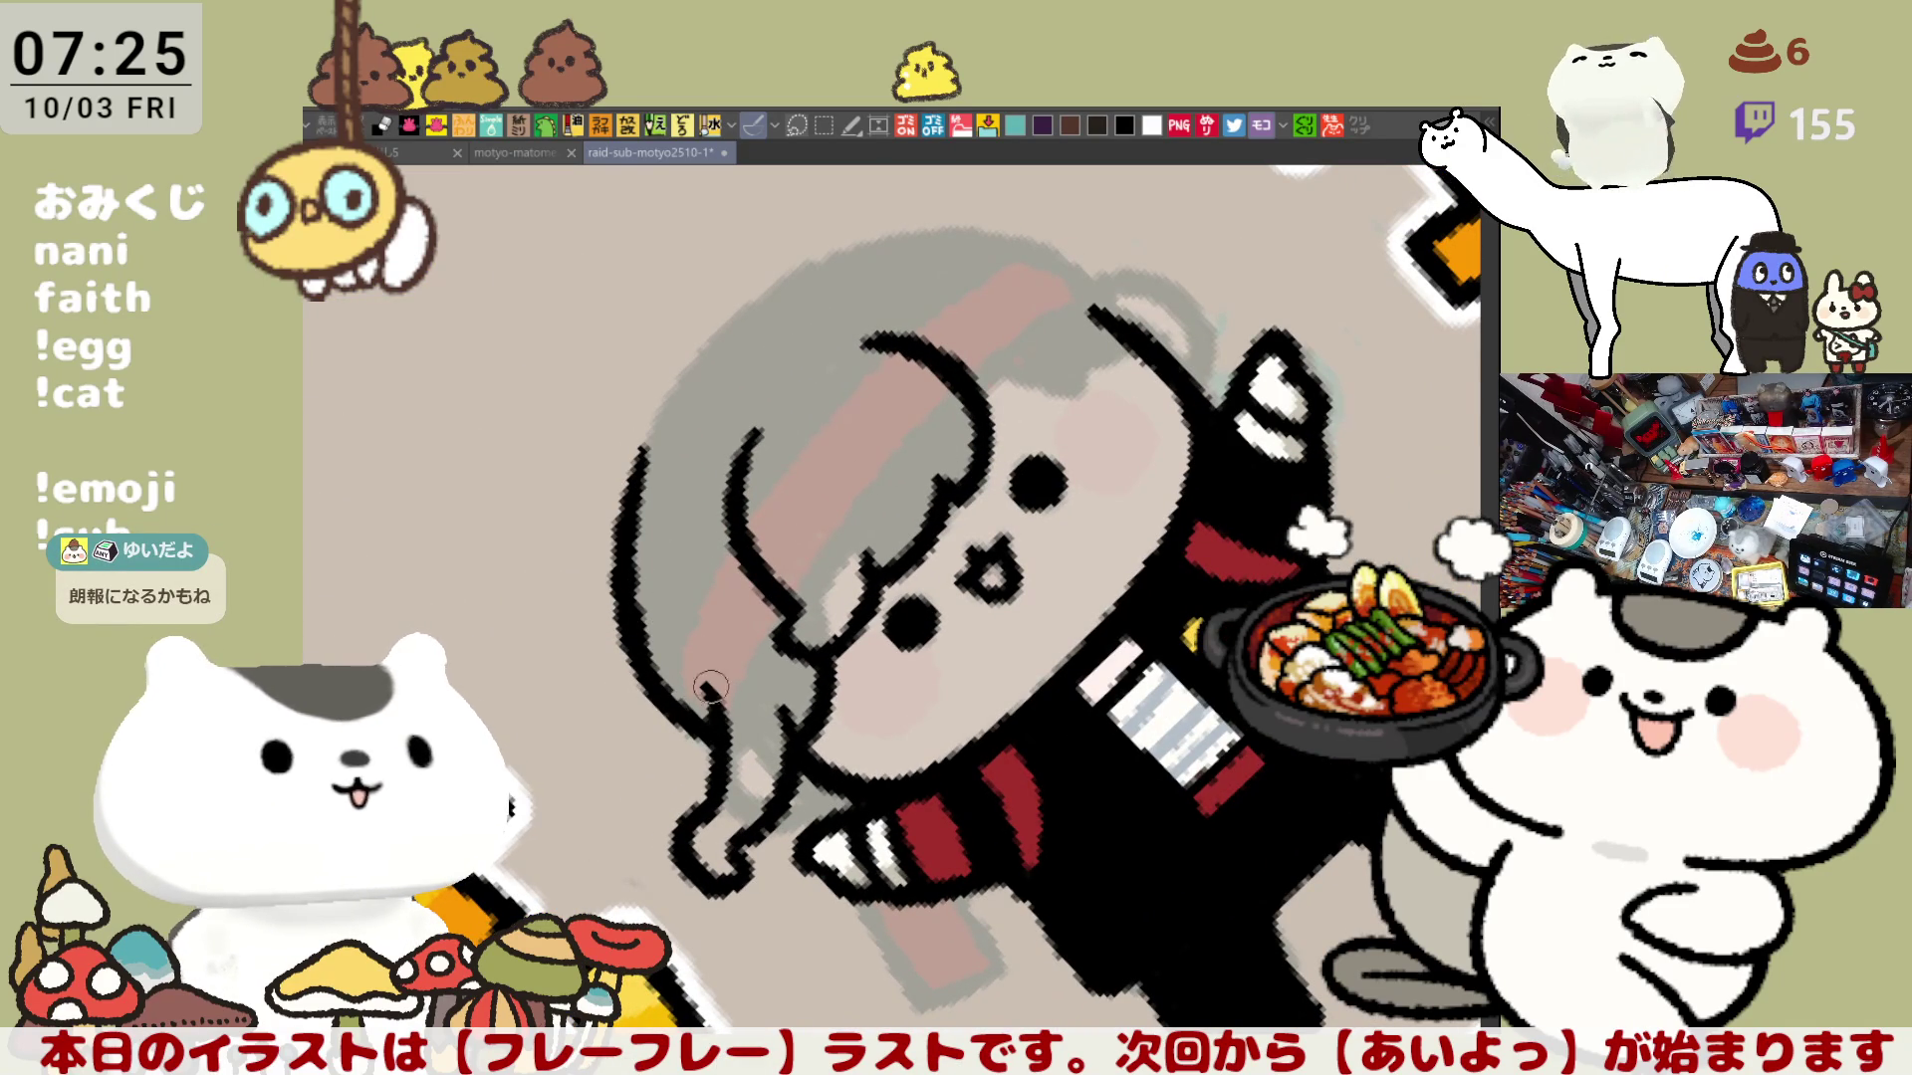
{"action": "key", "text": "ctrl+z"}
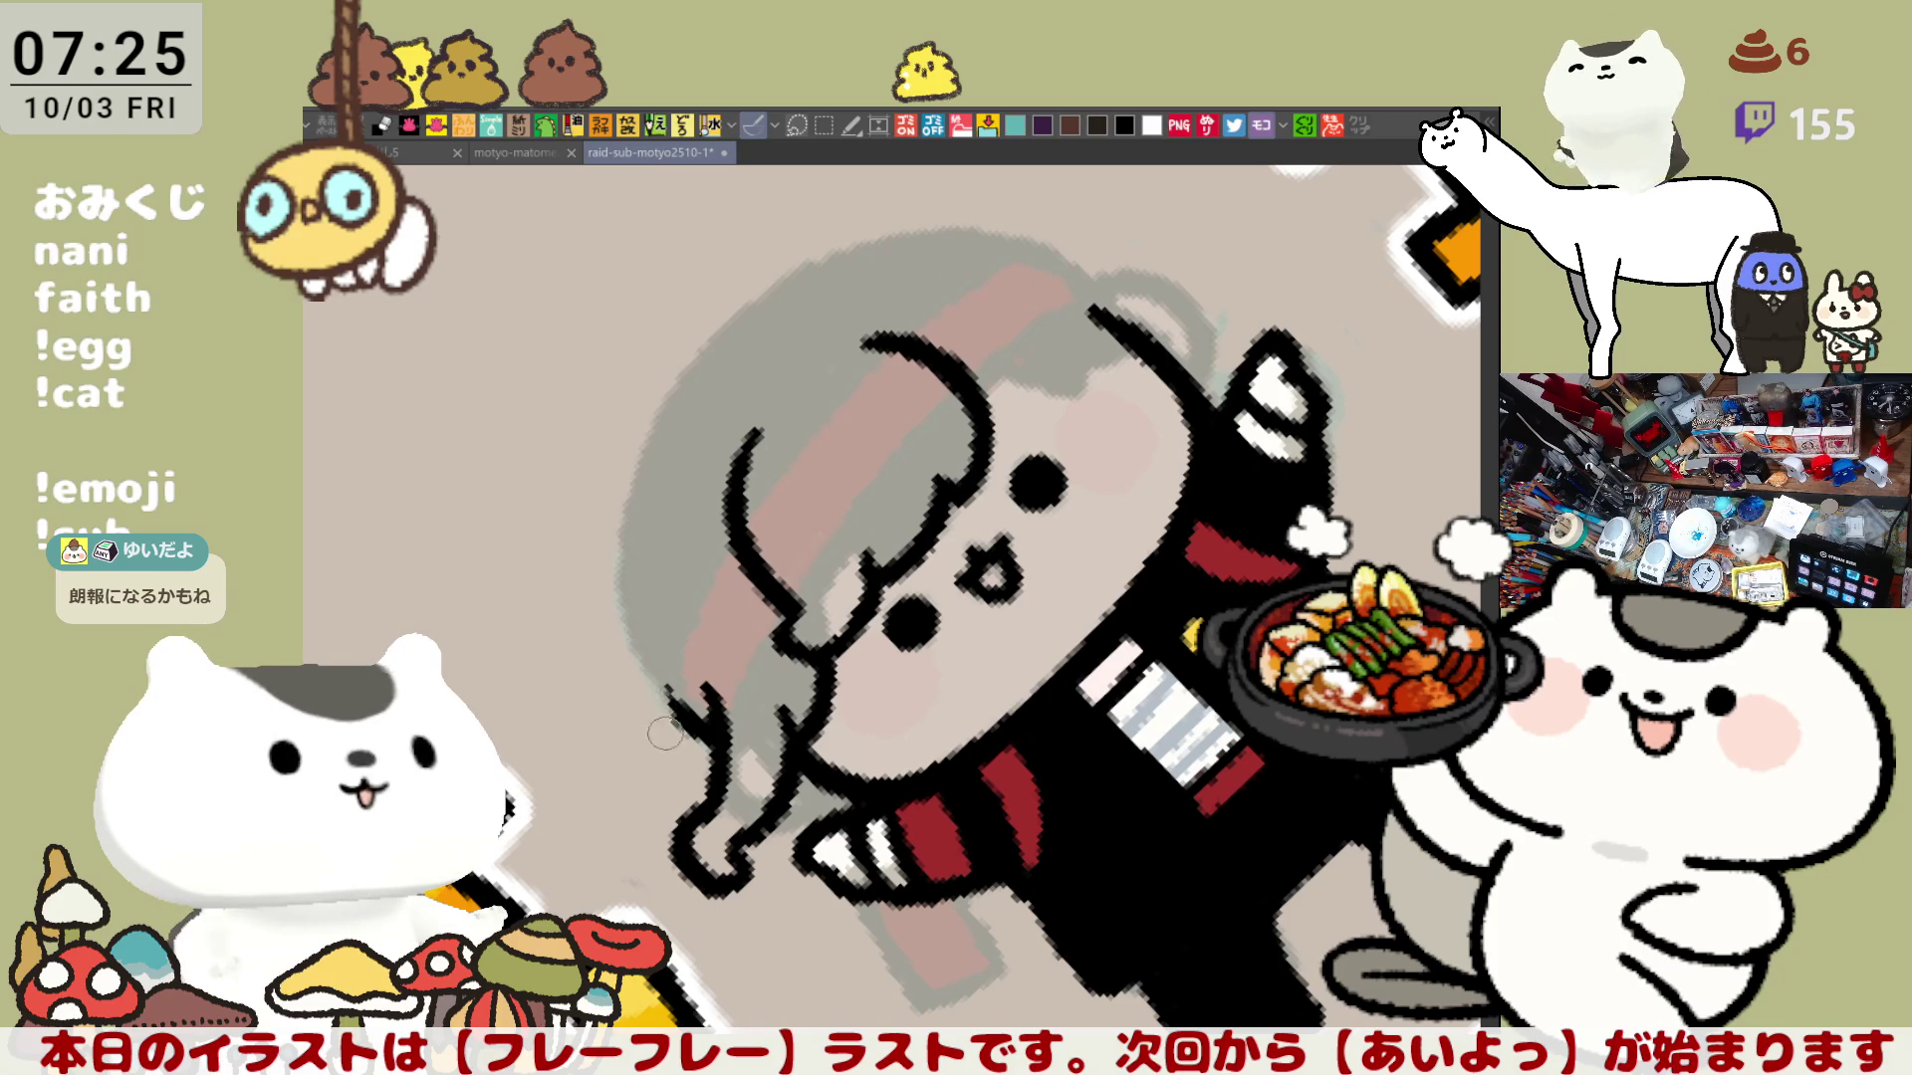
{"action": "left_click_drag", "start_coordinate": [643, 470], "coordinate": [715, 732]}
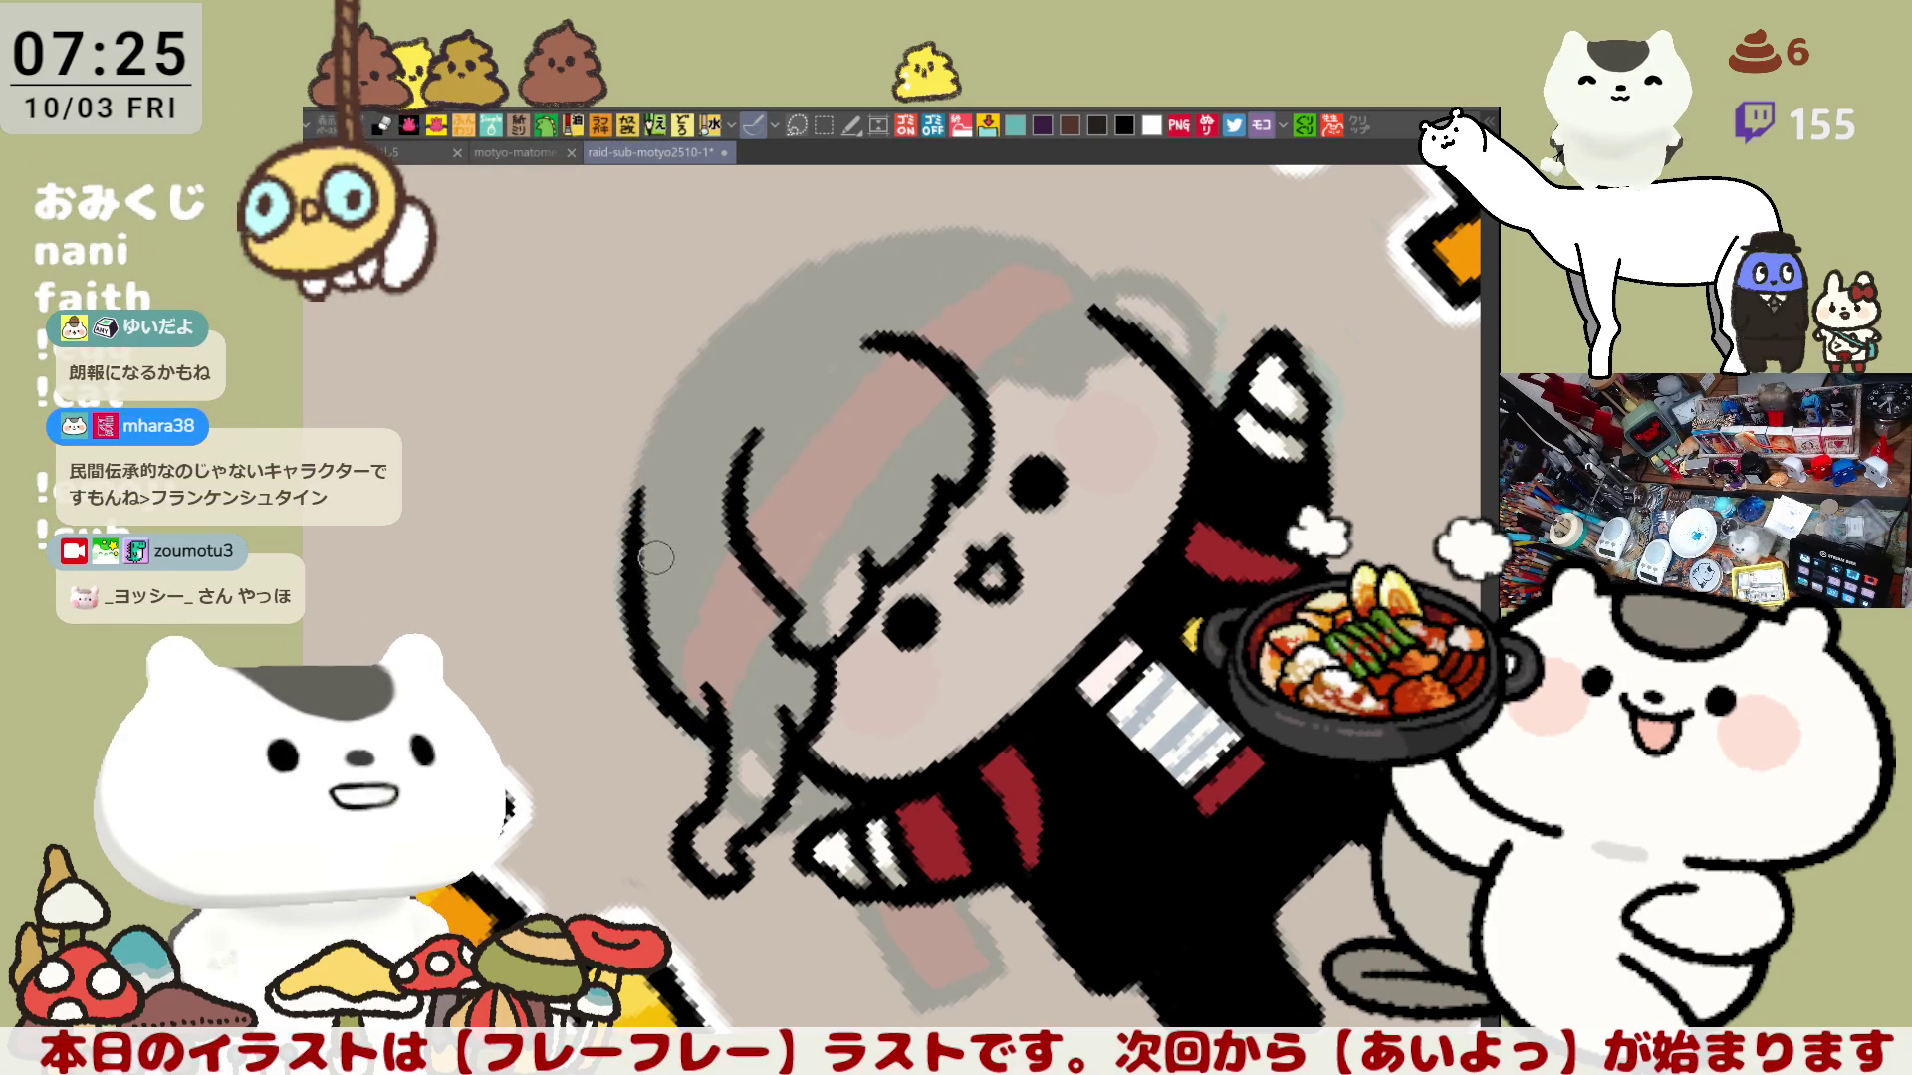
{"action": "key", "text": "ctrl+z"}
{"action": "left_click_drag", "start_coordinate": [640, 445], "coordinate": [696, 723]}
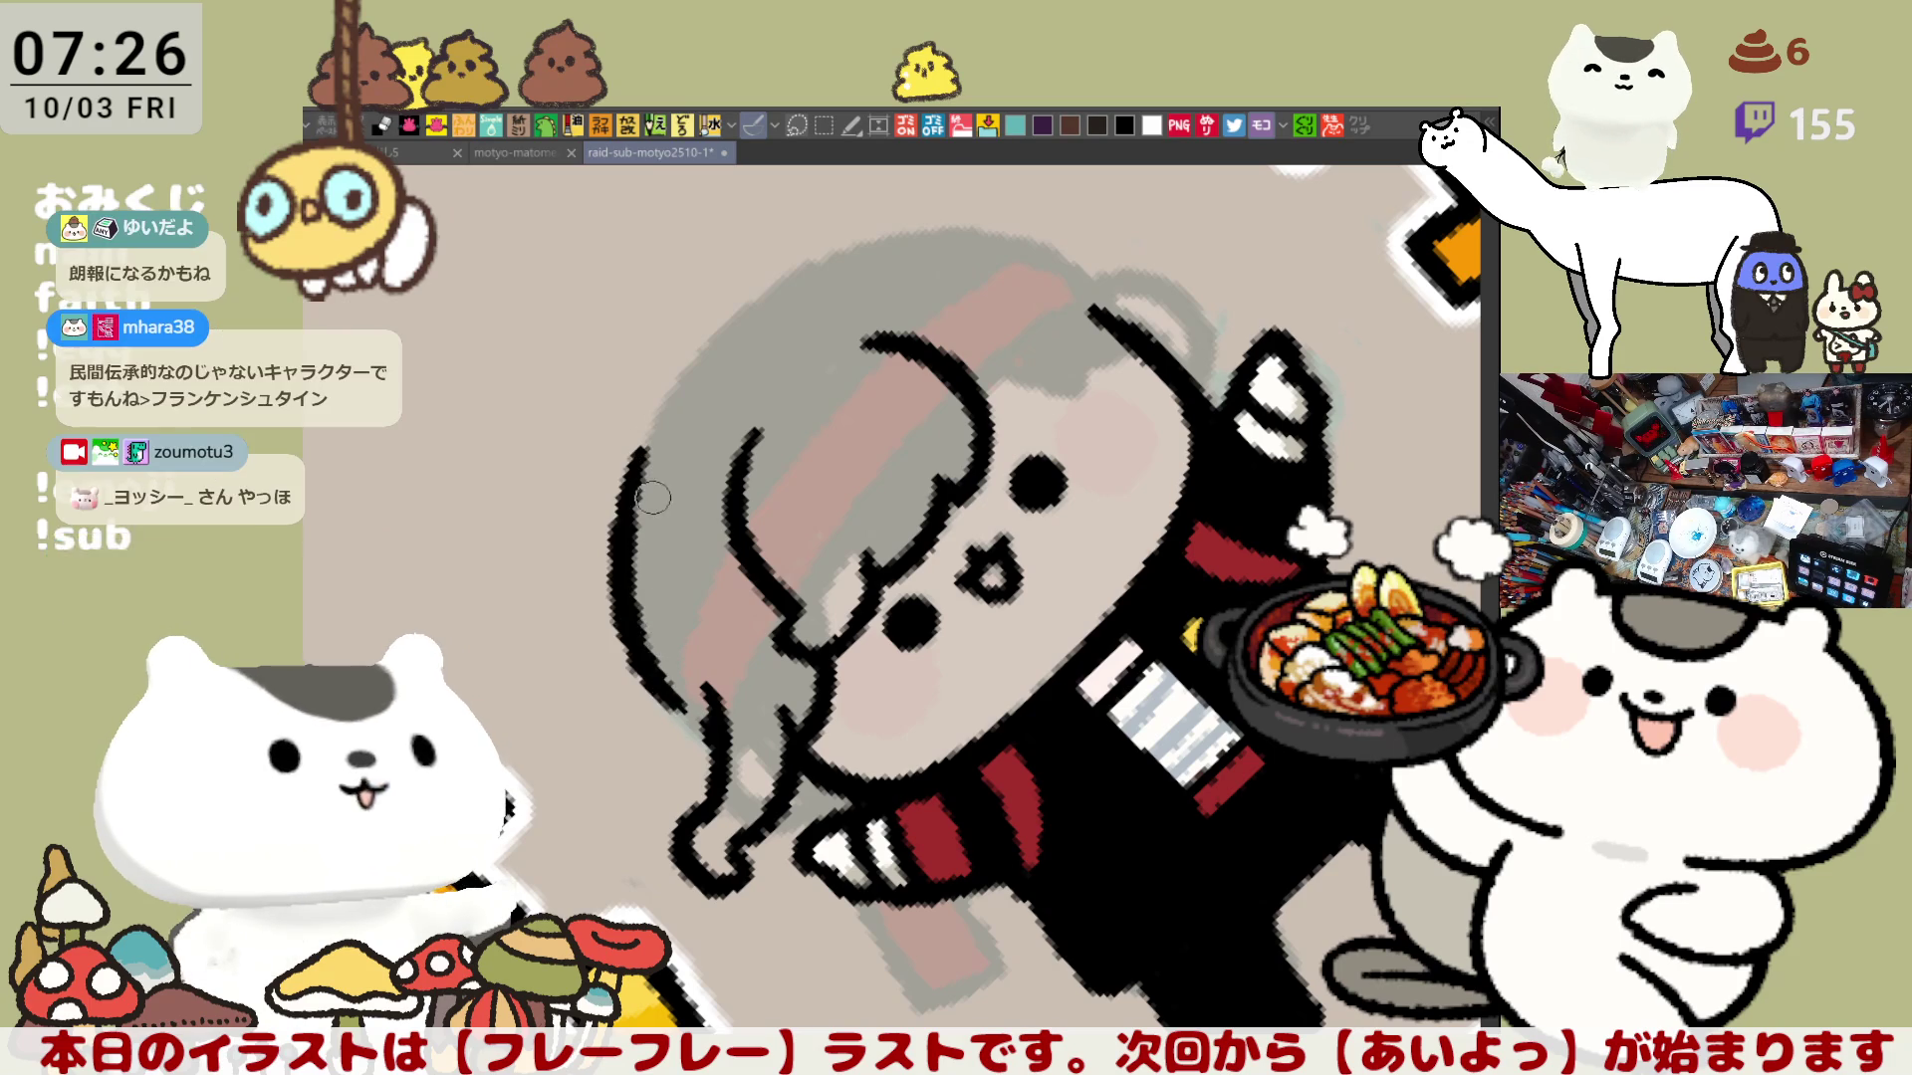
{"action": "key", "text": "ctrl+z"}
{"action": "left_click_drag", "start_coordinate": [634, 446], "coordinate": [721, 739]}
{"action": "key", "text": "ctrl+z"}
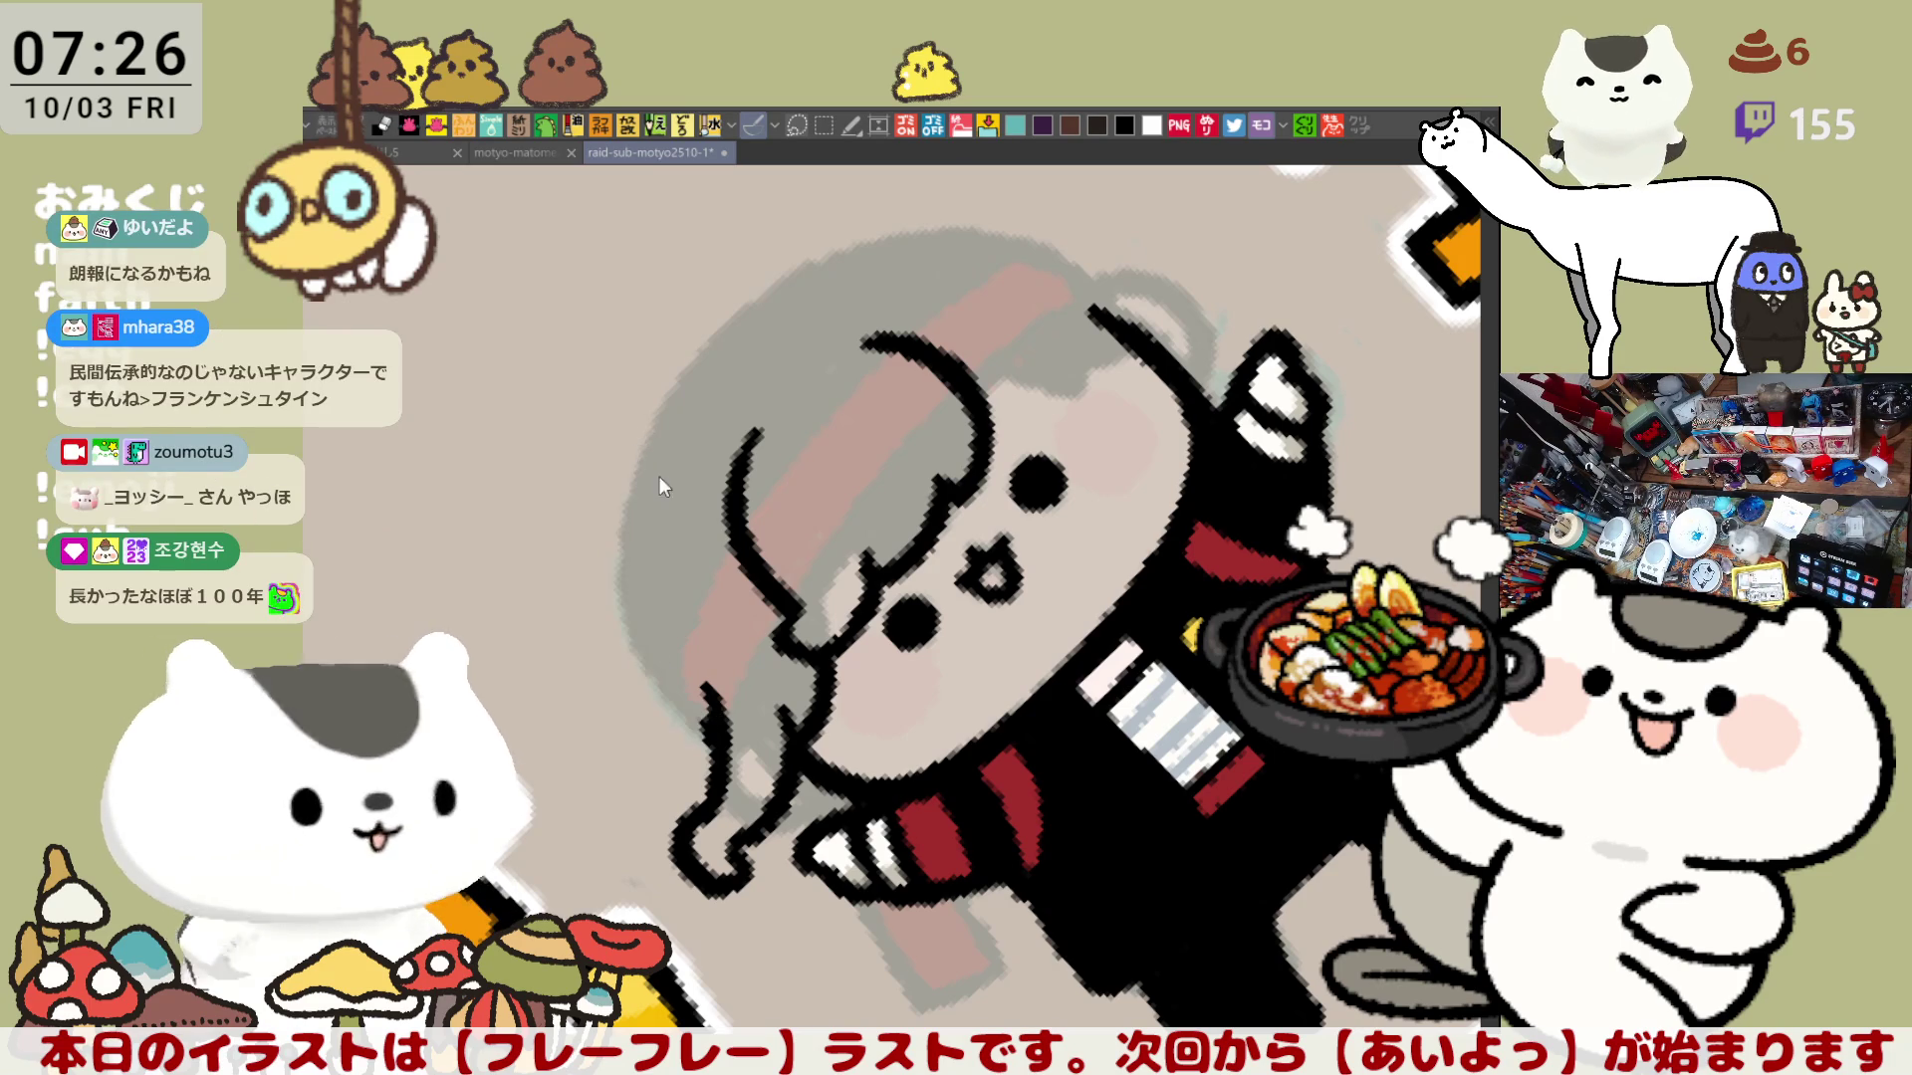
Step: Ink the final left hair outline, level the canvas again and undo the wavy stroke to retry
{"action": "left_click_drag", "start_coordinate": [640, 449], "coordinate": [709, 710]}
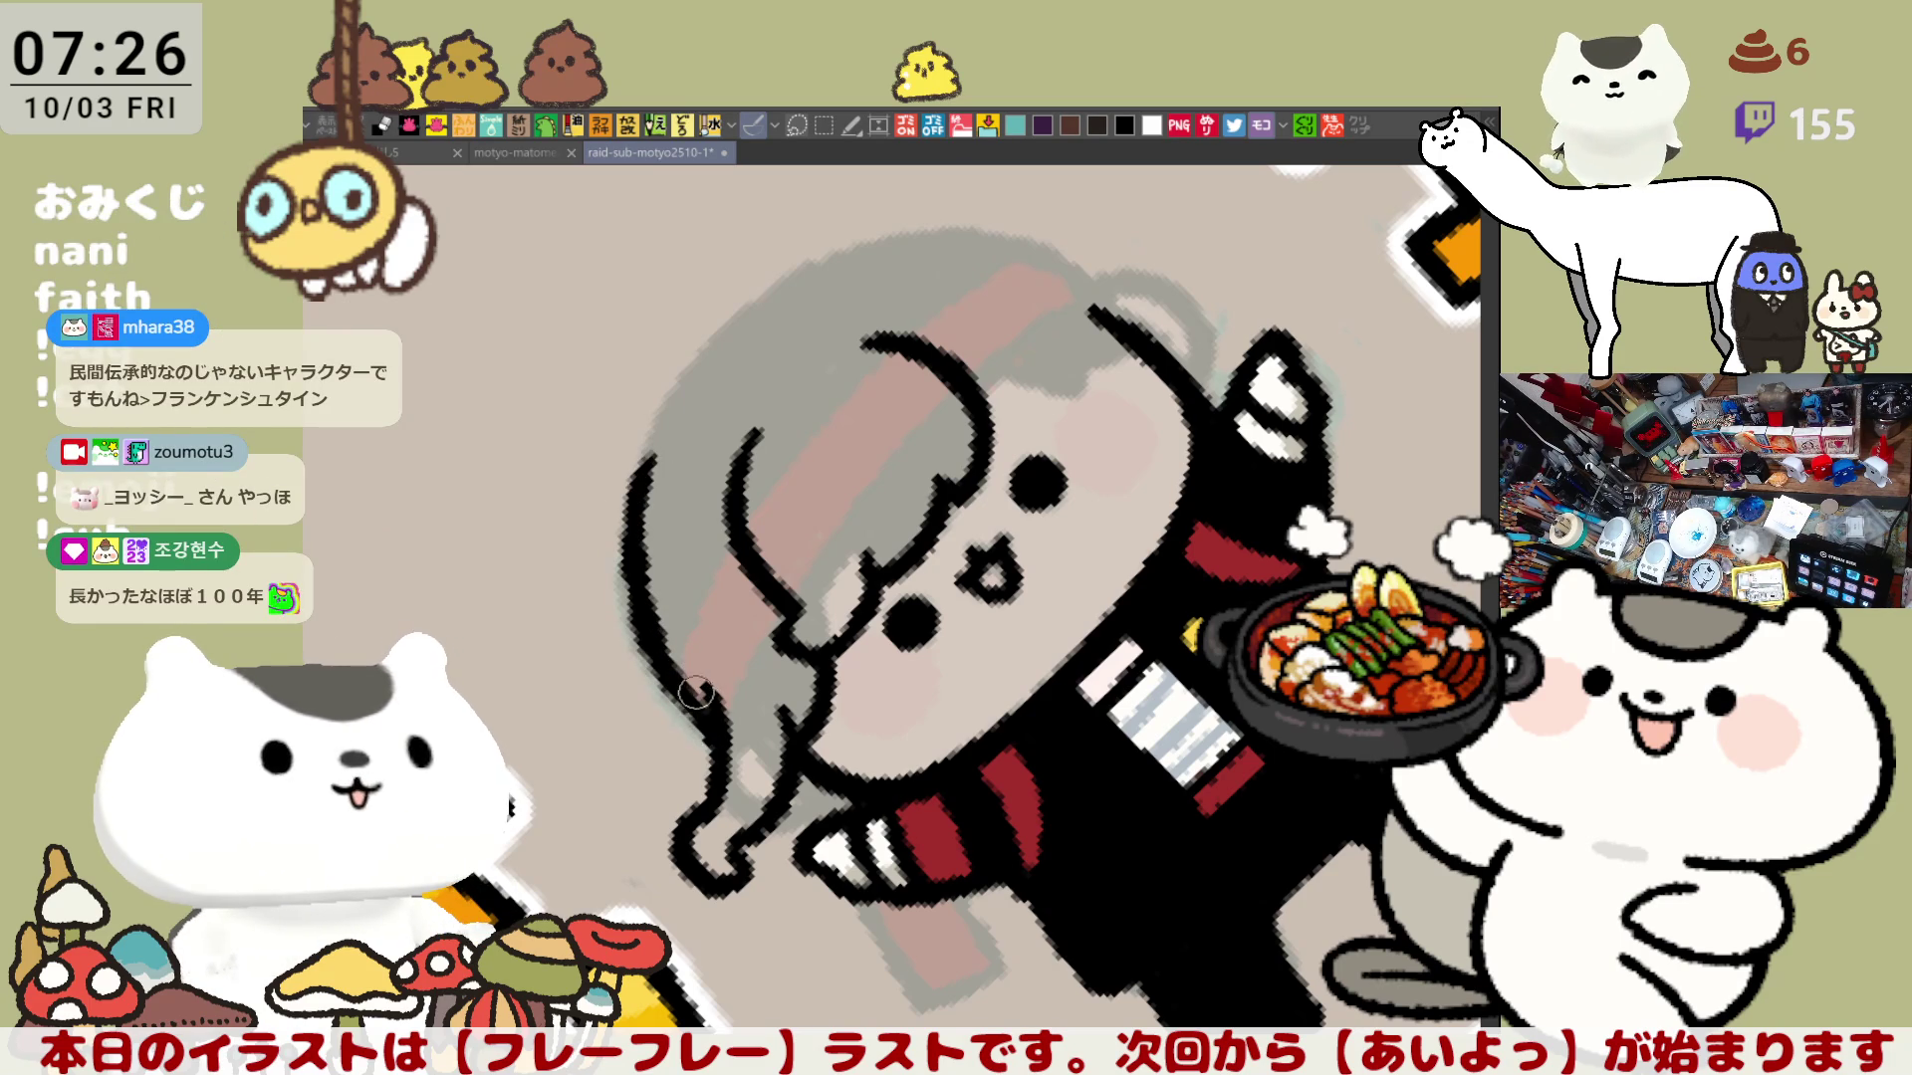
{"action": "key", "text": "ctrl+z"}
{"action": "left_click_drag", "start_coordinate": [635, 463], "coordinate": [725, 755]}
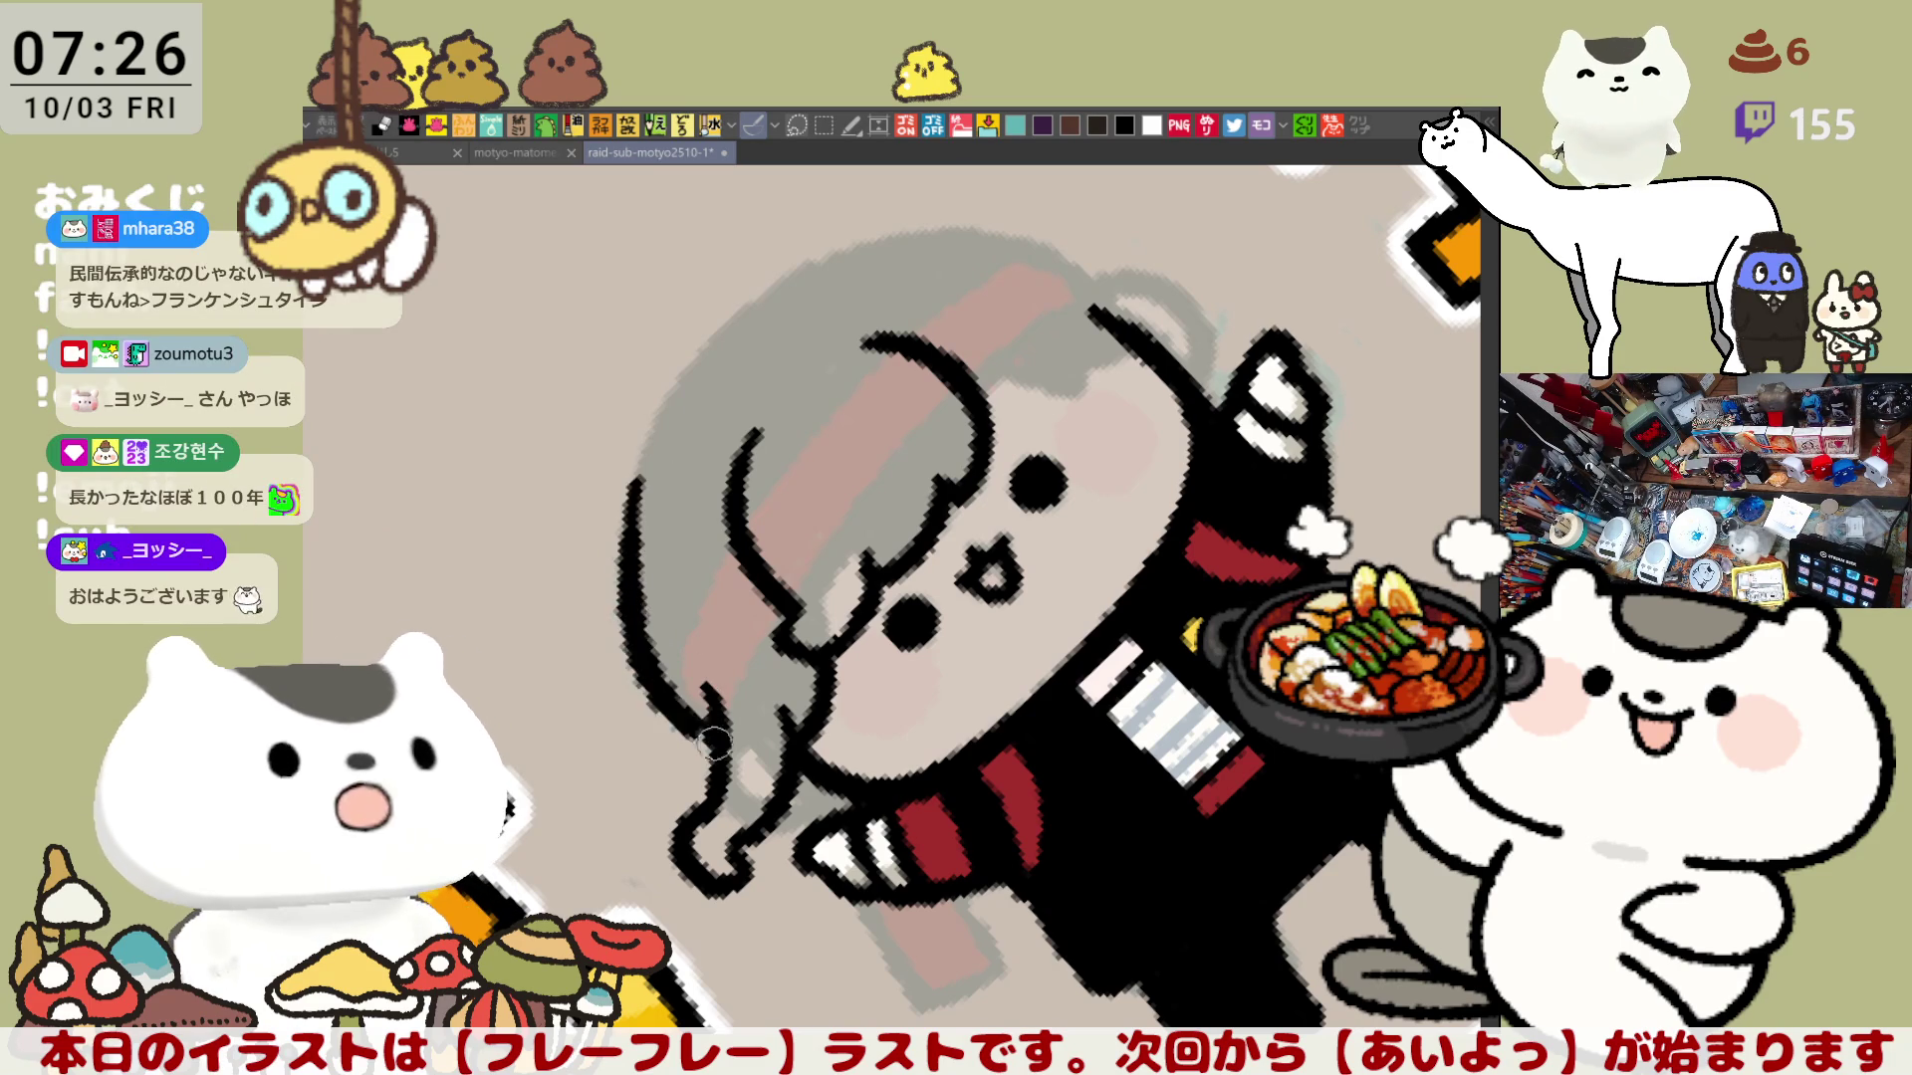
{"action": "key", "text": "ctrl+z"}
{"action": "left_click_drag", "start_coordinate": [634, 455], "coordinate": [724, 752]}
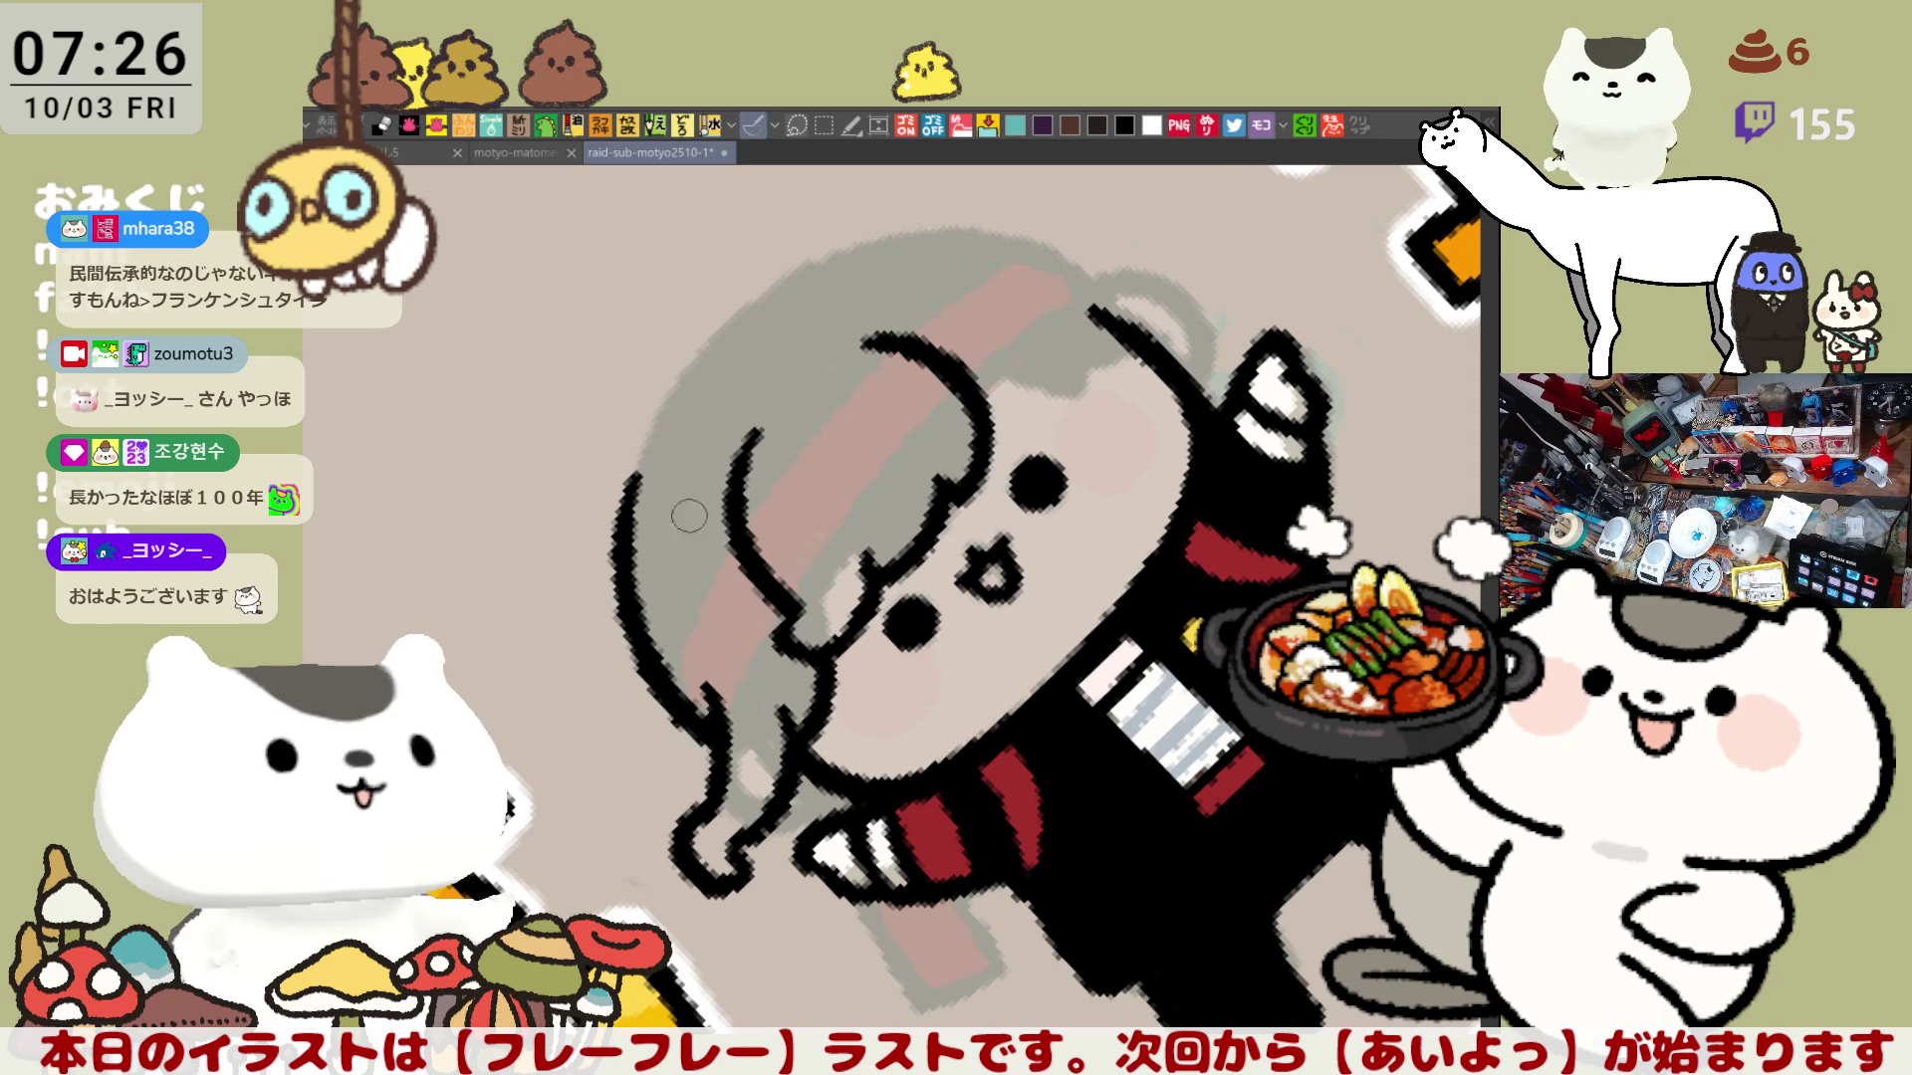
{"action": "key", "text": "ctrl+0"}
{"action": "scroll", "coordinate": [1109, 455], "scroll_direction": "up", "scroll_amount": 3}
{"action": "mouse_move", "coordinate": [1110, 456]}
{"action": "left_mouse_down"}
{"action": "mouse_move", "coordinate": [800, 535]}
{"action": "mouse_move", "coordinate": [859, 591]}
{"action": "mouse_move", "coordinate": [861, 524]}
{"action": "left_mouse_up"}
{"action": "key", "text": "ctrl+z"}
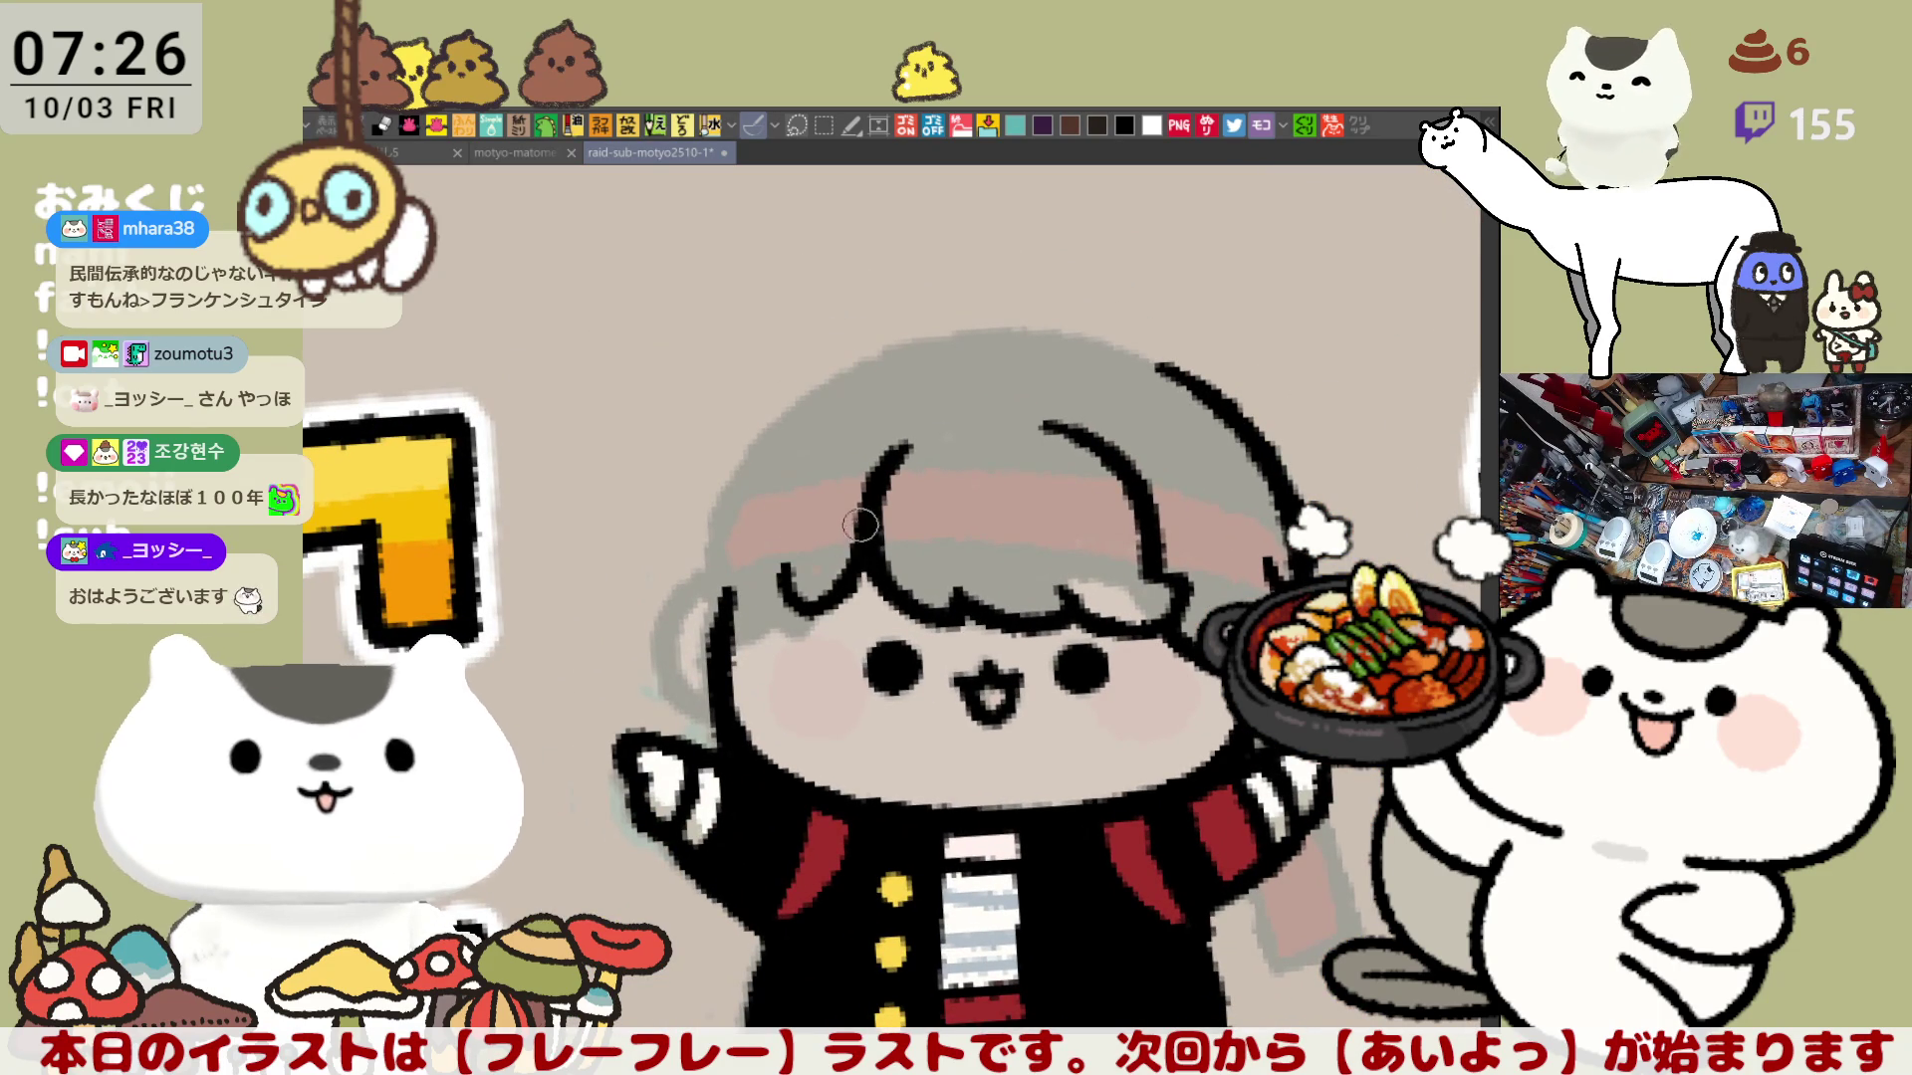
Step: Ink the short hair strands along the fringe, including one on its right side
{"action": "key", "text": "ctrl+z"}
{"action": "mouse_move", "coordinate": [894, 587]}
{"action": "left_mouse_down"}
{"action": "mouse_move", "coordinate": [881, 466]}
{"action": "mouse_move", "coordinate": [830, 625]}
{"action": "left_mouse_up"}
{"action": "key", "text": "ctrl+z"}
{"action": "key", "text": "ctrl+z"}
{"action": "key", "text": "ctrl+z"}
{"action": "left_click_drag", "start_coordinate": [776, 556], "coordinate": [836, 628]}
{"action": "key", "text": "ctrl+z"}
{"action": "mouse_move", "coordinate": [776, 568]}
{"action": "left_mouse_down"}
{"action": "mouse_move", "coordinate": [828, 615]}
{"action": "mouse_move", "coordinate": [792, 619]}
{"action": "mouse_move", "coordinate": [853, 598]}
{"action": "left_mouse_up"}
{"action": "key", "text": "ctrl+z"}
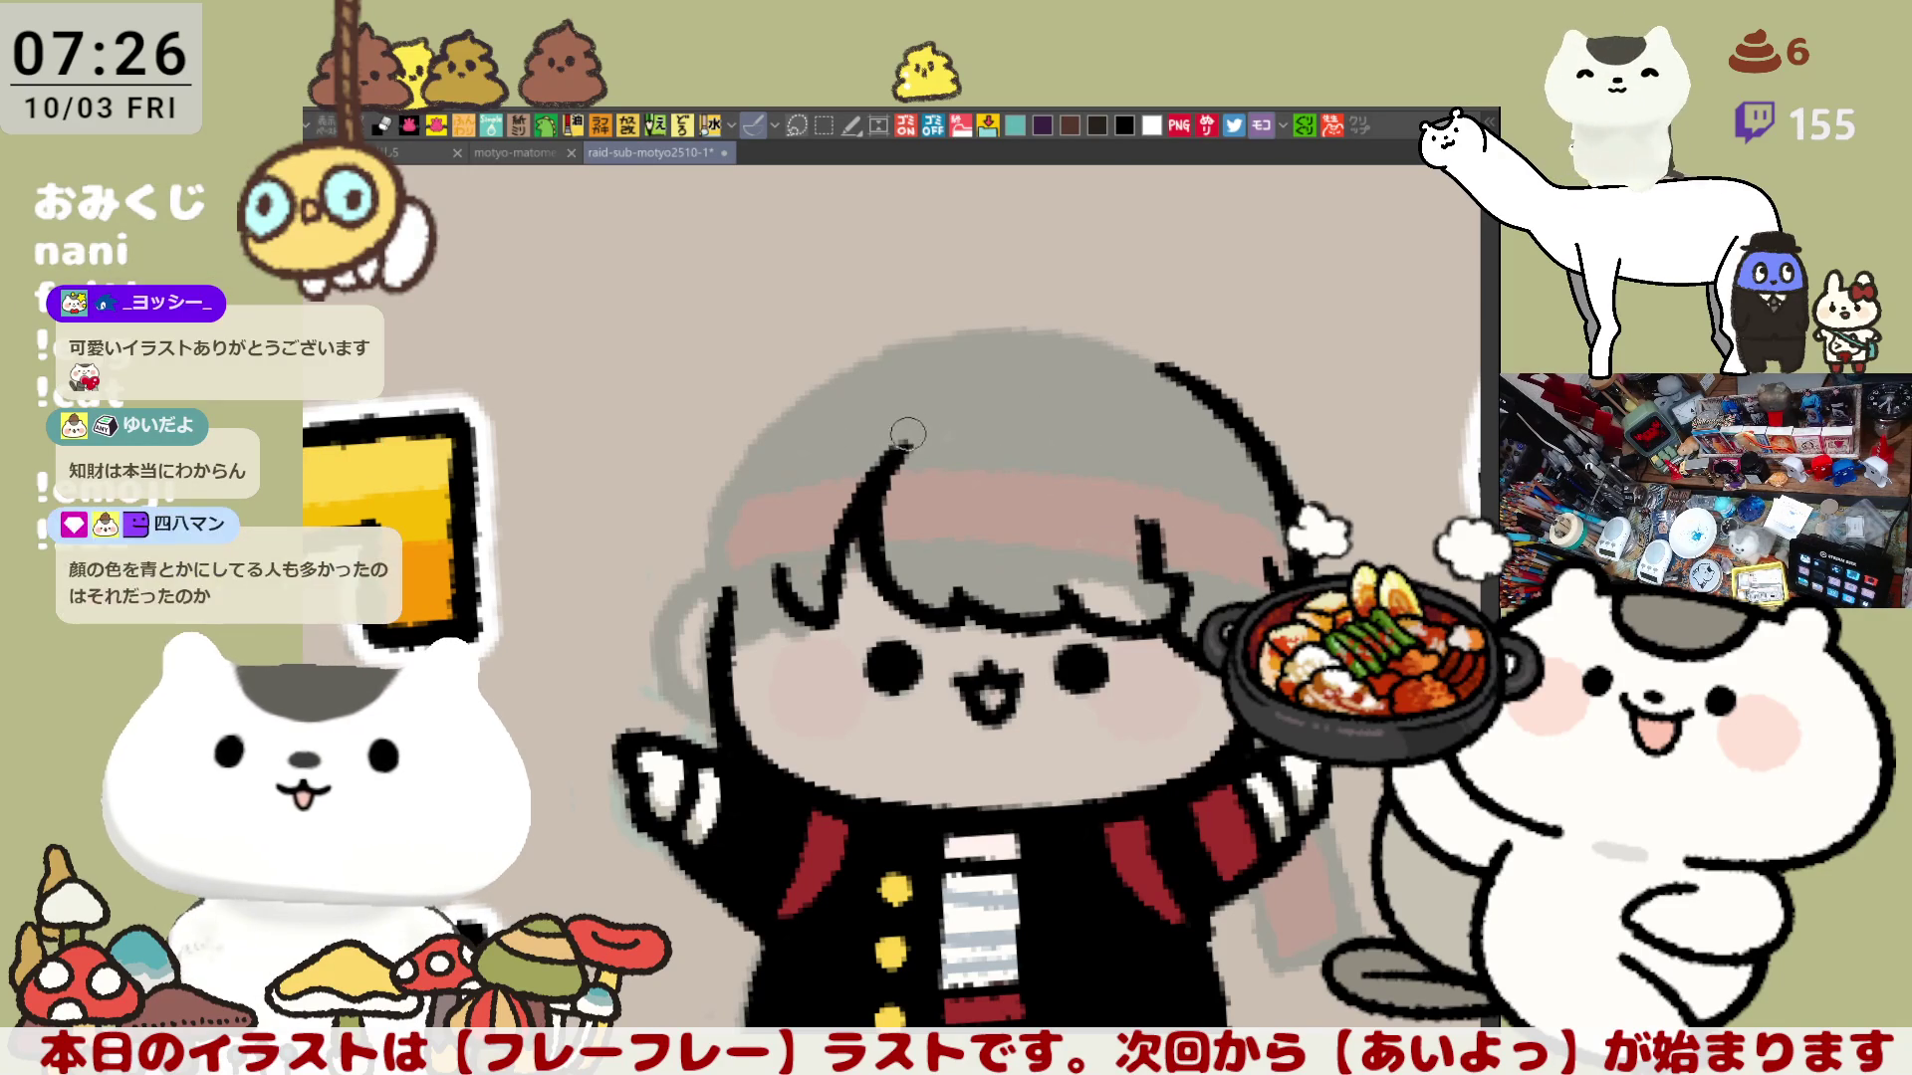
{"action": "key", "text": "ctrl+z"}
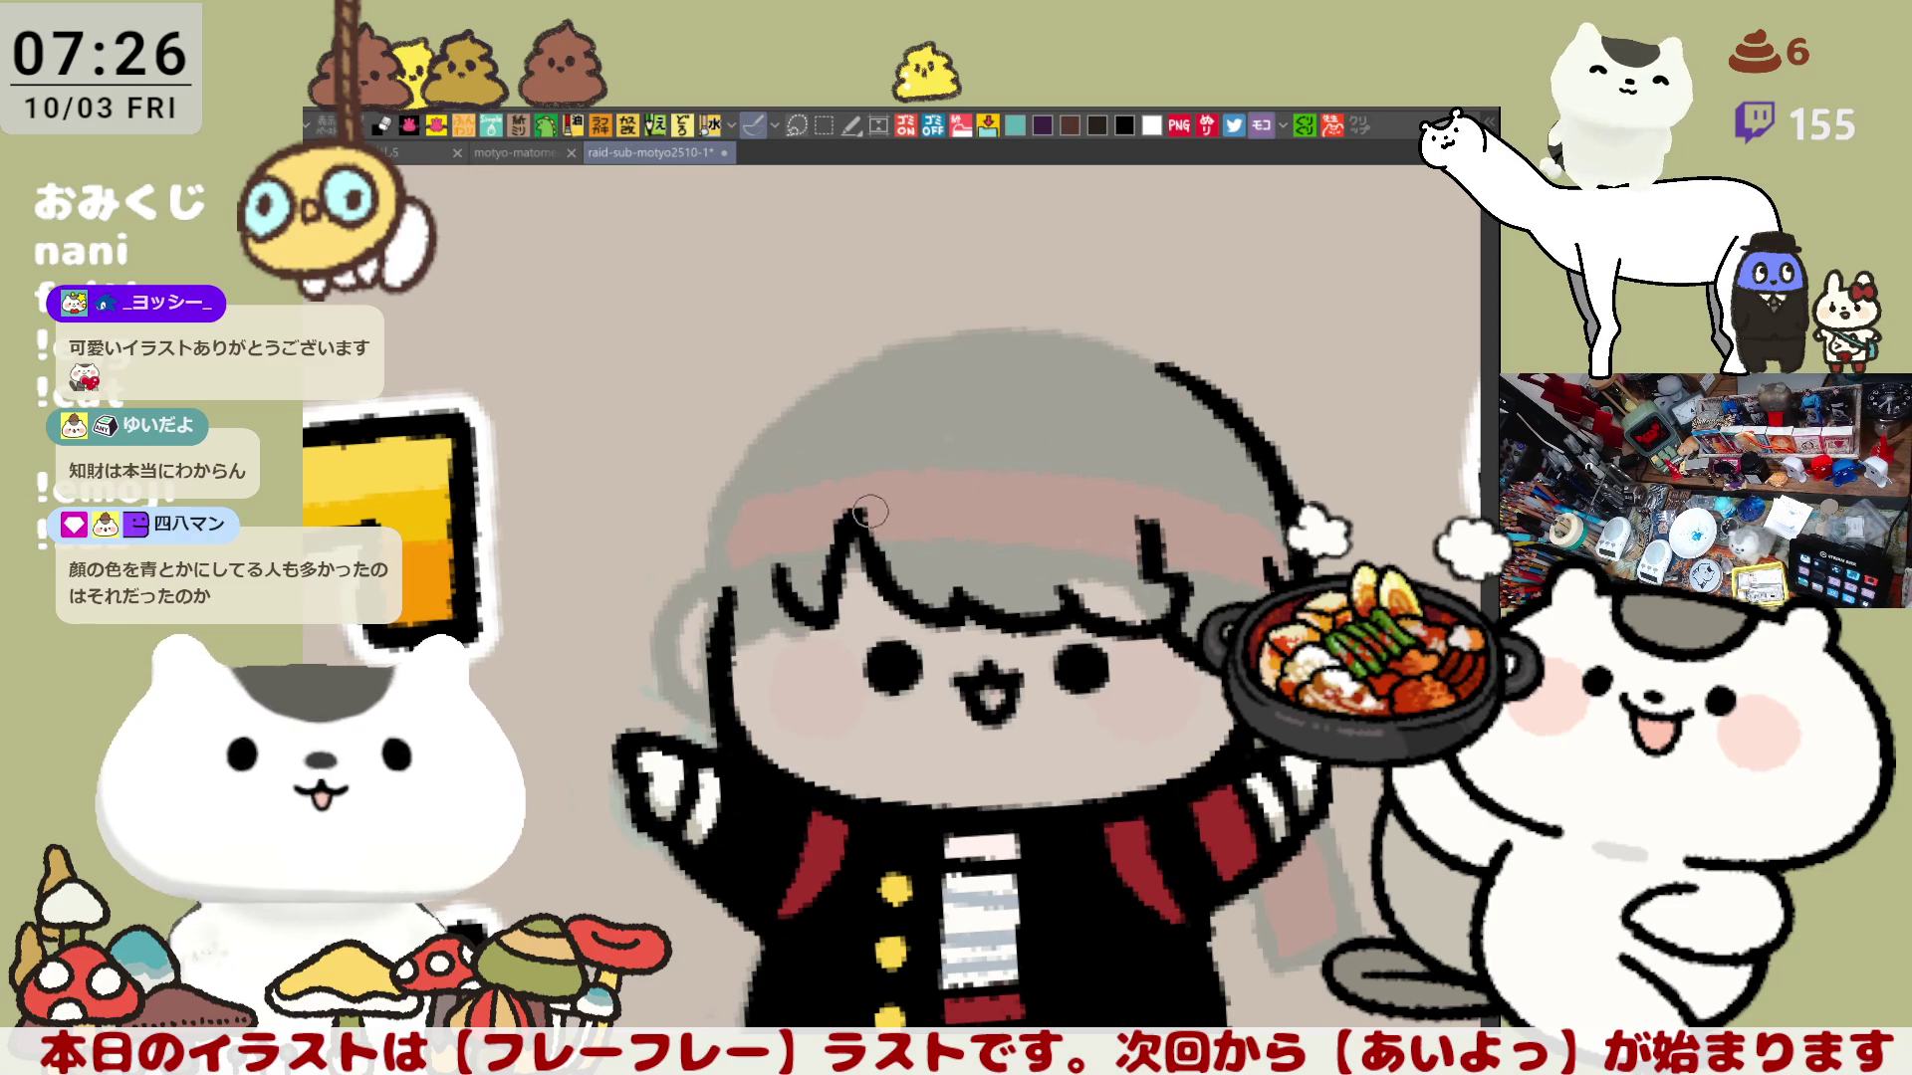
{"action": "left_click_drag", "start_coordinate": [841, 541], "coordinate": [879, 560]}
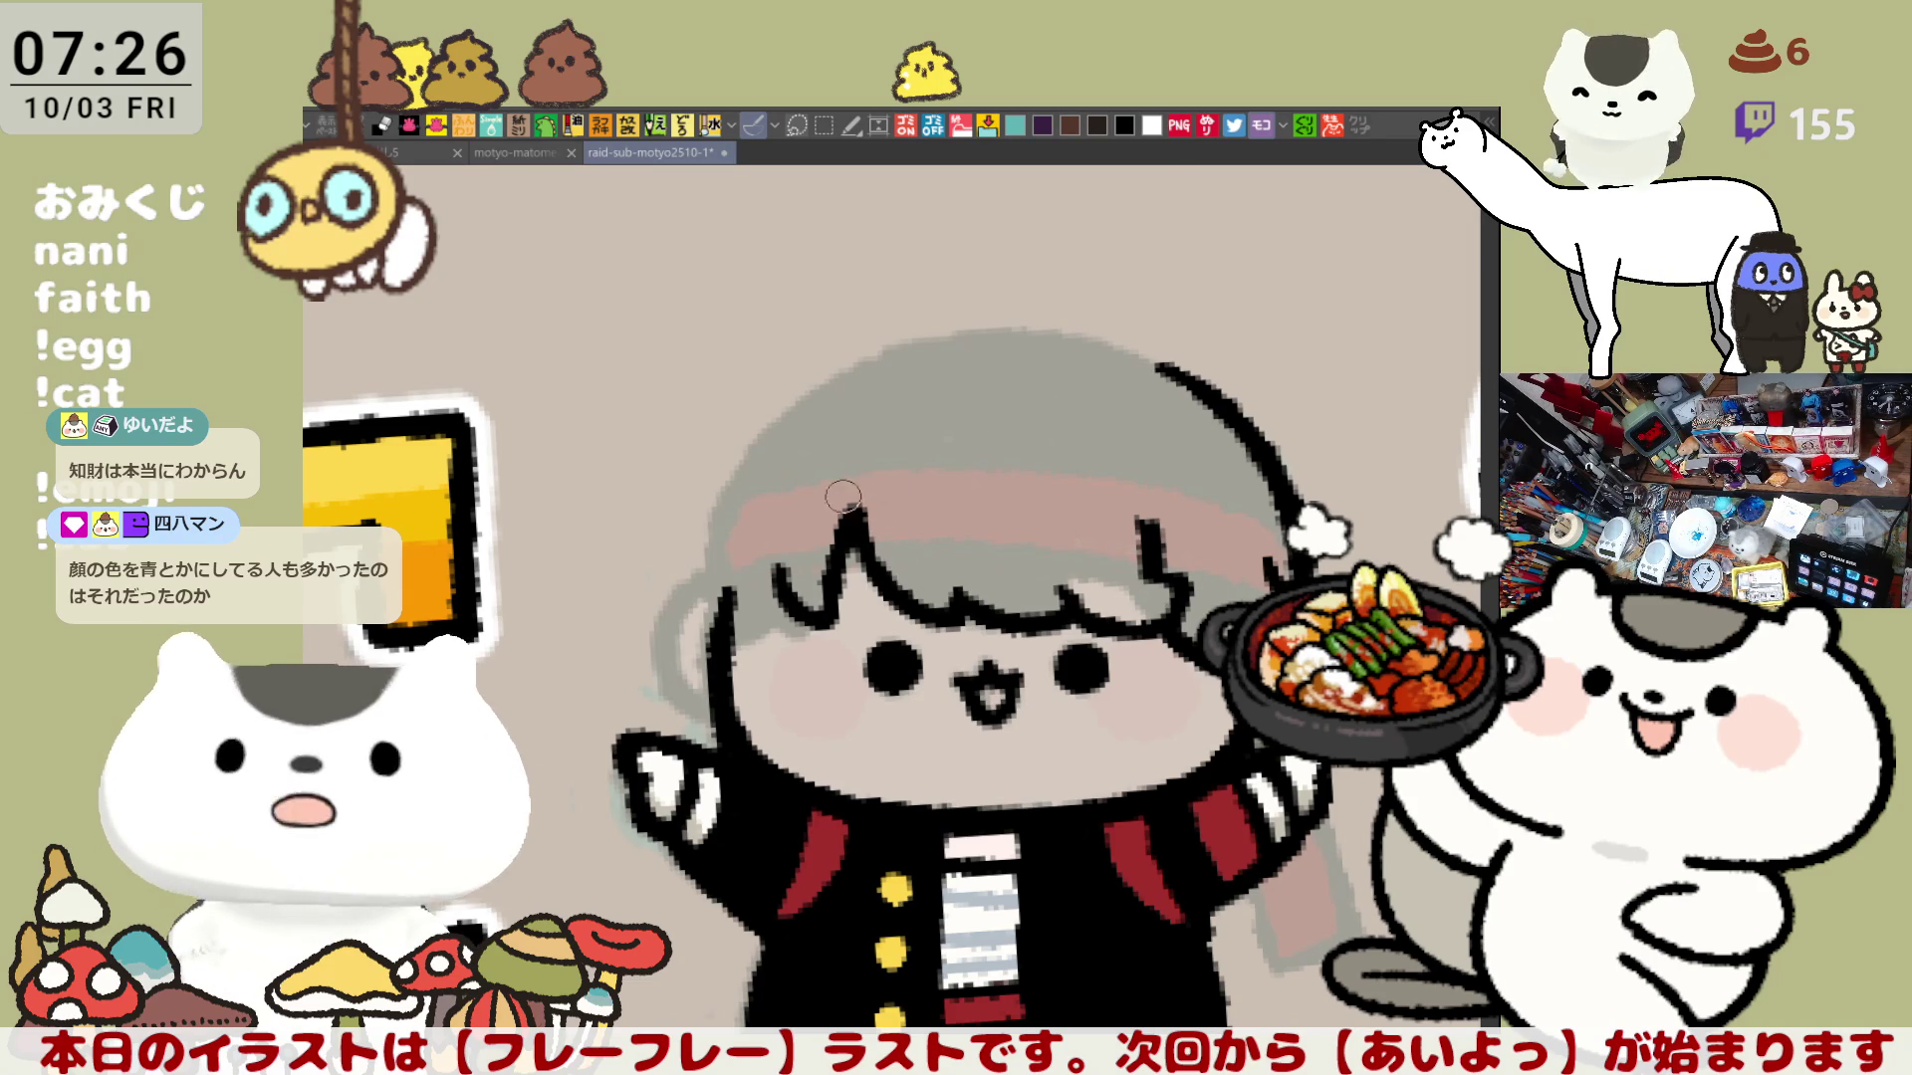
{"action": "left_click_drag", "start_coordinate": [1150, 520], "coordinate": [1169, 580]}
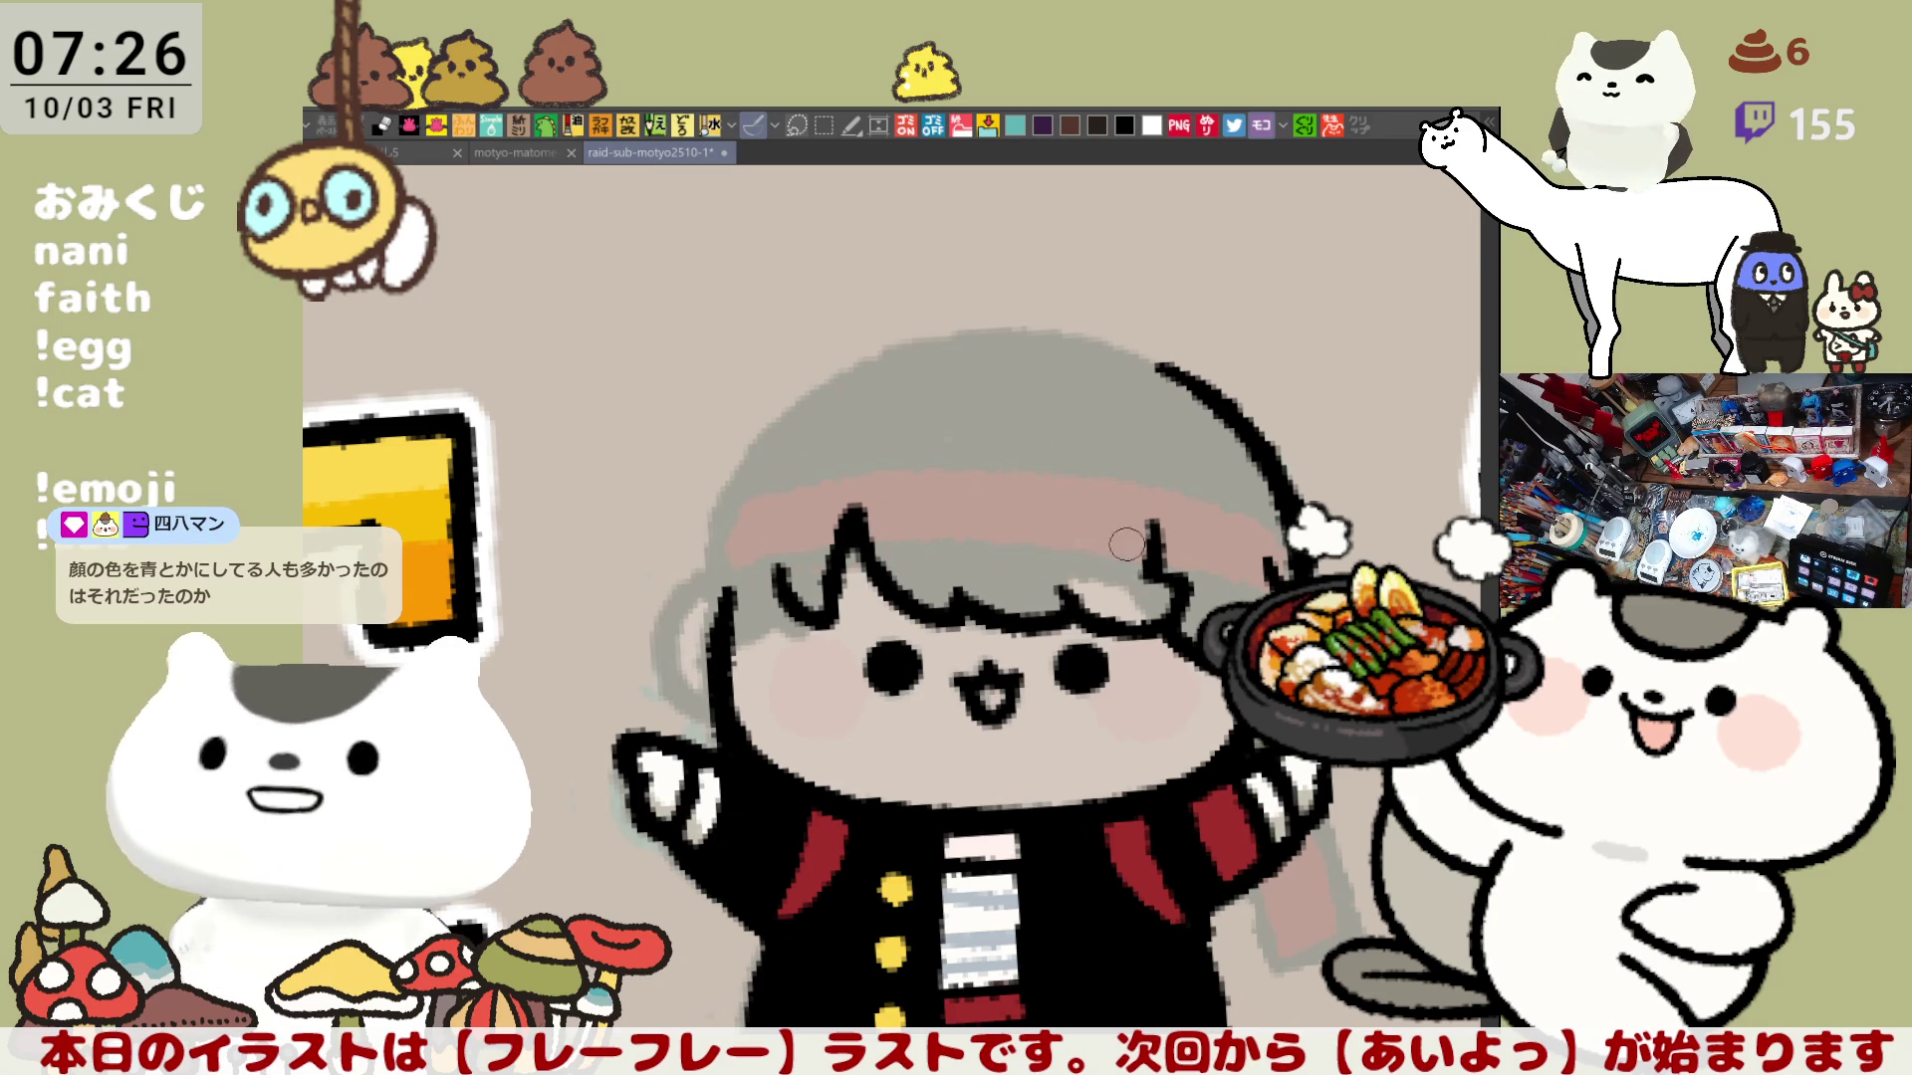
Step: Draw the long arc across the headband, retrying until it sits higher along the band
{"action": "left_click_drag", "start_coordinate": [768, 511], "coordinate": [1273, 555]}
{"action": "key", "text": "ctrl+z"}
{"action": "mouse_move", "coordinate": [759, 514]}
{"action": "left_mouse_down"}
{"action": "mouse_move", "coordinate": [977, 466]}
{"action": "mouse_move", "coordinate": [1240, 576]}
{"action": "left_mouse_up"}
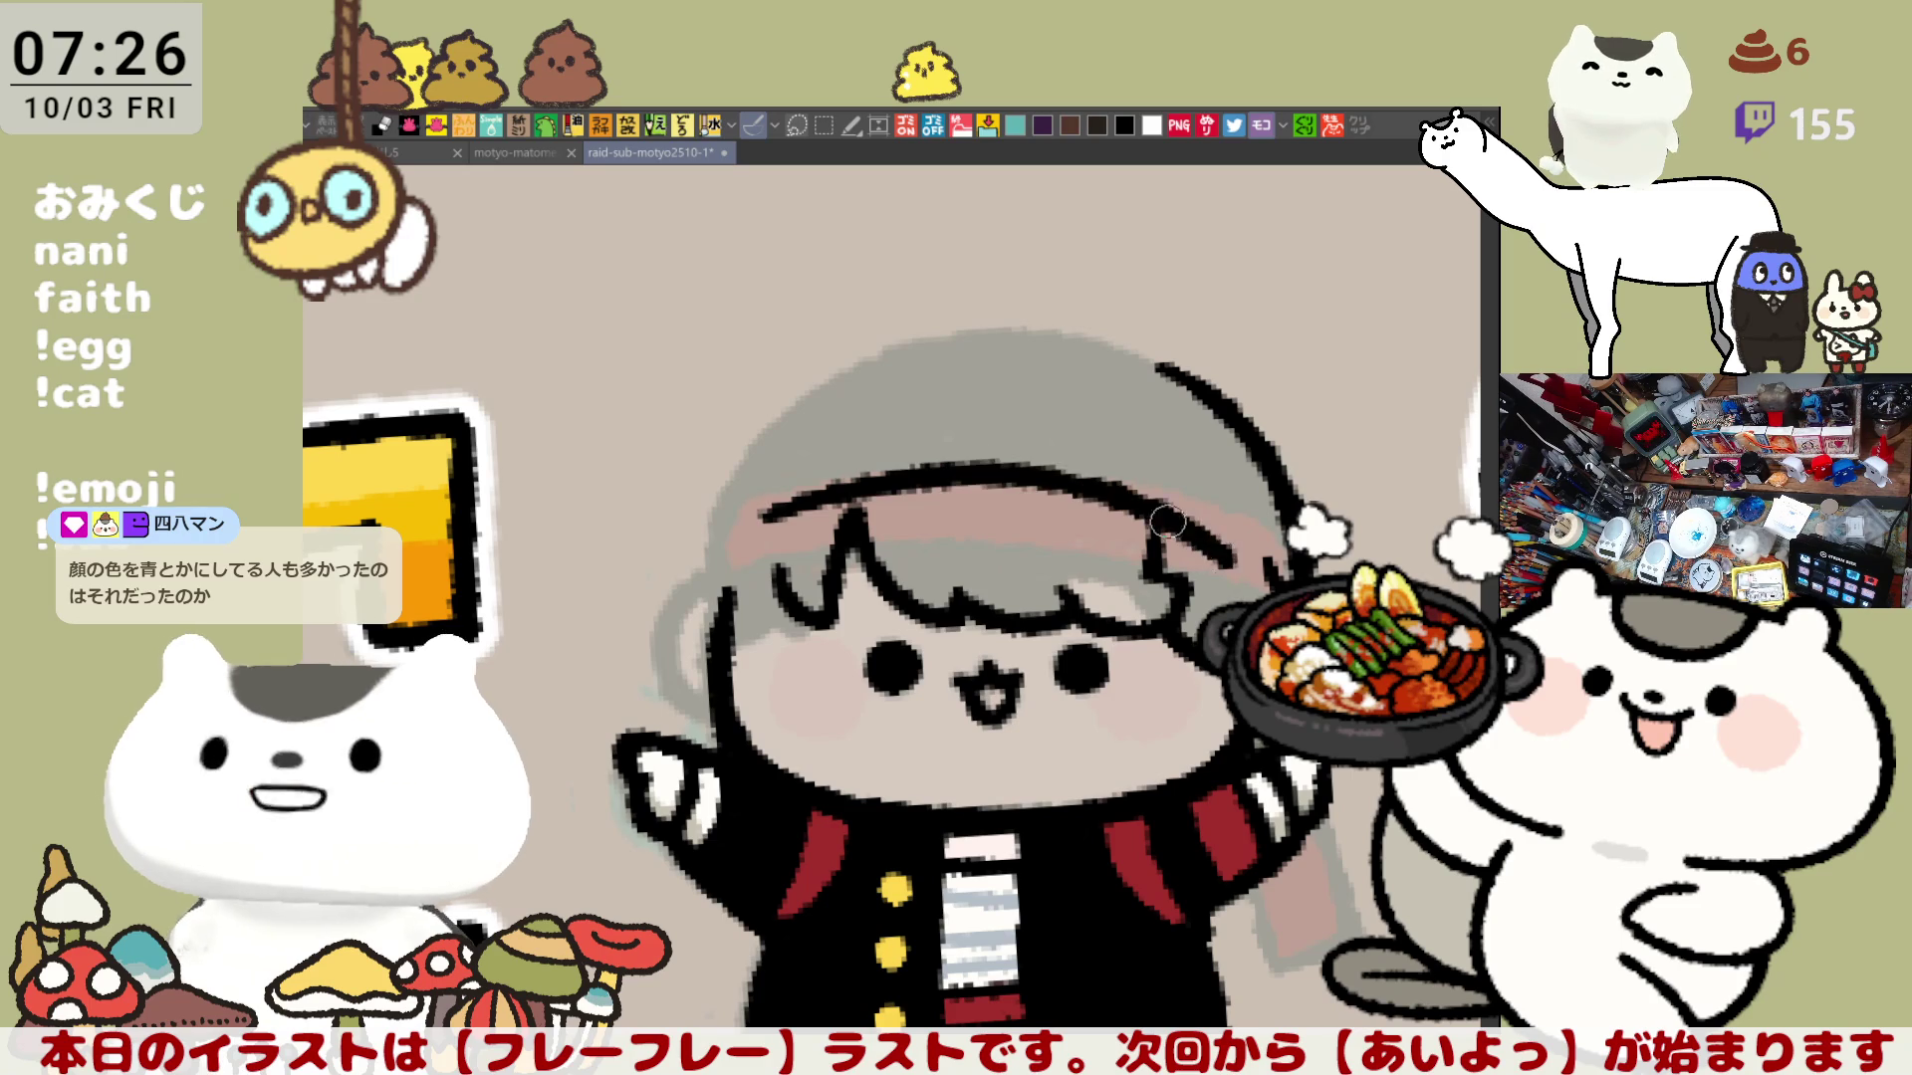
{"action": "key", "text": "ctrl+z"}
{"action": "left_click_drag", "start_coordinate": [770, 515], "coordinate": [1191, 543]}
{"action": "key", "text": "ctrl+z"}
{"action": "left_click_drag", "start_coordinate": [760, 520], "coordinate": [1223, 558]}
{"action": "key", "text": "ctrl+z"}
{"action": "mouse_move", "coordinate": [758, 520]}
{"action": "left_mouse_down"}
{"action": "mouse_move", "coordinate": [819, 499]}
{"action": "mouse_move", "coordinate": [1252, 544]}
{"action": "left_mouse_up"}
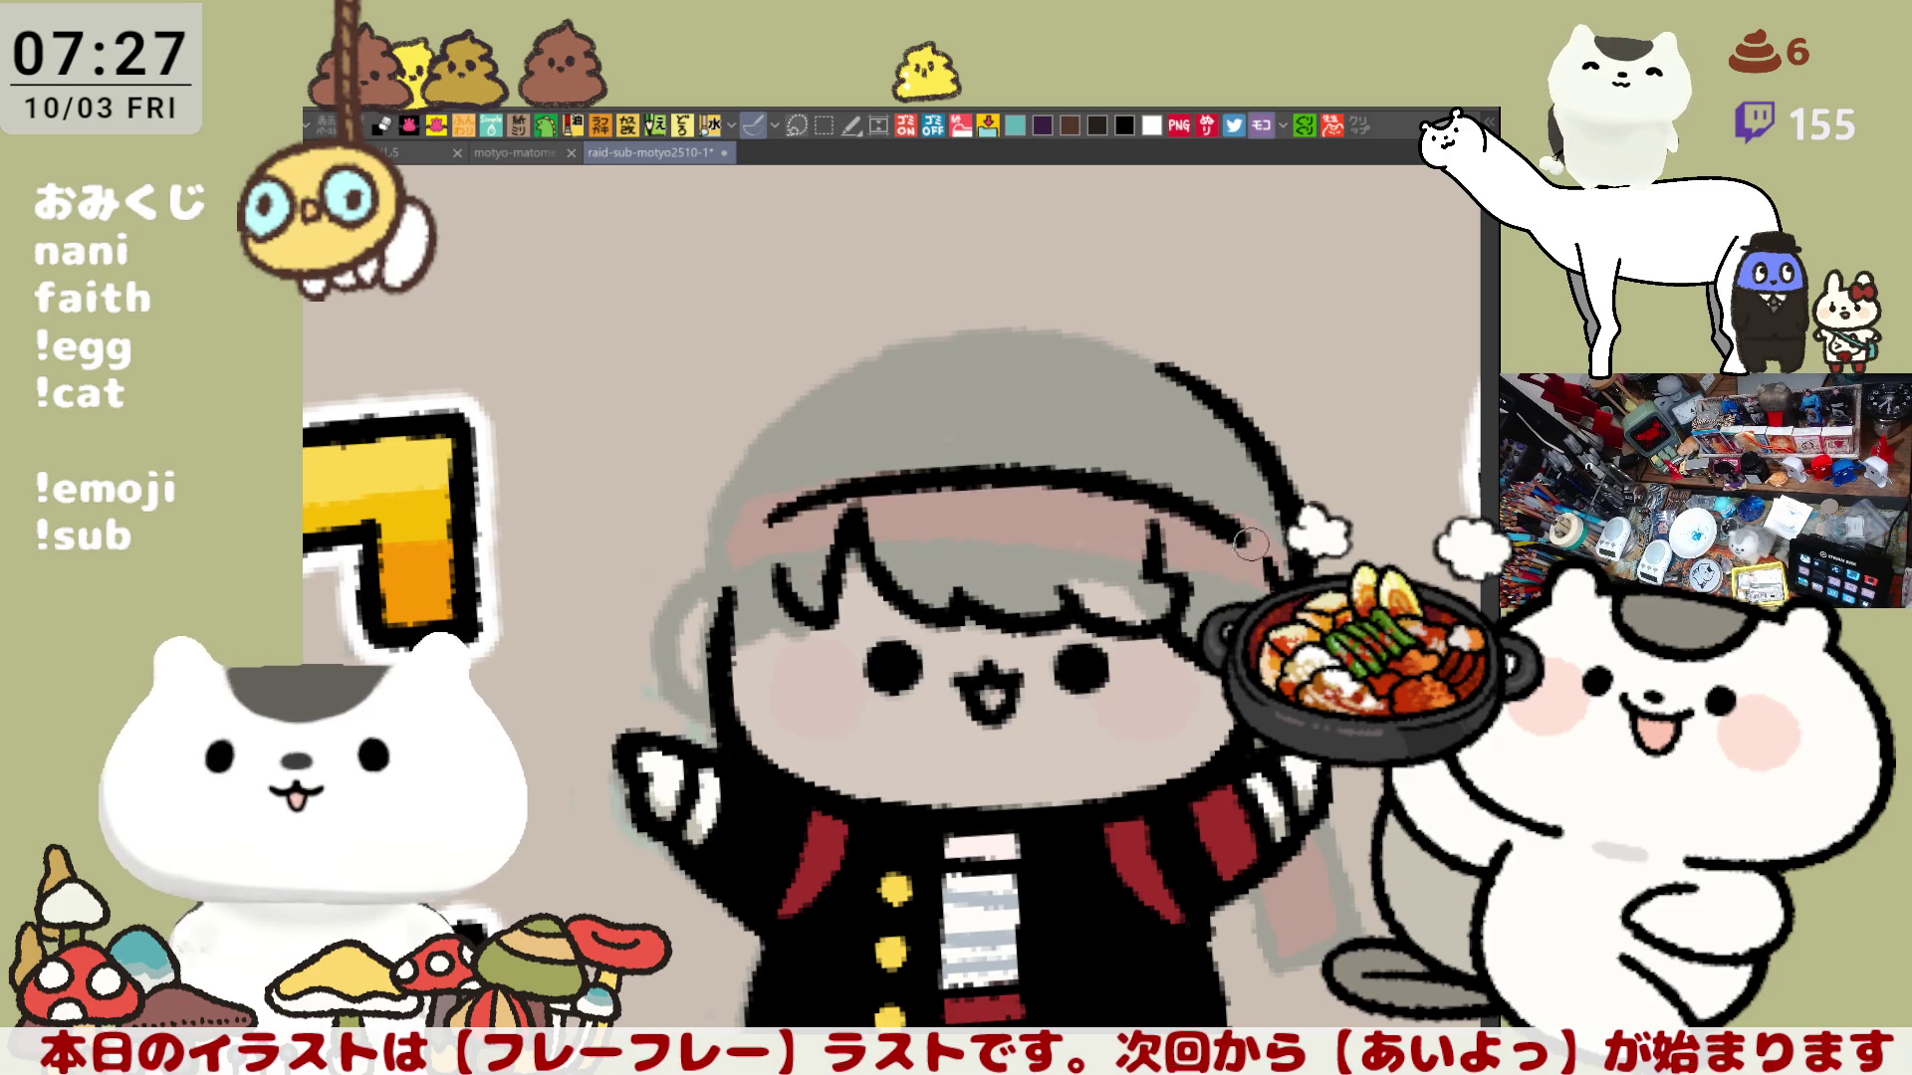
{"action": "key", "text": "ctrl+z"}
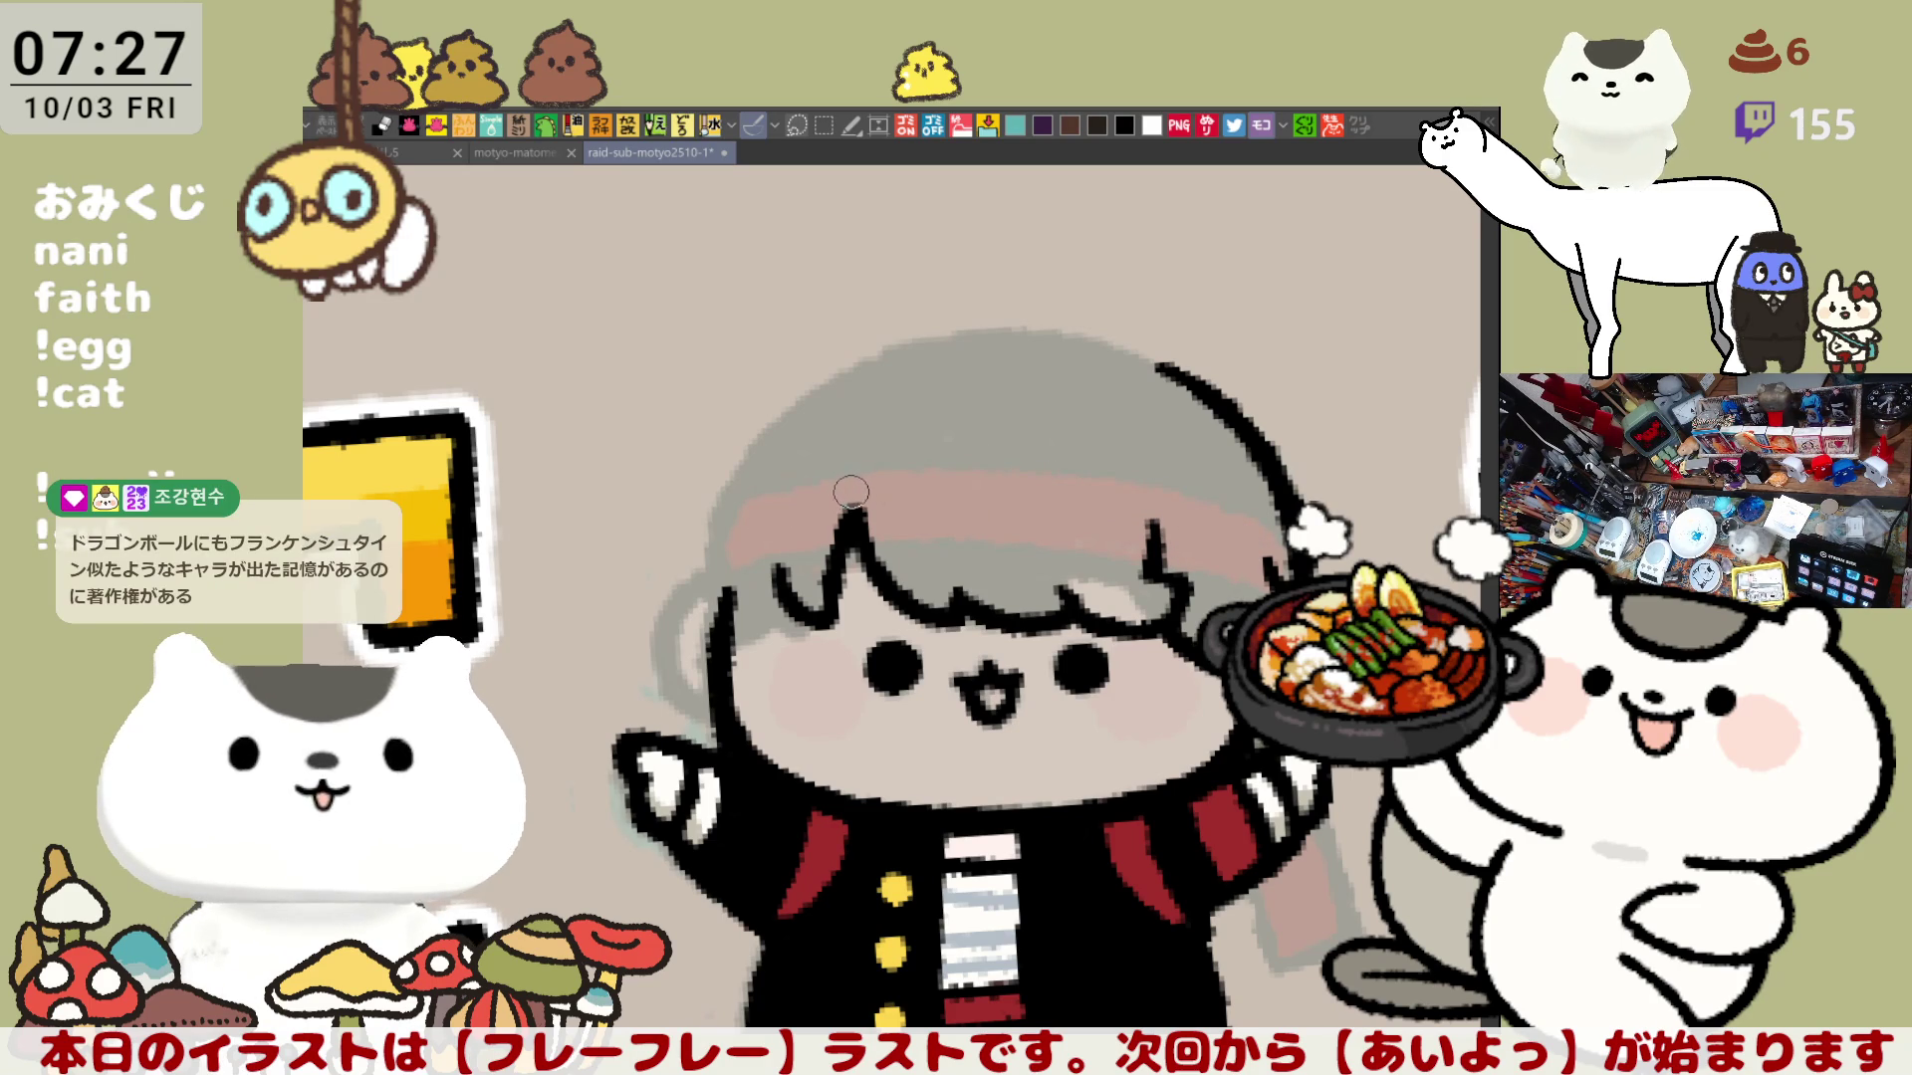
{"action": "left_click_drag", "start_coordinate": [759, 519], "coordinate": [1201, 510]}
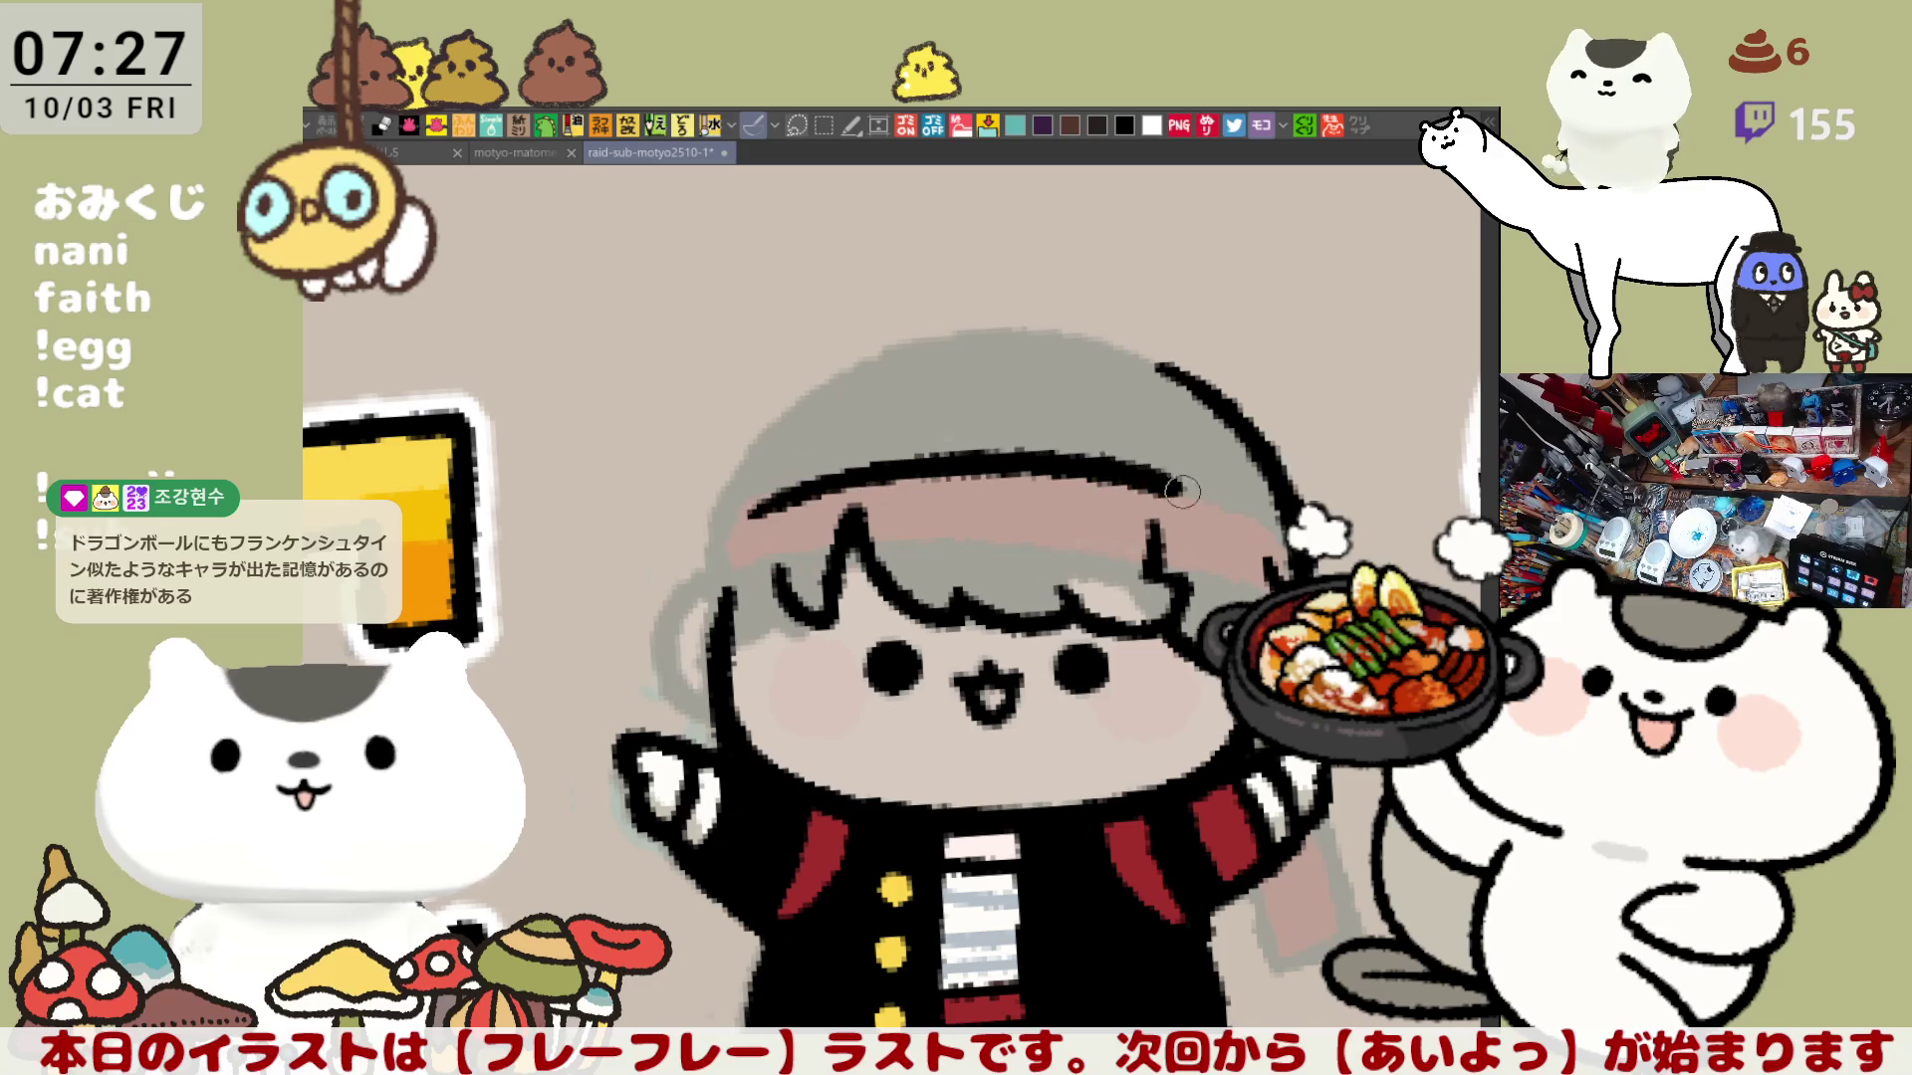
{"action": "key", "text": "ctrl+z"}
{"action": "mouse_move", "coordinate": [748, 520]}
{"action": "left_mouse_down"}
{"action": "mouse_move", "coordinate": [897, 500]}
{"action": "mouse_move", "coordinate": [1174, 530]}
{"action": "left_mouse_up"}
{"action": "key", "text": "ctrl+z"}
{"action": "mouse_move", "coordinate": [740, 516]}
{"action": "left_mouse_down"}
{"action": "mouse_move", "coordinate": [1124, 456]}
{"action": "mouse_move", "coordinate": [1255, 536]}
{"action": "left_mouse_up"}
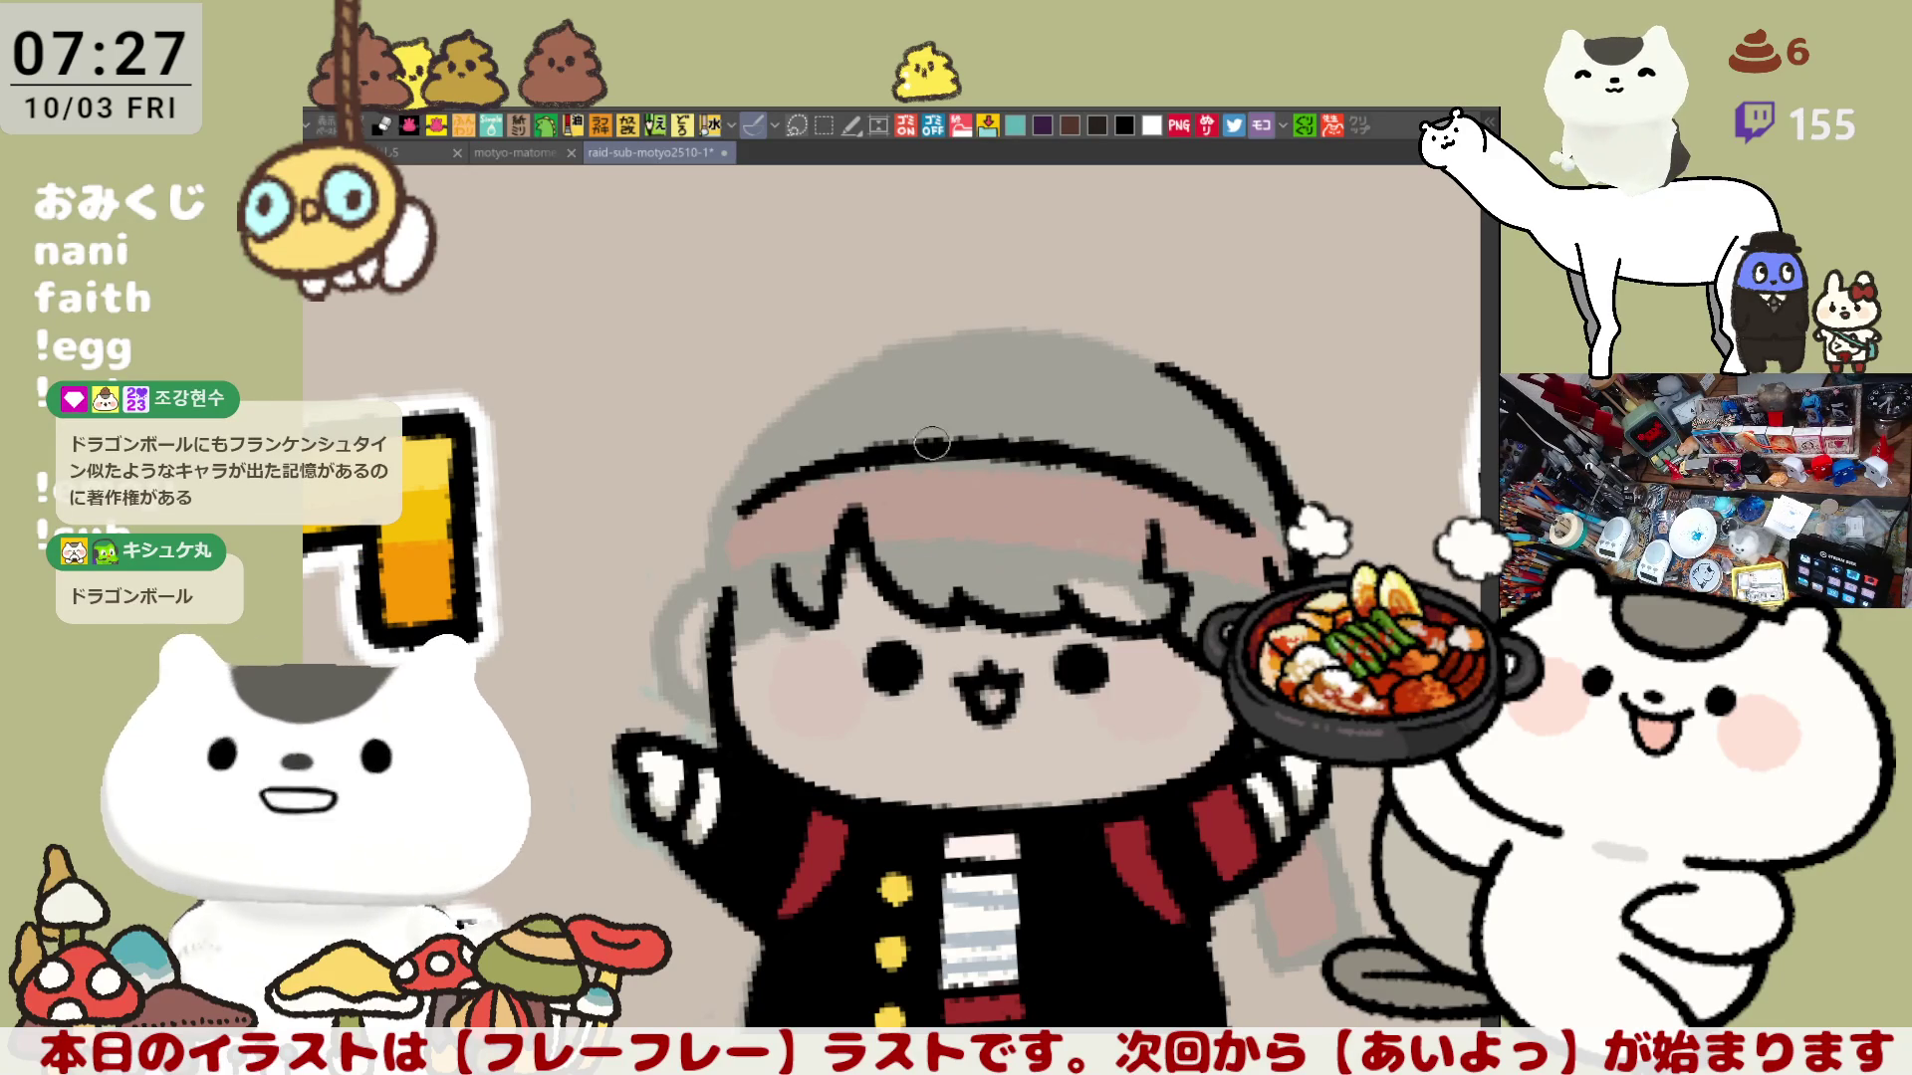
Step: Ink the outline over the top of the hair and down its upper right side
{"action": "mouse_move", "coordinate": [772, 482]}
{"action": "left_mouse_down"}
{"action": "mouse_move", "coordinate": [918, 386]}
{"action": "mouse_move", "coordinate": [1108, 390]}
{"action": "left_mouse_up"}
{"action": "key", "text": "ctrl+z"}
{"action": "mouse_move", "coordinate": [931, 392]}
{"action": "left_mouse_down"}
{"action": "mouse_move", "coordinate": [1106, 391]}
{"action": "mouse_move", "coordinate": [1169, 416]}
{"action": "left_mouse_up"}
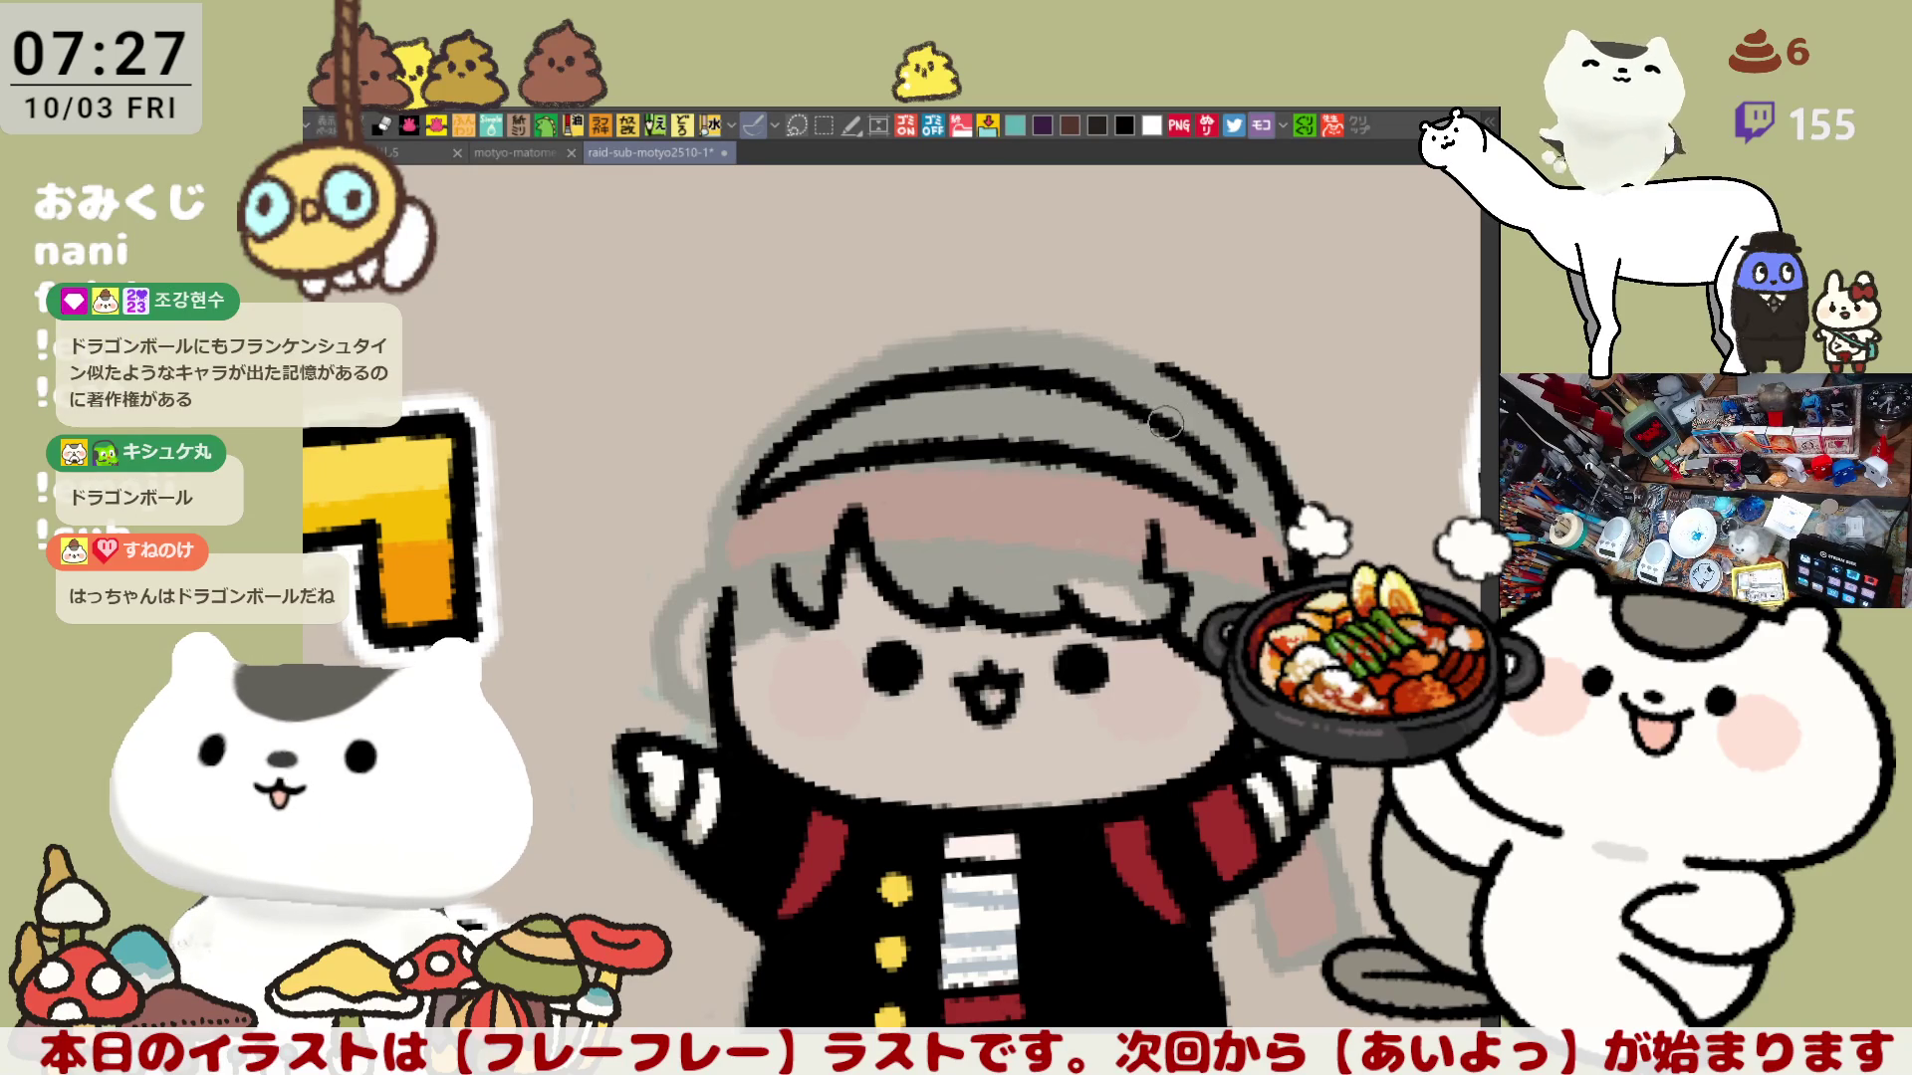
{"action": "left_click_drag", "start_coordinate": [1165, 426], "coordinate": [1232, 512]}
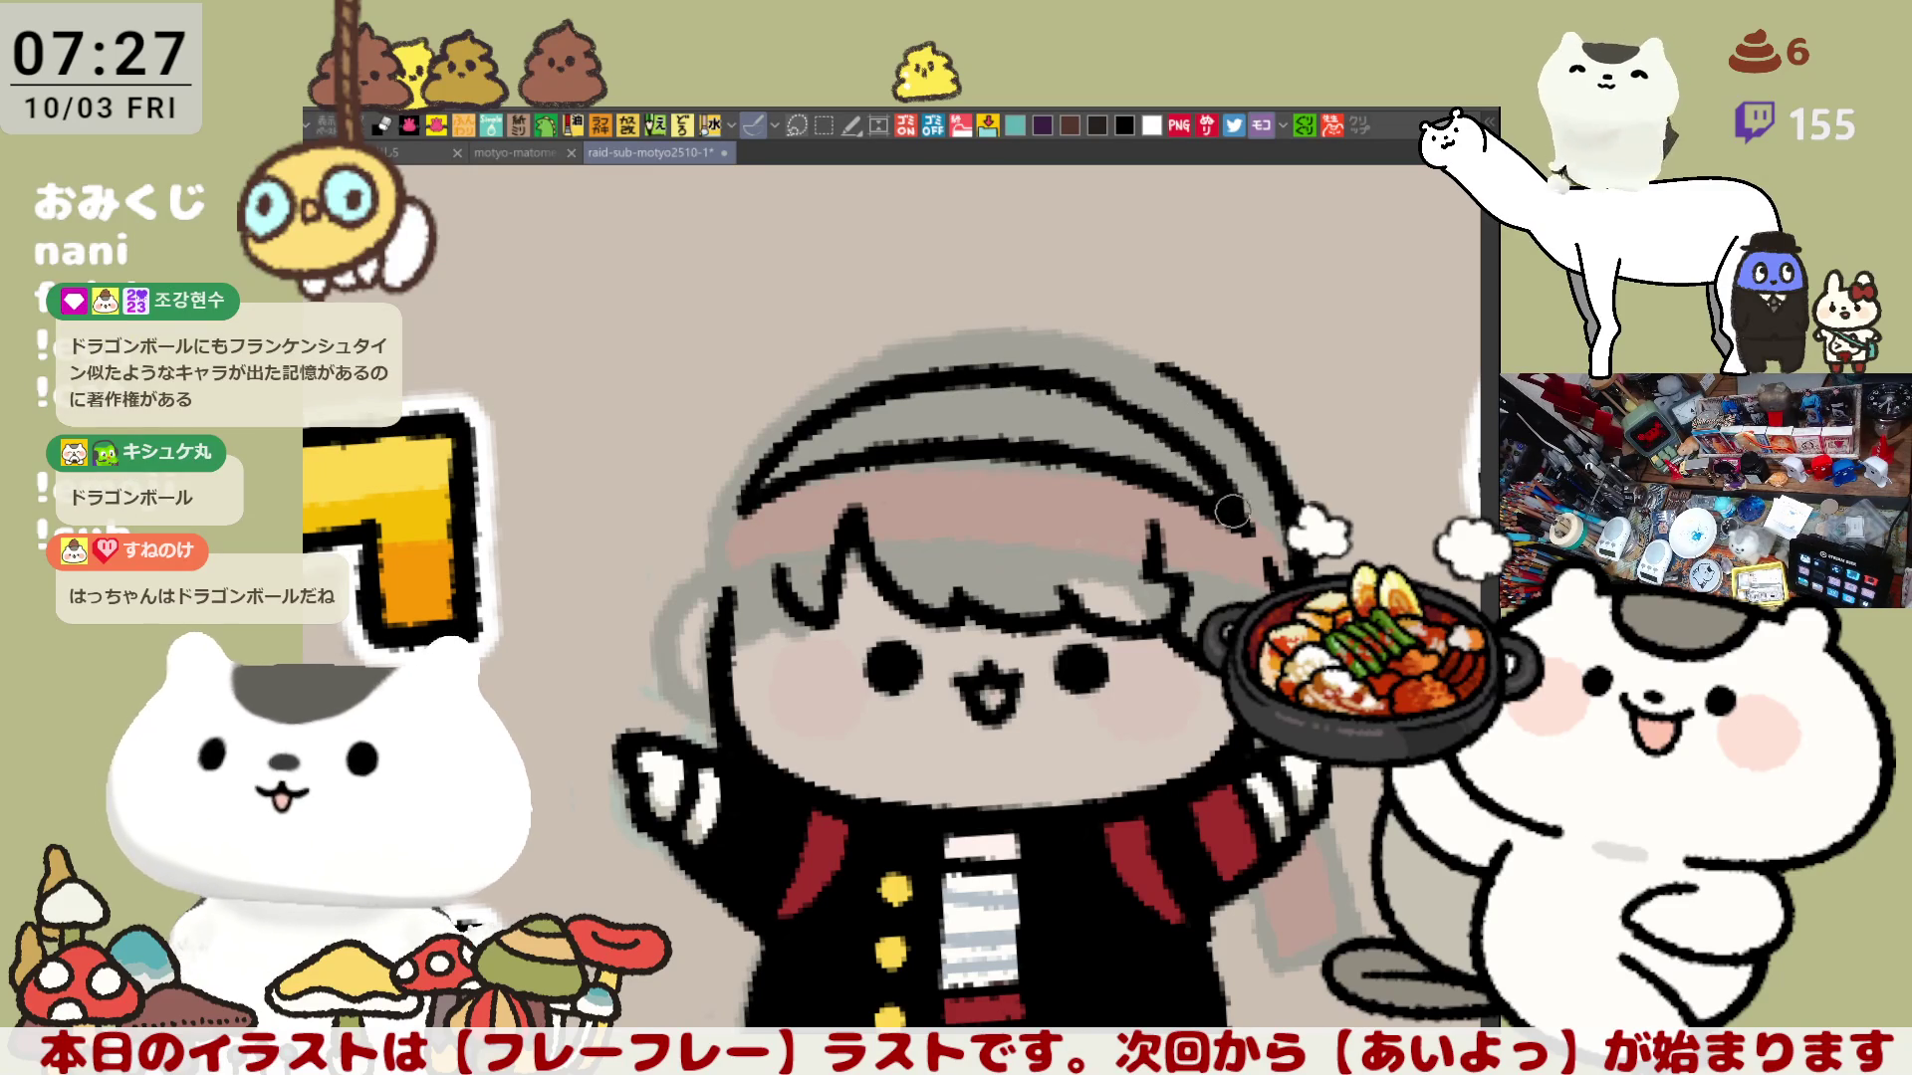
{"action": "left_click_drag", "start_coordinate": [1105, 391], "coordinate": [1226, 469]}
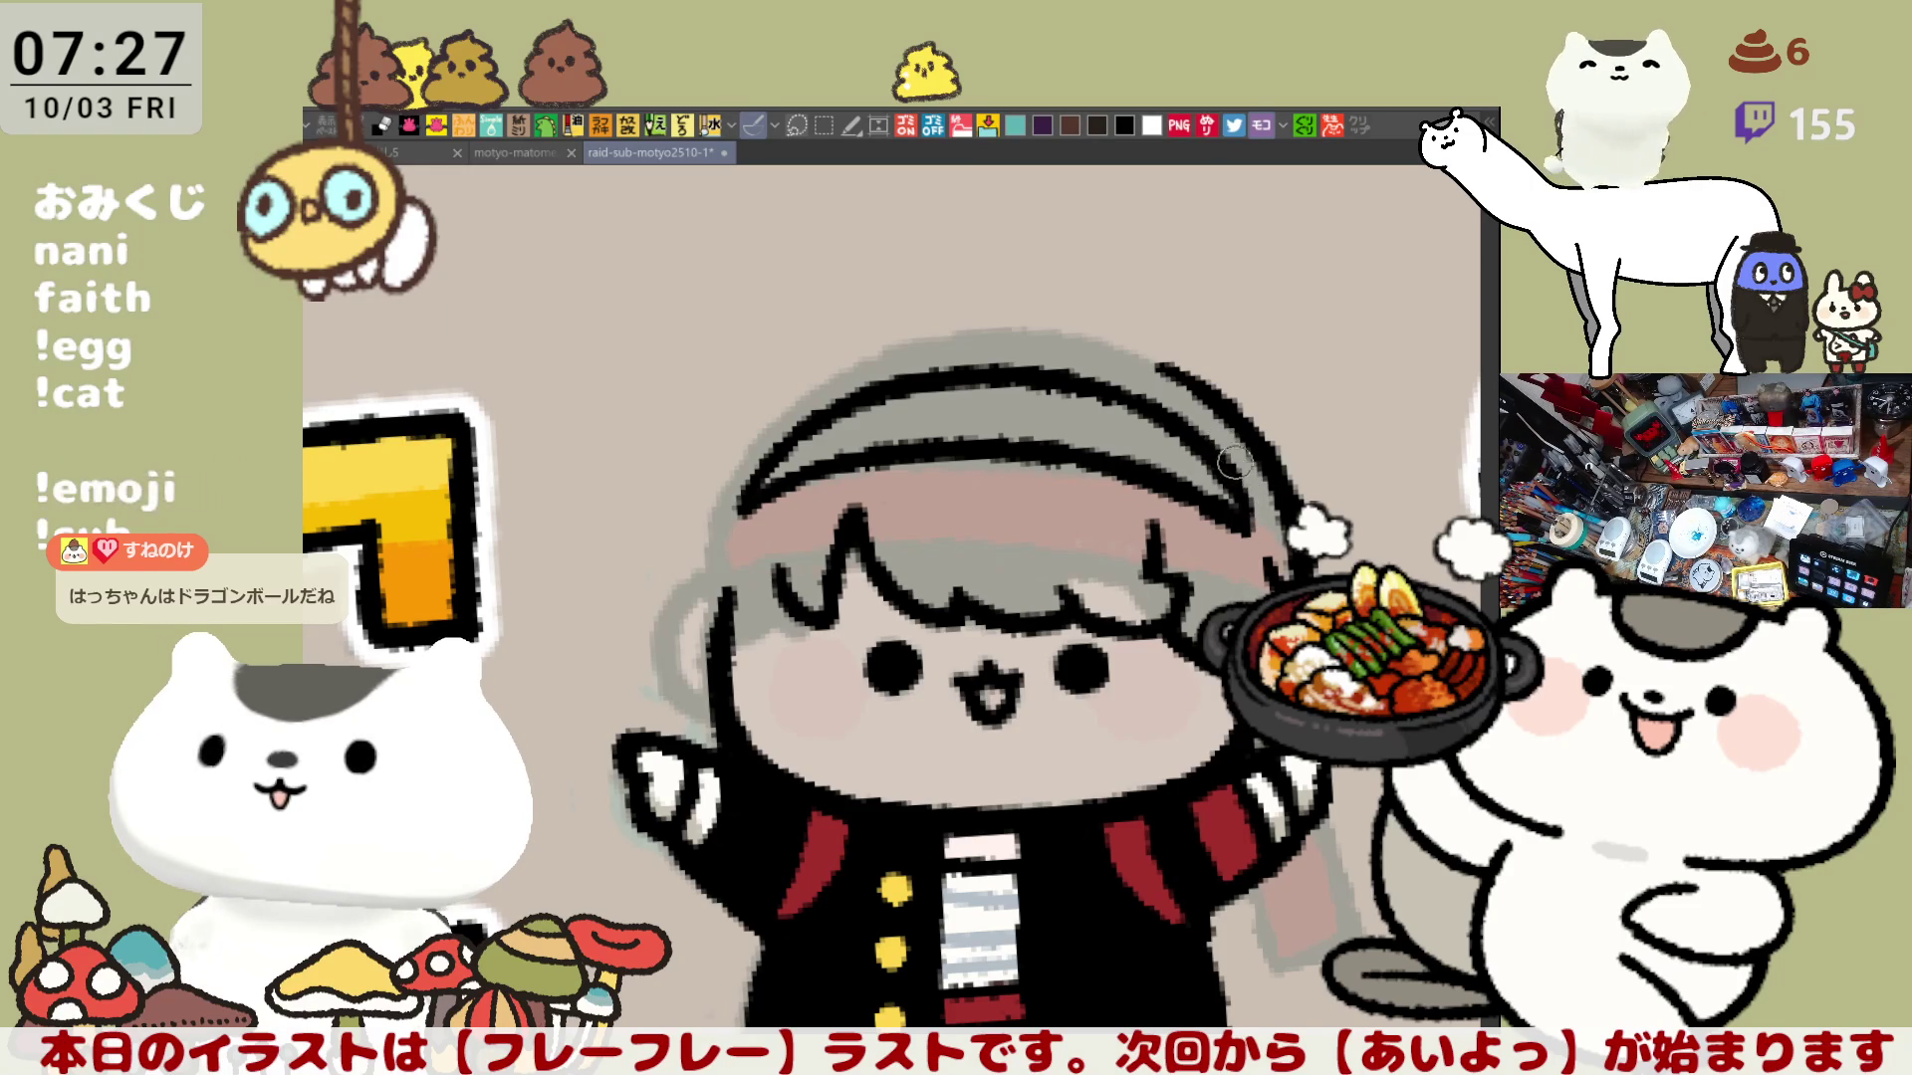
Step: Ink the left side of the head down to the raised hand, then mirror the canvas view
{"action": "left_click_drag", "start_coordinate": [1128, 481], "coordinate": [1184, 533]}
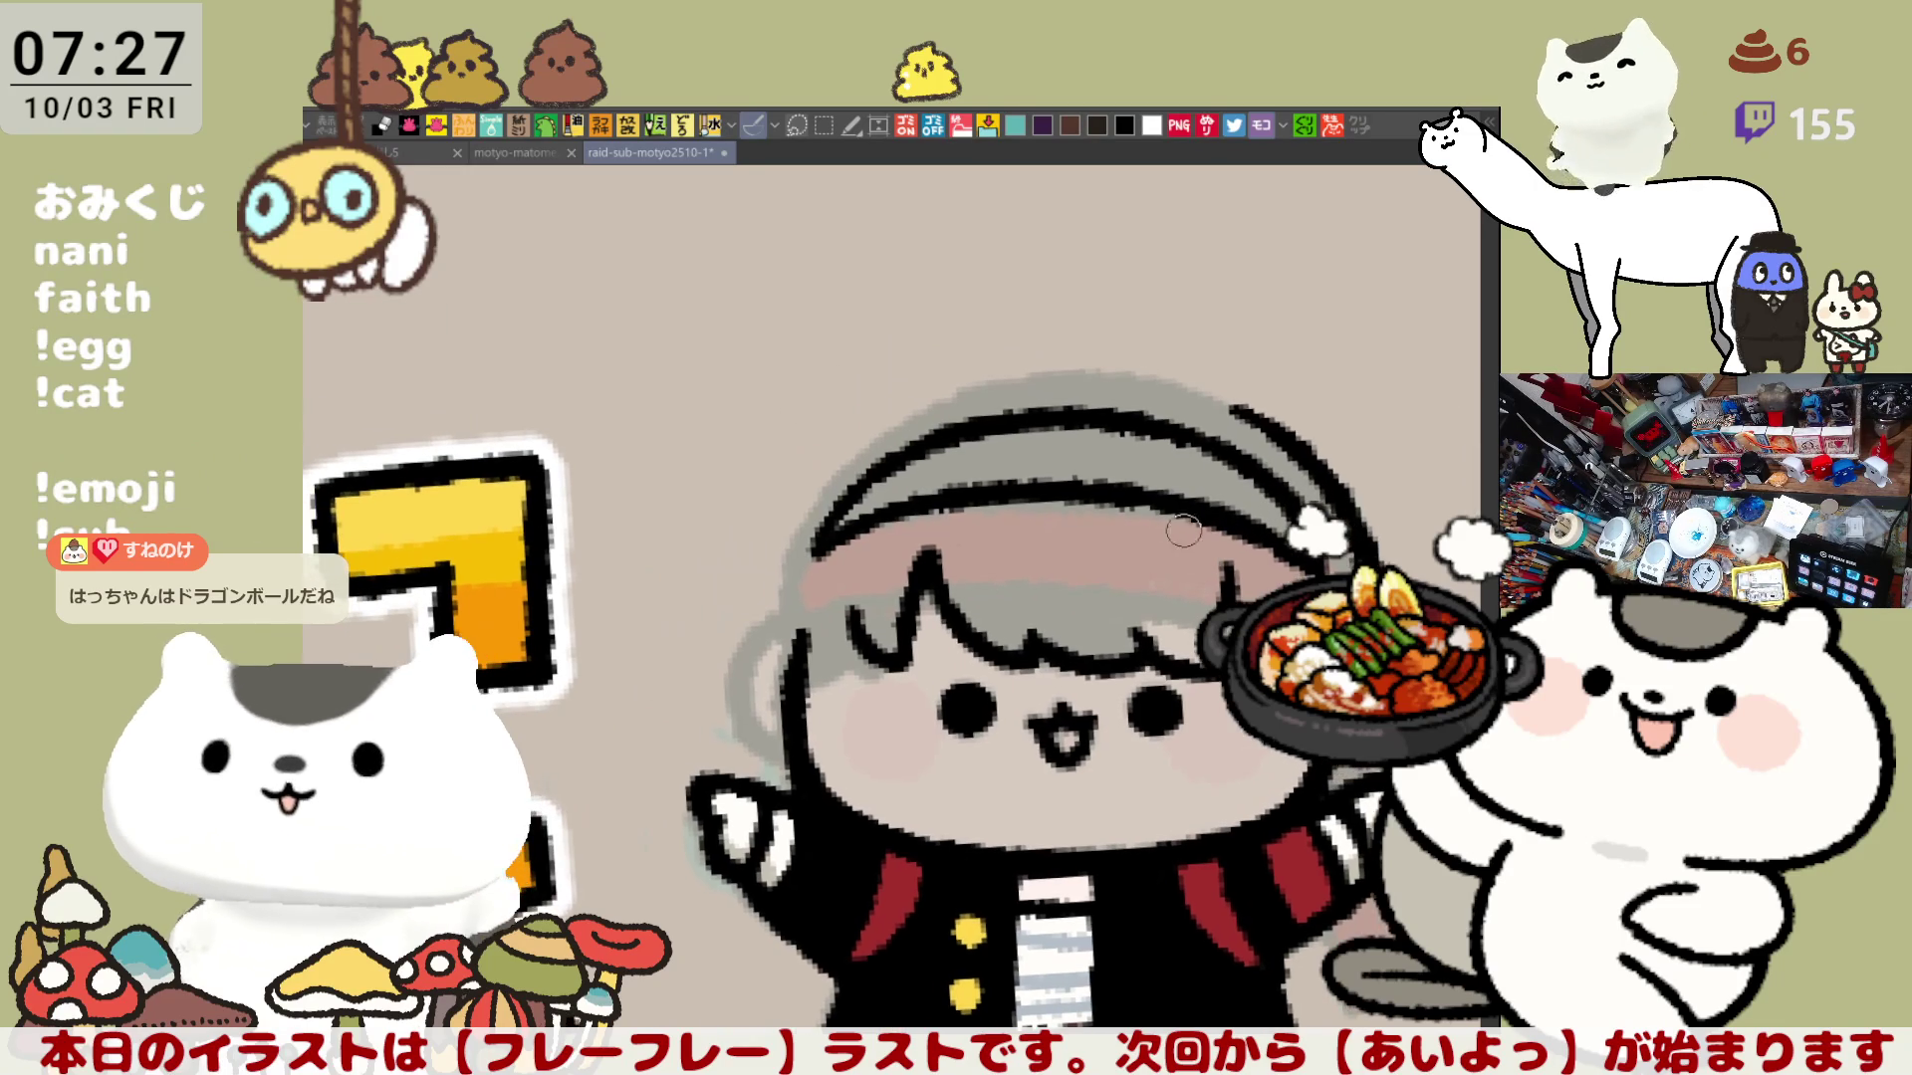
{"action": "left_click_drag", "start_coordinate": [1117, 400], "coordinate": [1044, 503]}
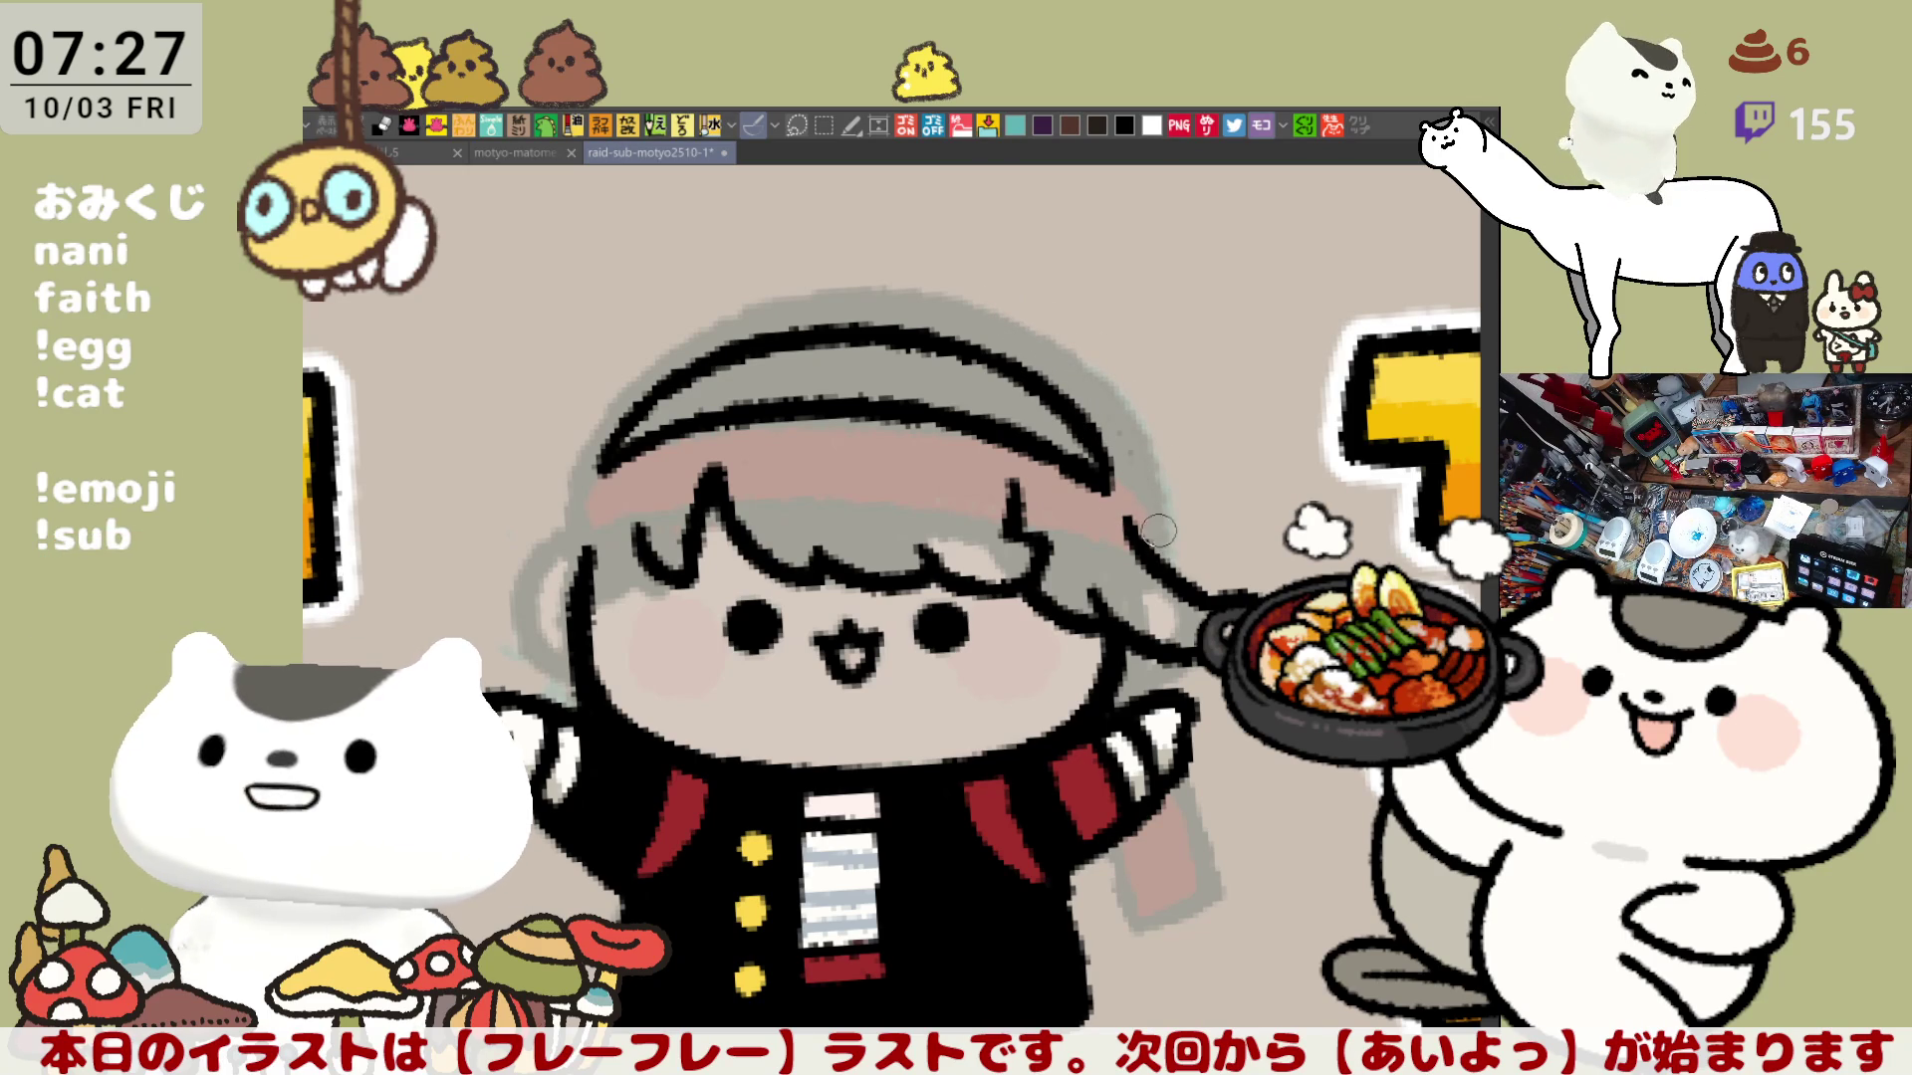
{"action": "scroll", "coordinate": [1158, 529], "scroll_direction": "left", "scroll_amount": 2}
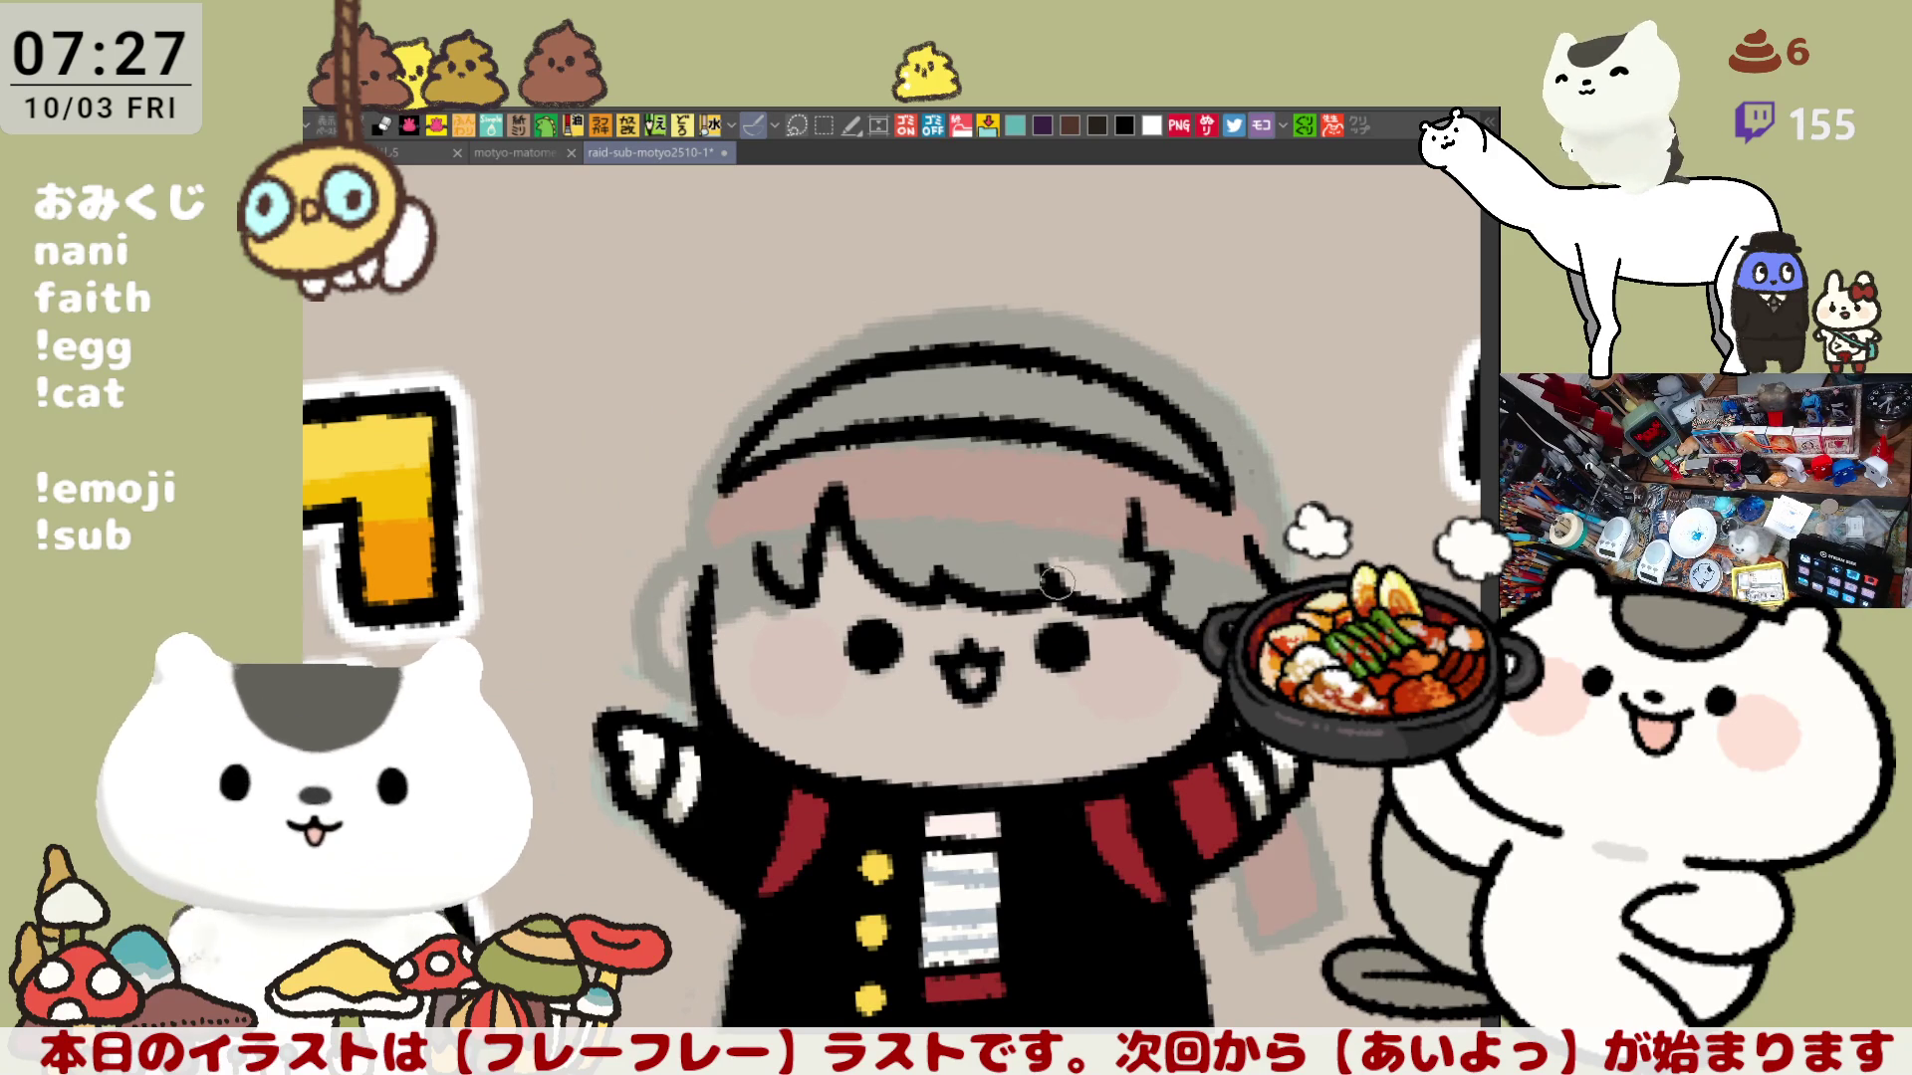
{"action": "scroll", "coordinate": [1052, 583], "scroll_direction": "left", "scroll_amount": 2}
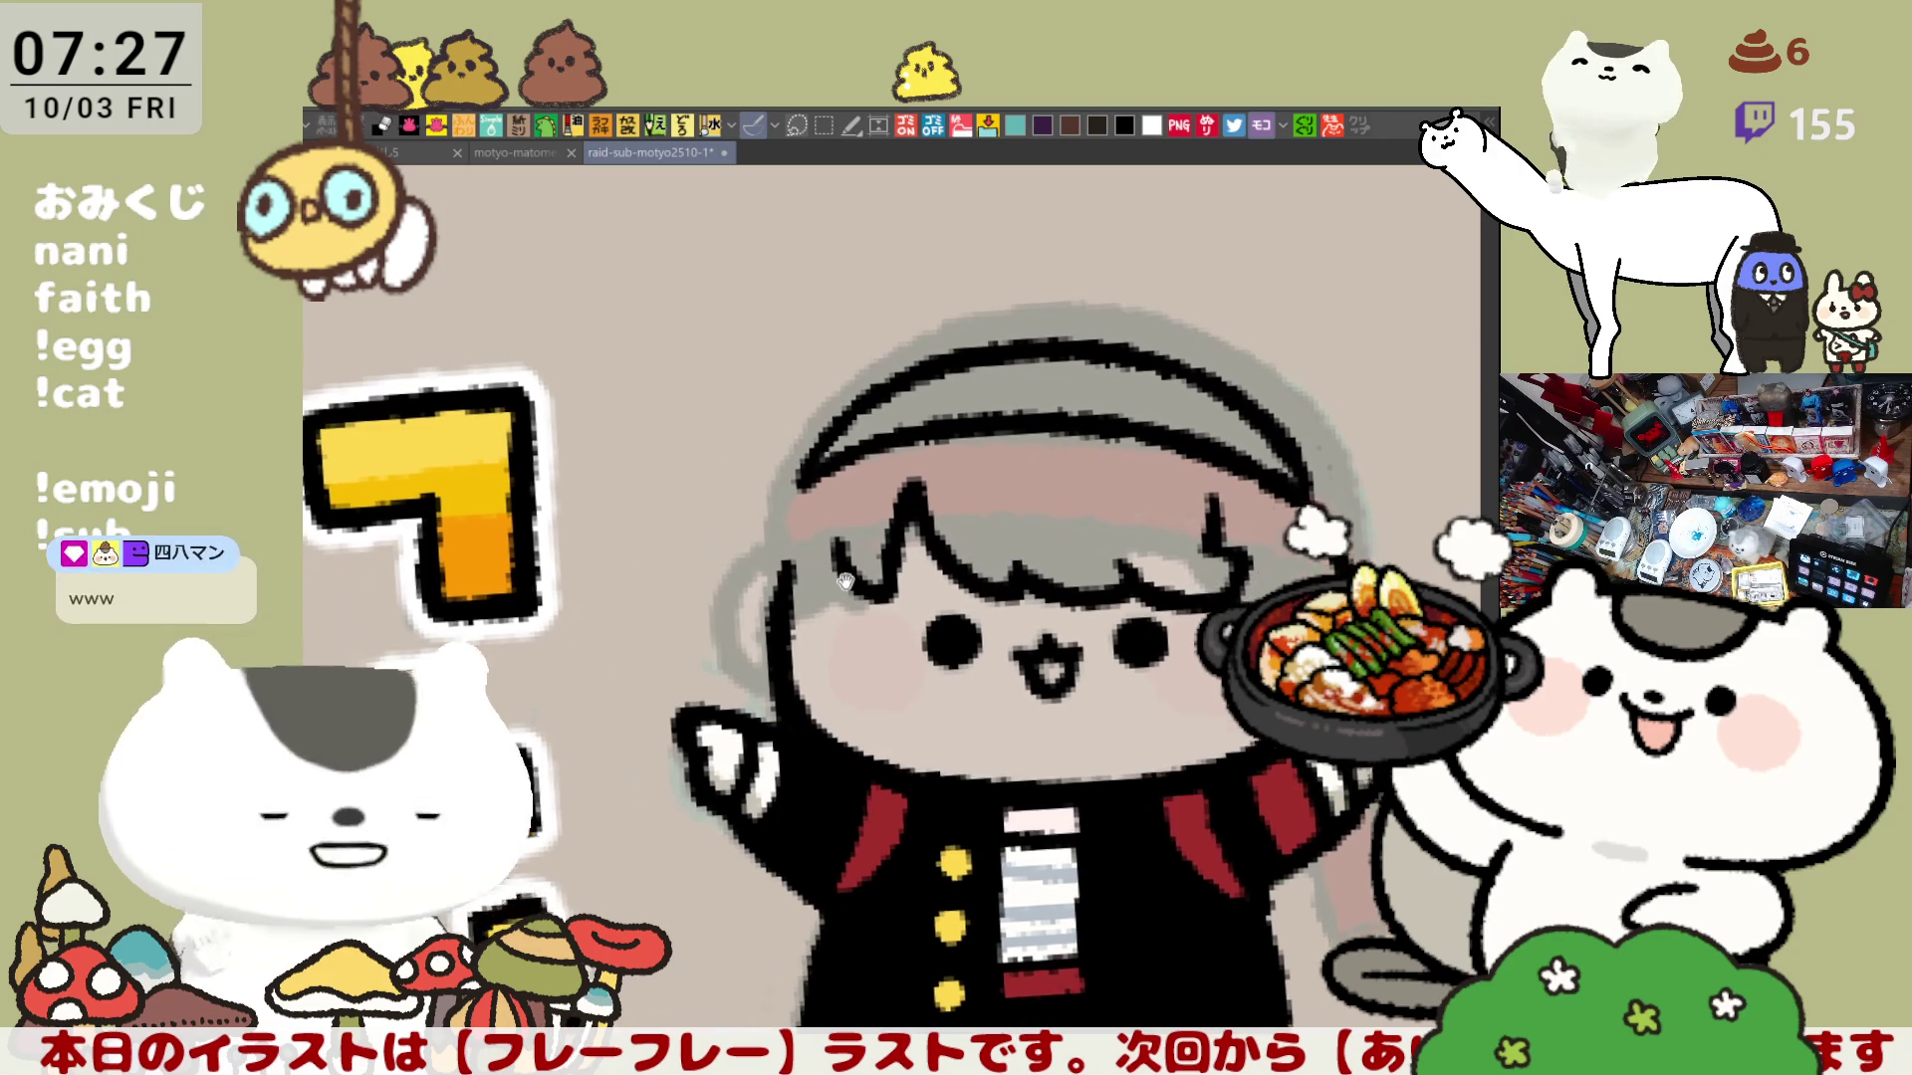
{"action": "left_click_drag", "start_coordinate": [769, 565], "coordinate": [721, 502]}
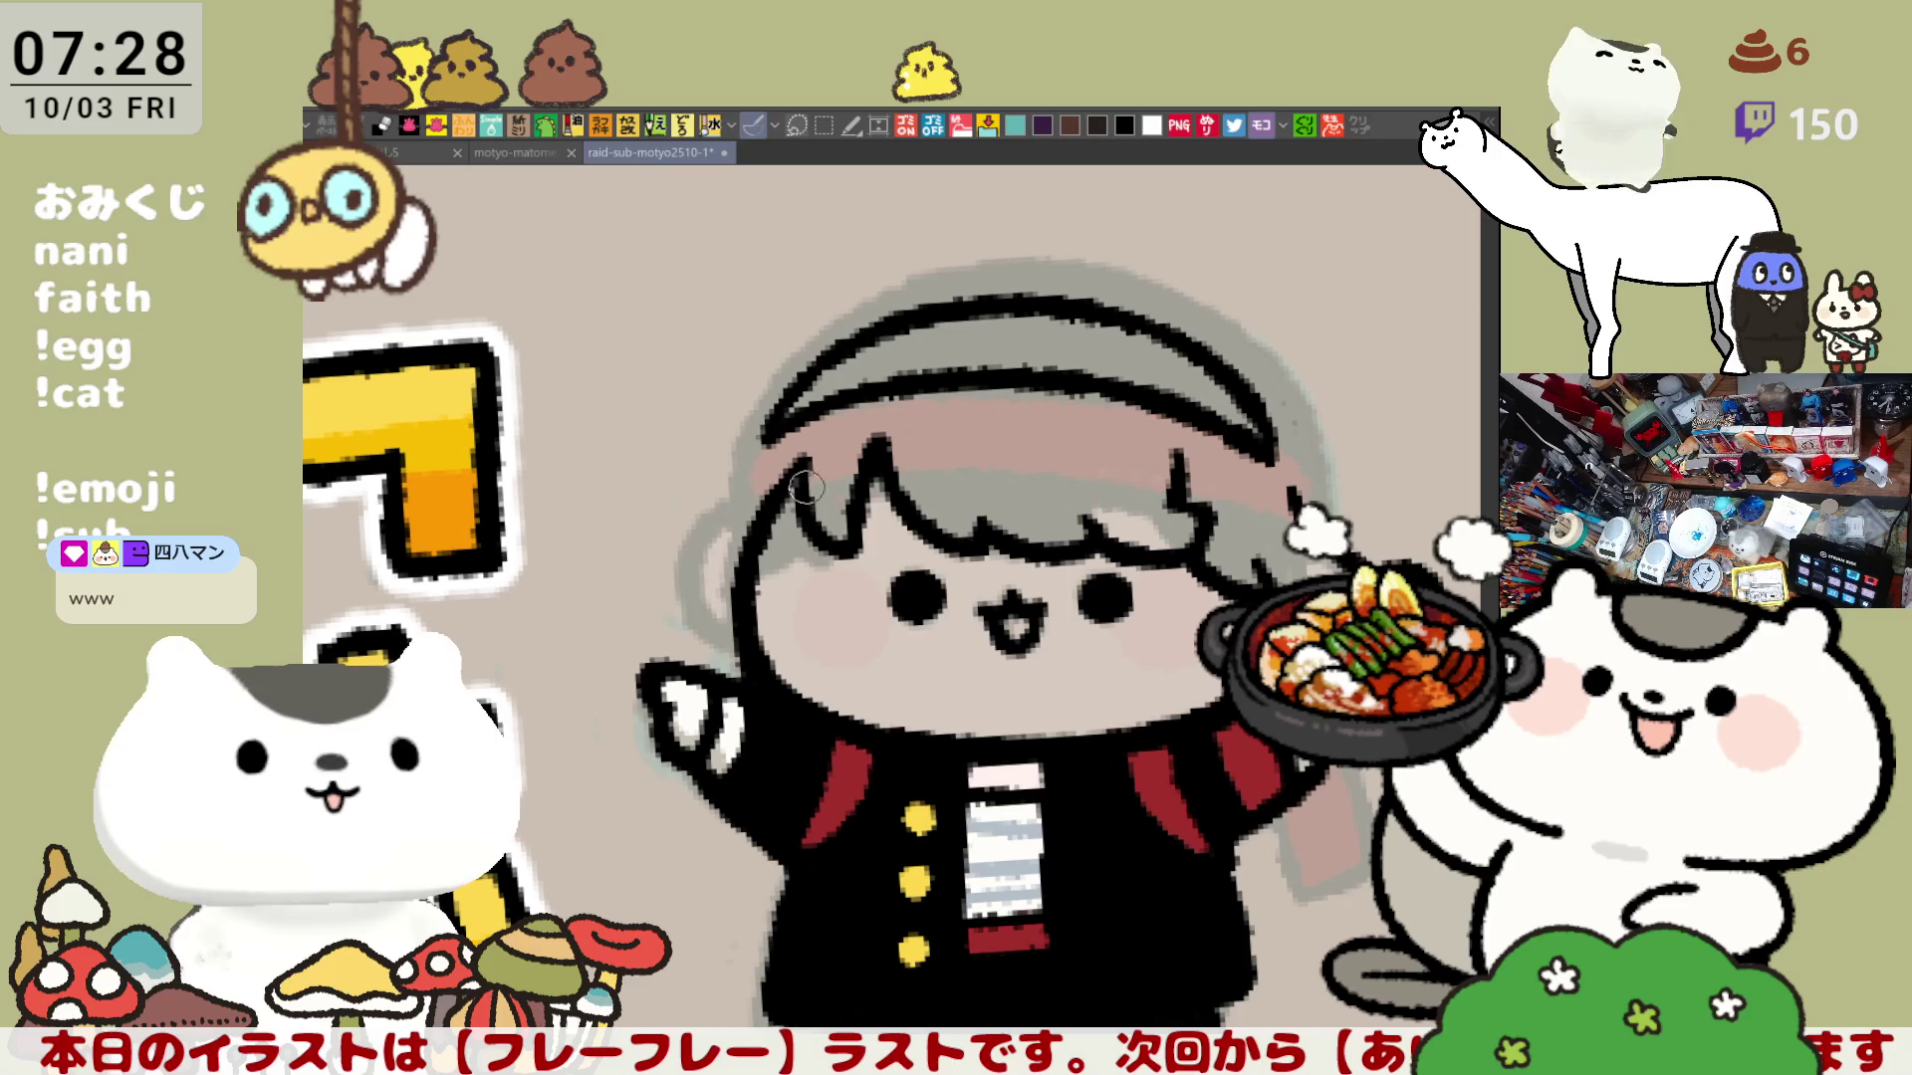
{"action": "left_click_drag", "start_coordinate": [777, 426], "coordinate": [696, 606]}
{"action": "key", "text": "ctrl+z"}
{"action": "left_click_drag", "start_coordinate": [755, 452], "coordinate": [732, 634]}
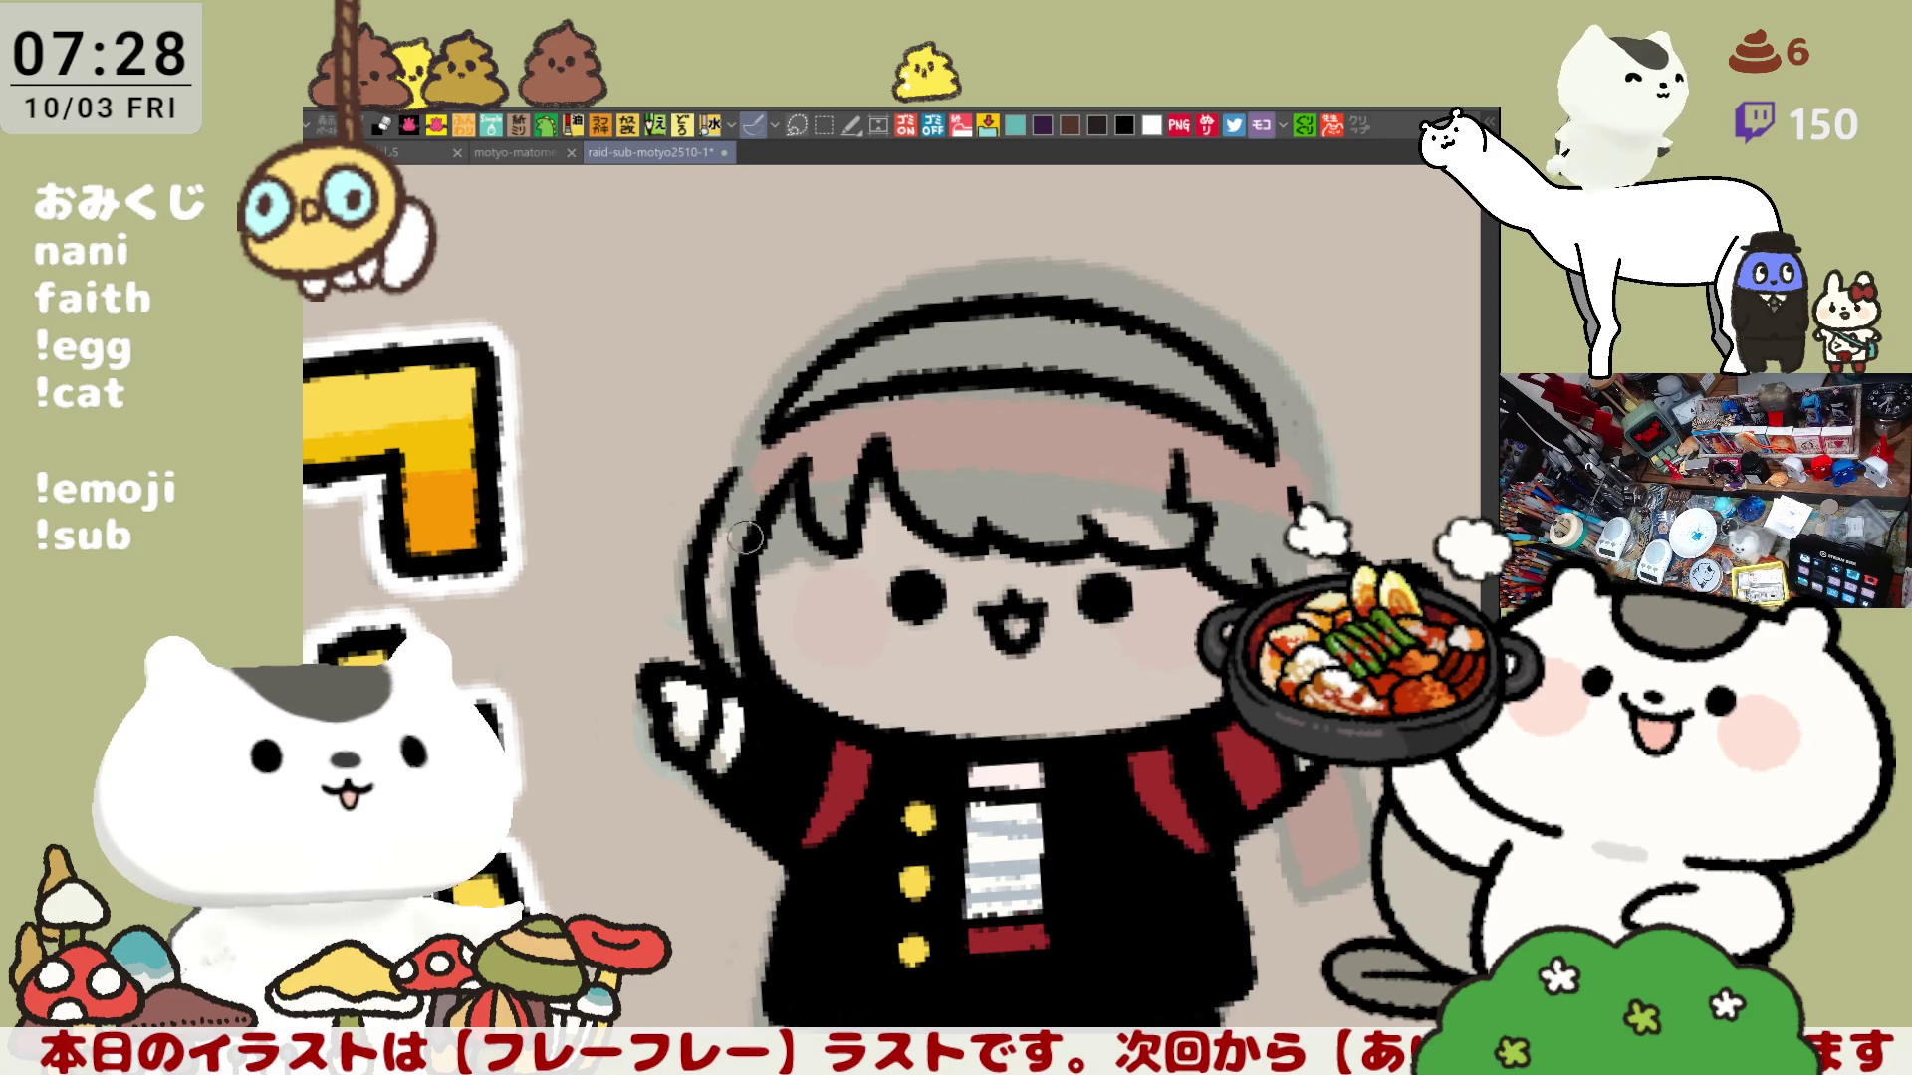
{"action": "key", "text": "ctrl+z"}
{"action": "left_click_drag", "start_coordinate": [740, 468], "coordinate": [728, 680]}
{"action": "key", "text": "ctrl+z"}
{"action": "left_click_drag", "start_coordinate": [724, 494], "coordinate": [739, 687]}
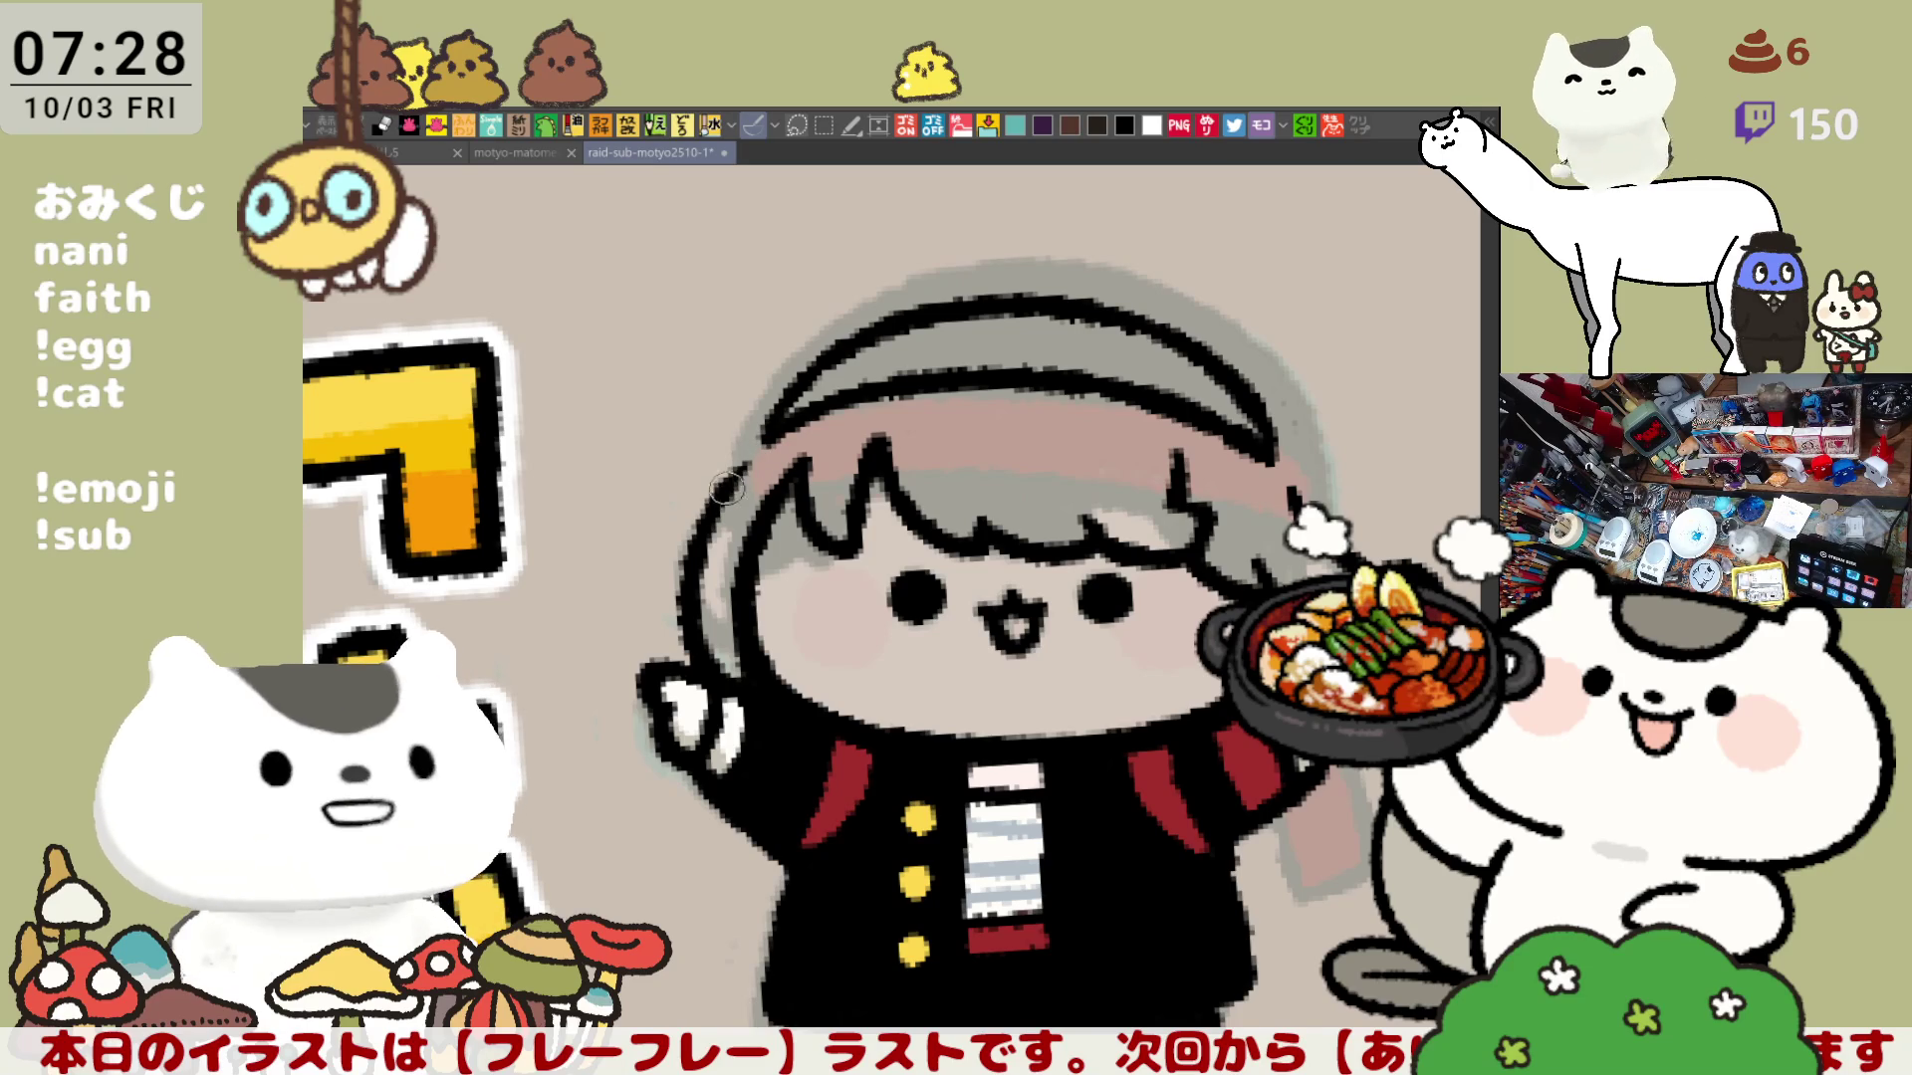
{"action": "key", "text": "h"}
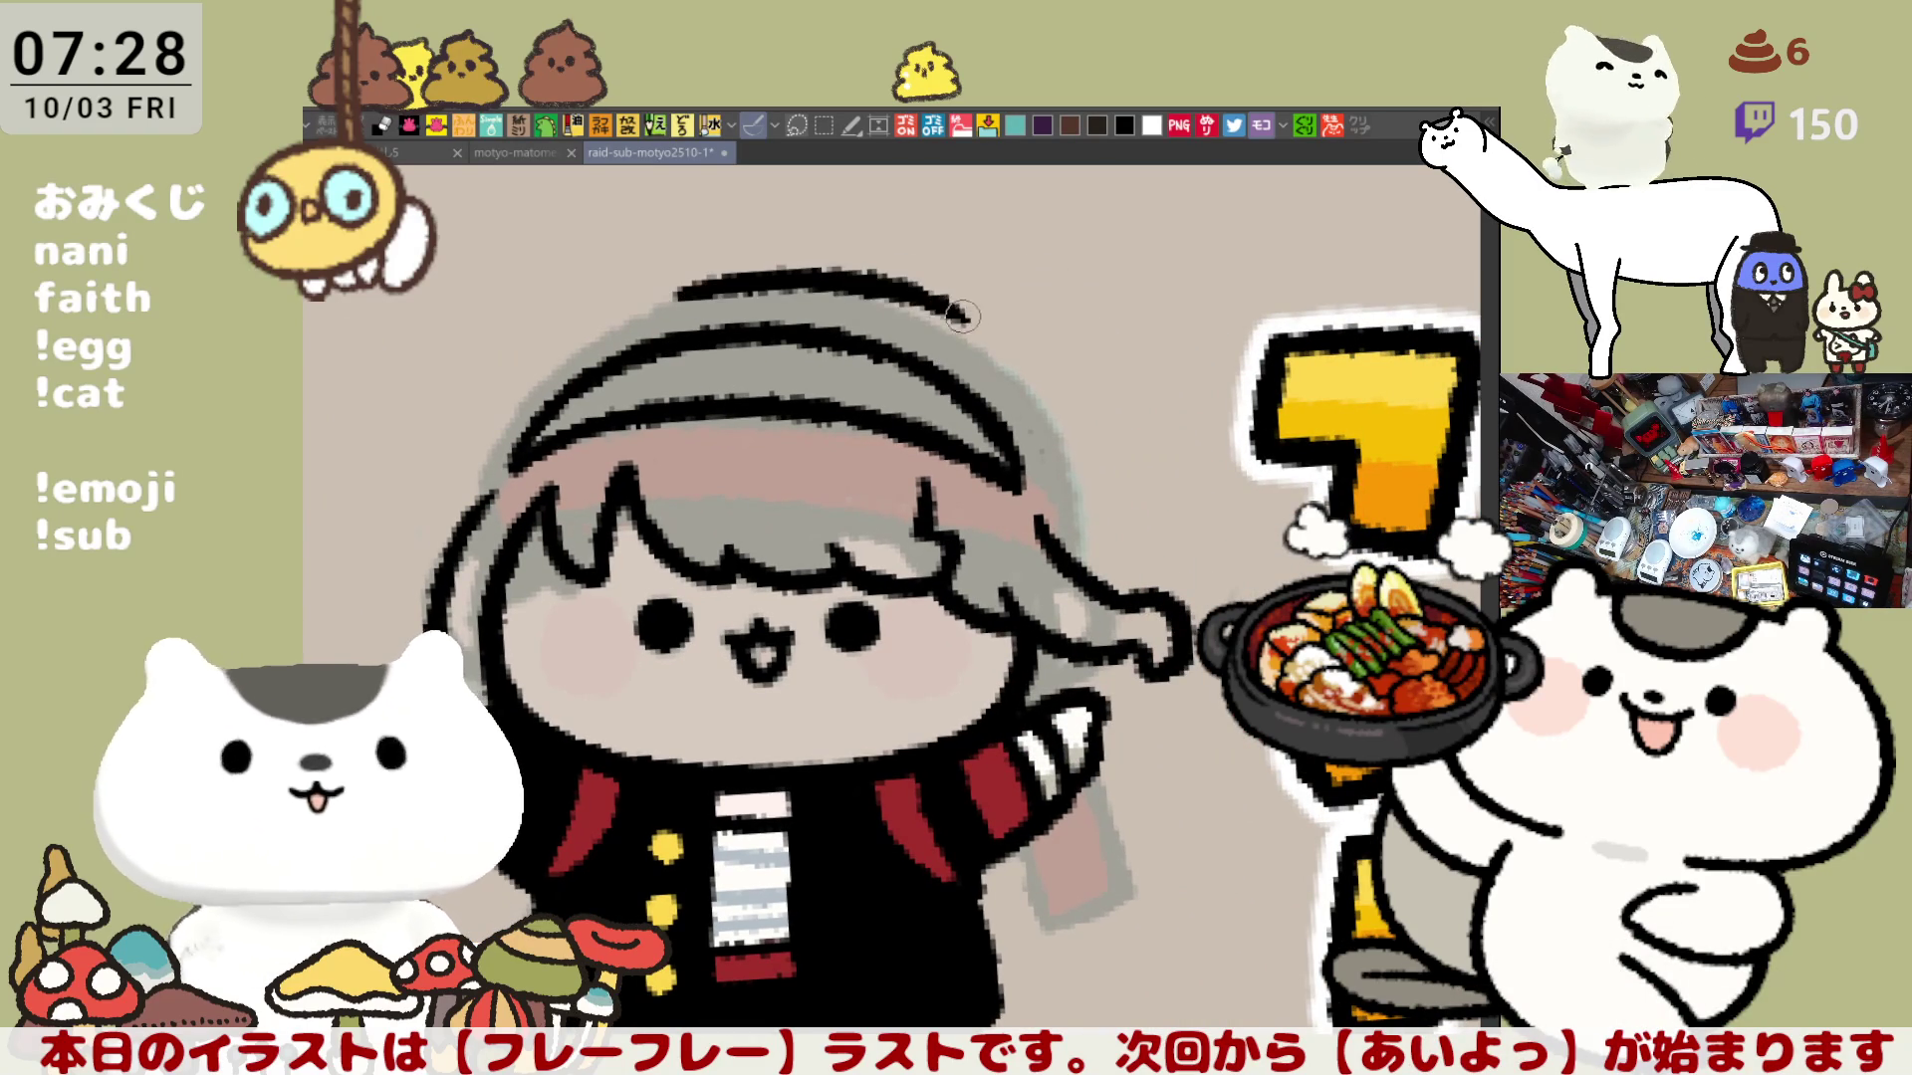
Step: Ink the outline arcing over the crown of the head and curving down to the right
{"action": "left_click_drag", "start_coordinate": [691, 292], "coordinate": [927, 318]}
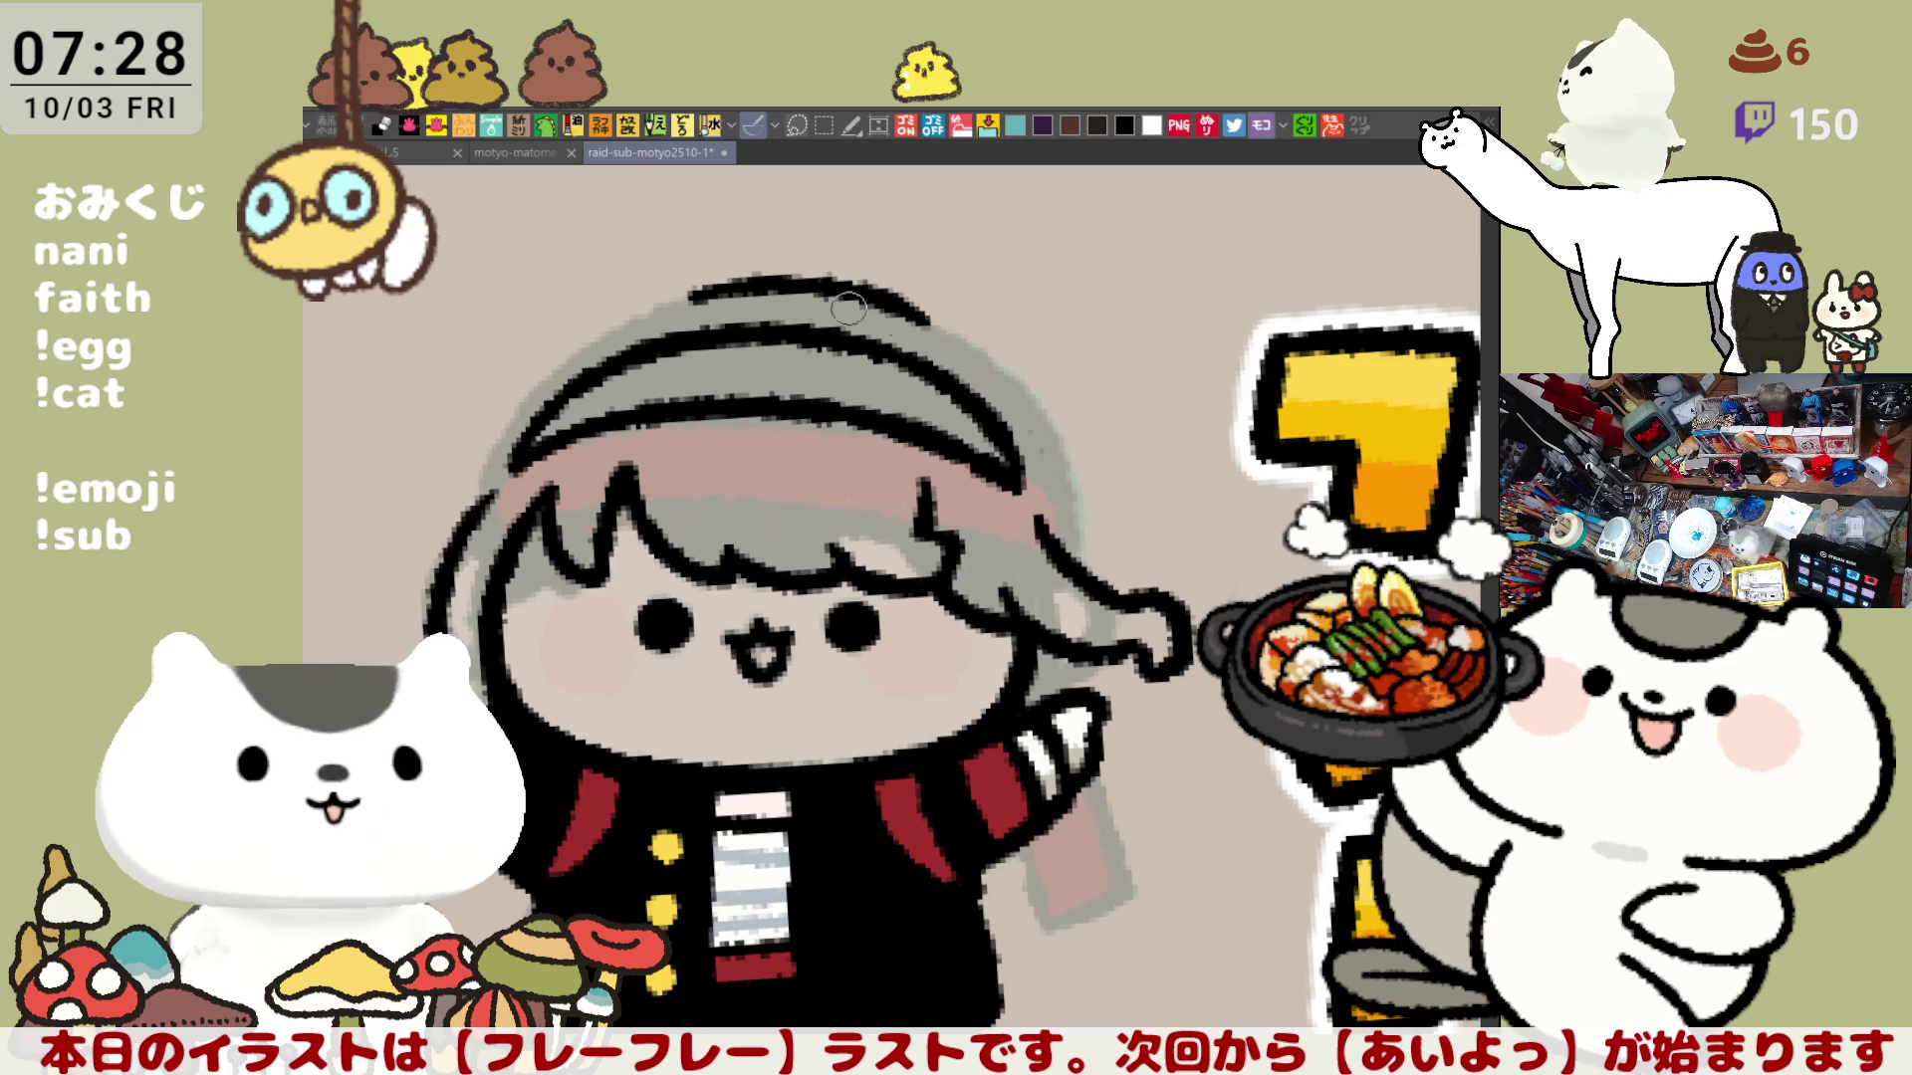
{"action": "left_click_drag", "start_coordinate": [853, 306], "coordinate": [995, 363]}
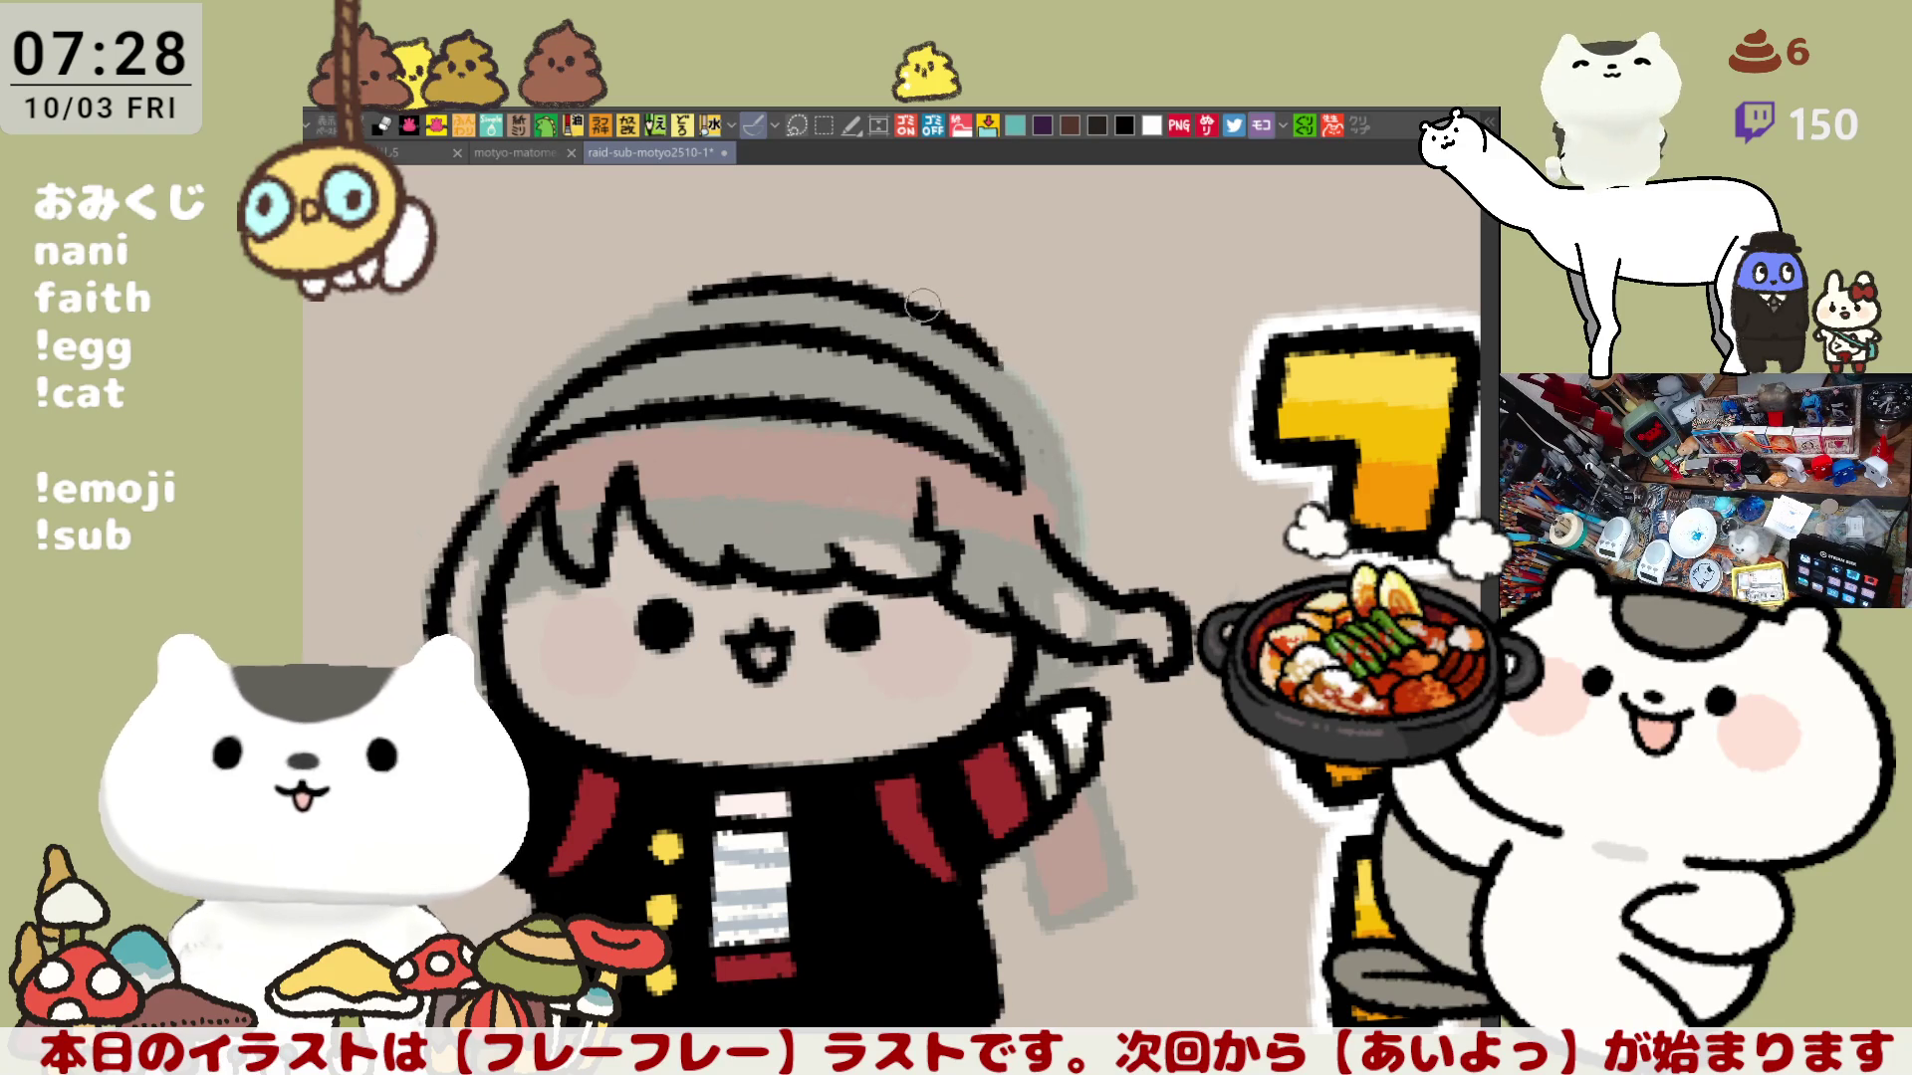
{"action": "mouse_move", "coordinate": [750, 284]}
{"action": "left_mouse_down"}
{"action": "mouse_move", "coordinate": [930, 318]}
{"action": "mouse_move", "coordinate": [1041, 394]}
{"action": "left_mouse_up"}
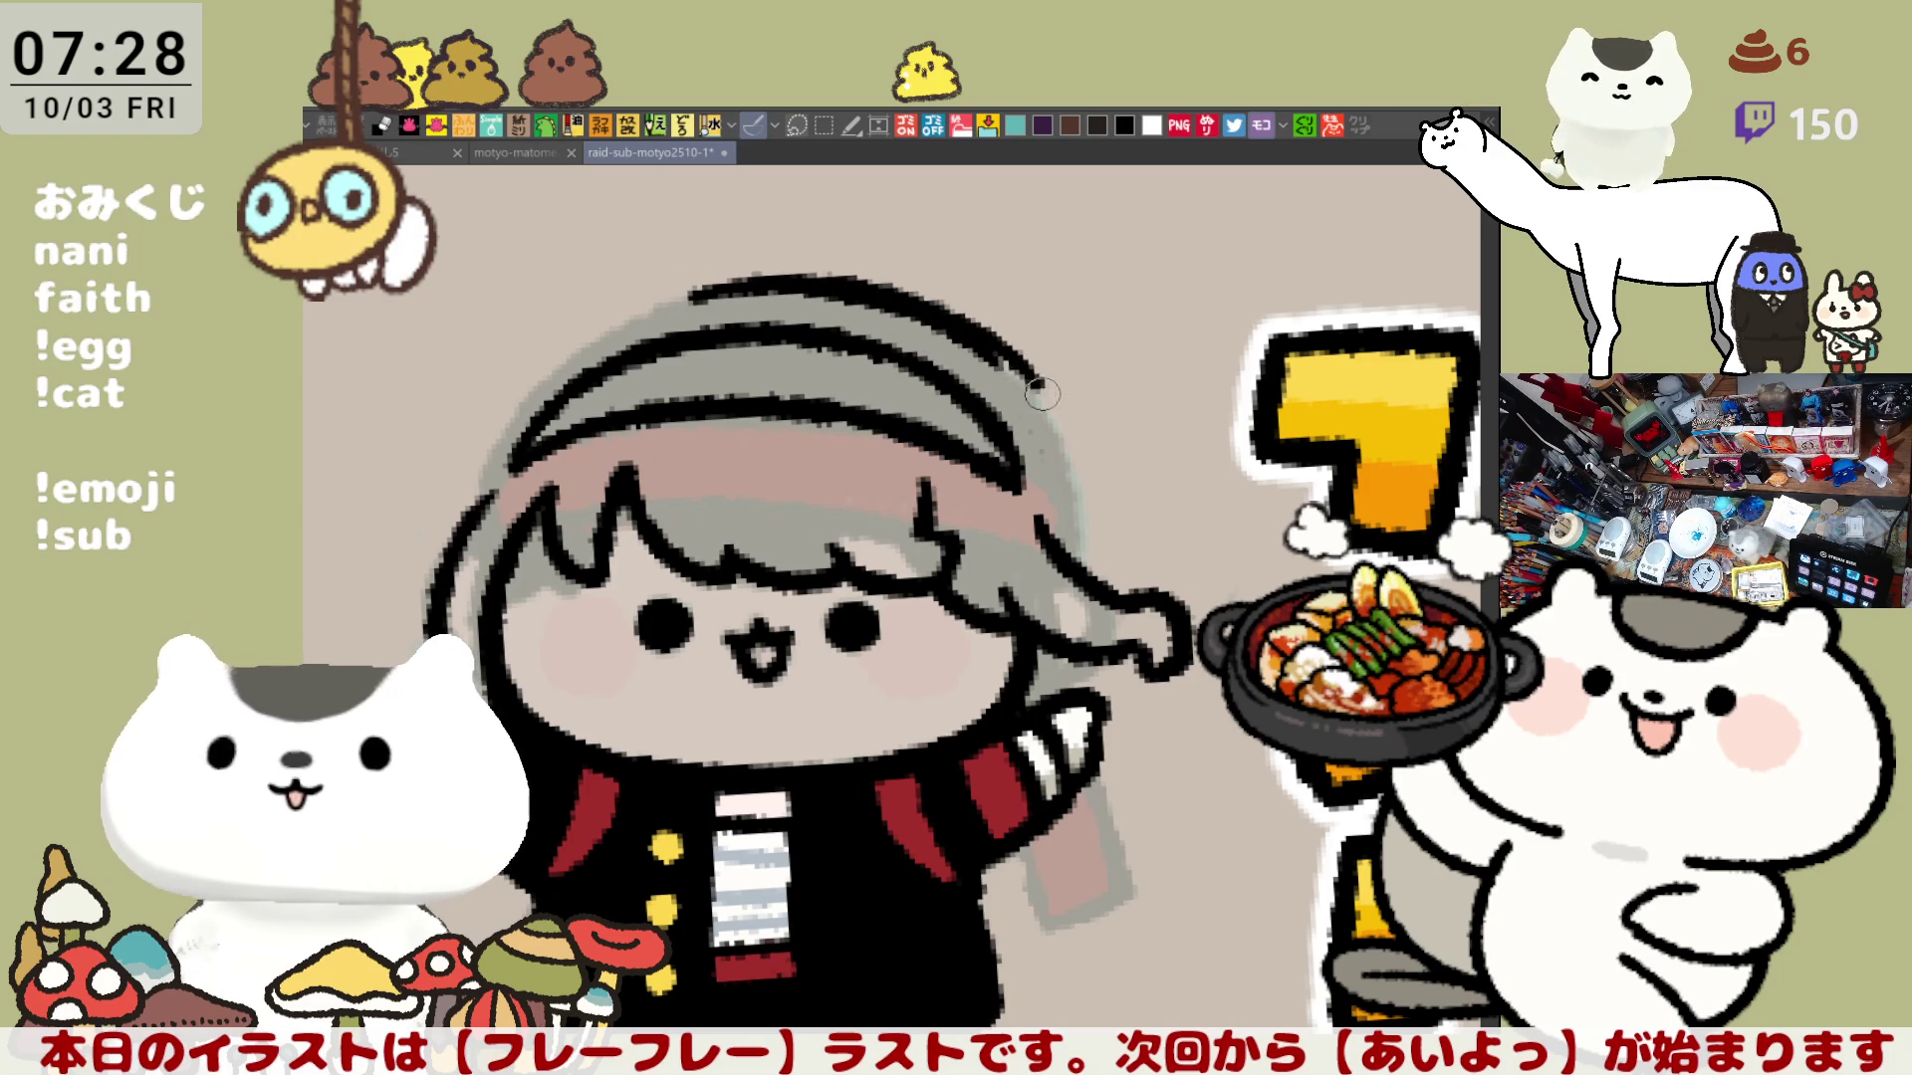
{"action": "key", "text": "ctrl+z"}
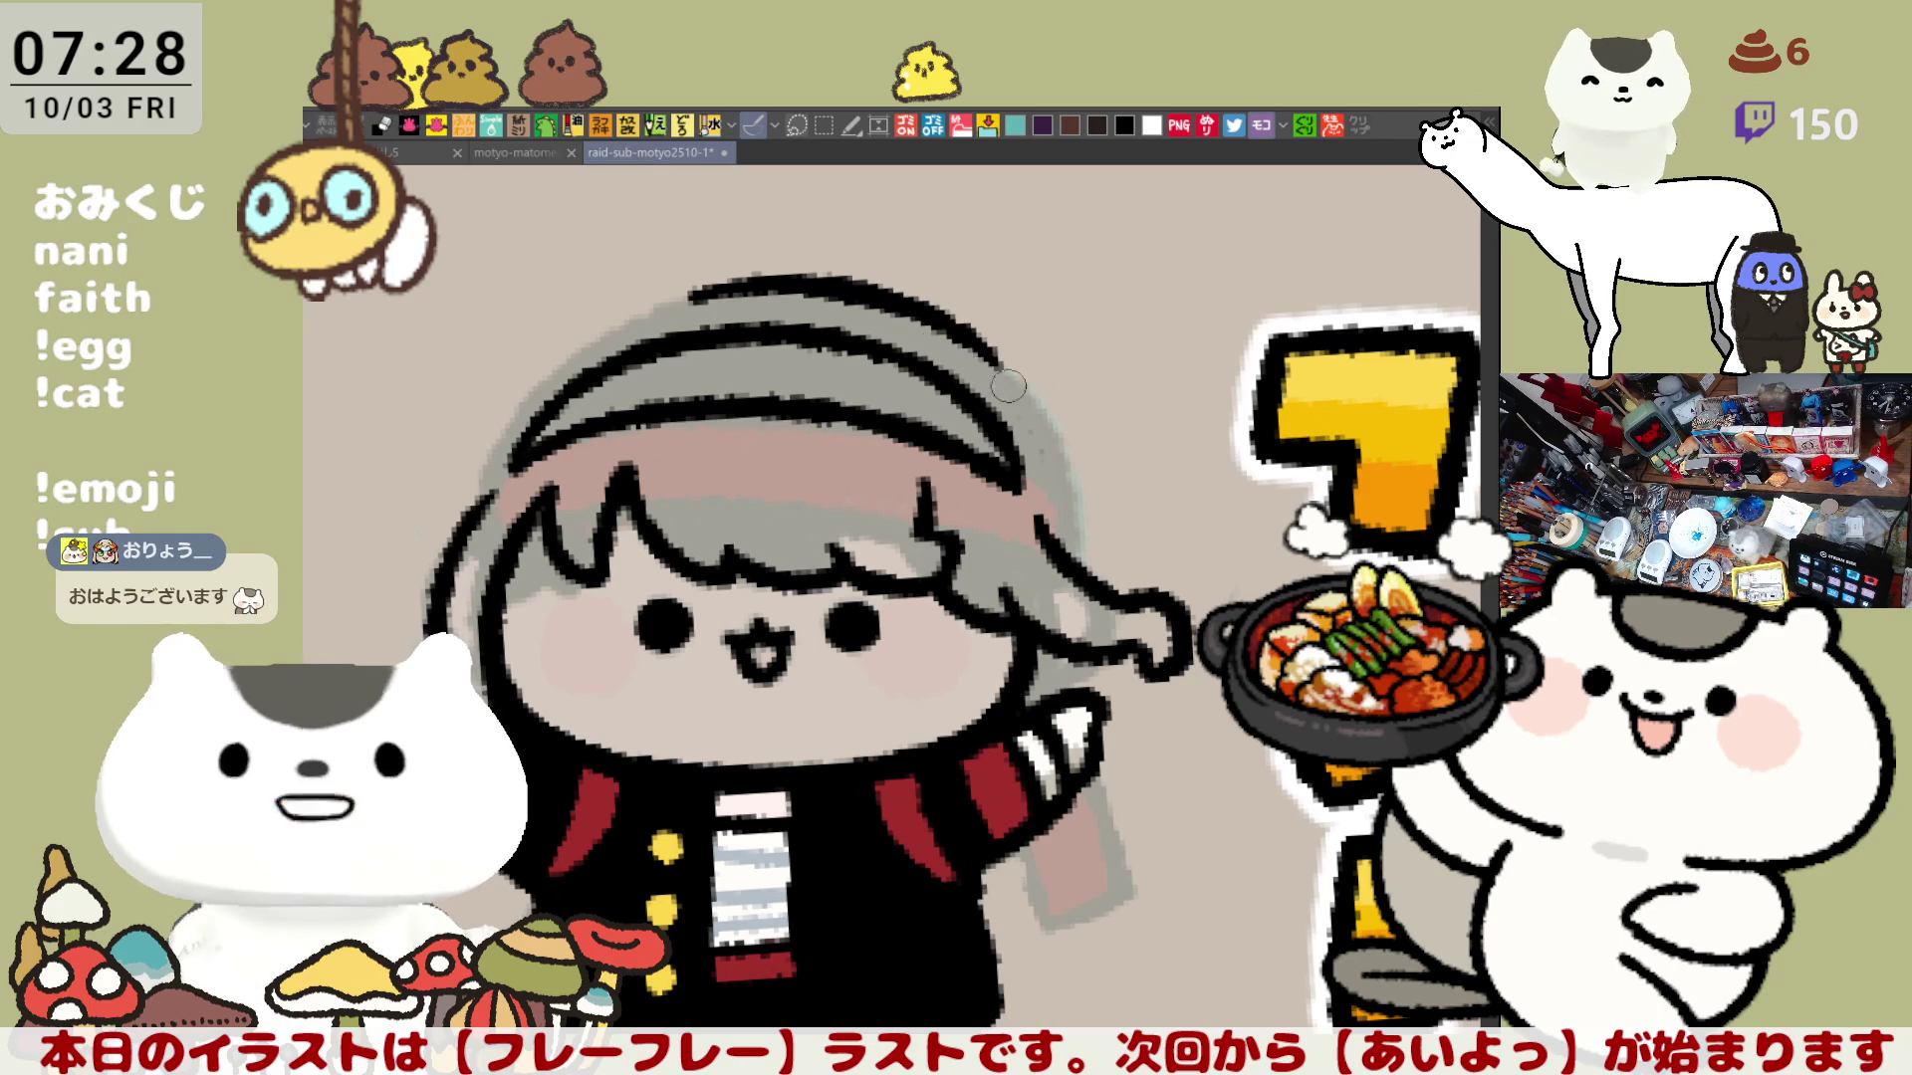
{"action": "left_click_drag", "start_coordinate": [931, 314], "coordinate": [1064, 428]}
{"action": "key", "text": "ctrl+z"}
{"action": "left_click_drag", "start_coordinate": [934, 312], "coordinate": [1064, 437]}
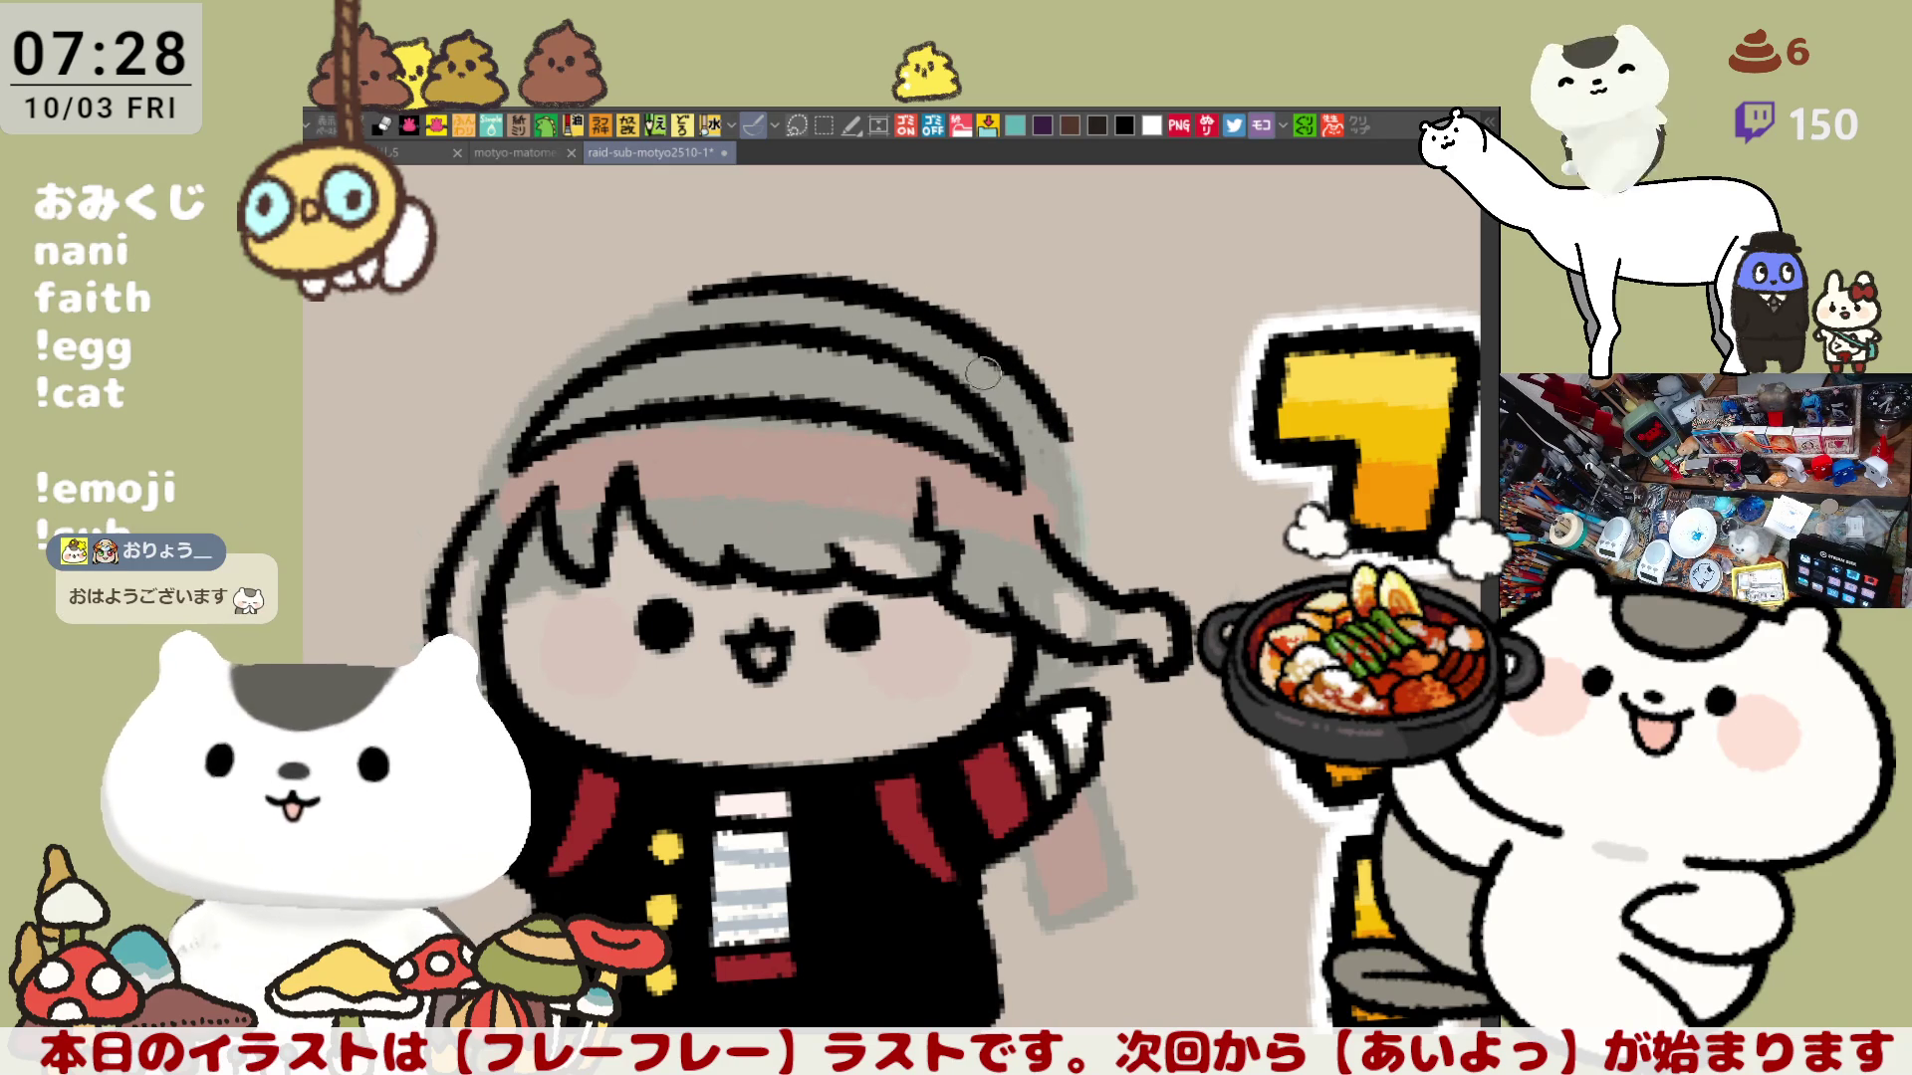
Step: Continue the outline down the right hair edge, then redraw the left hair outline darker
{"action": "left_click_drag", "start_coordinate": [1056, 413], "coordinate": [1104, 499]}
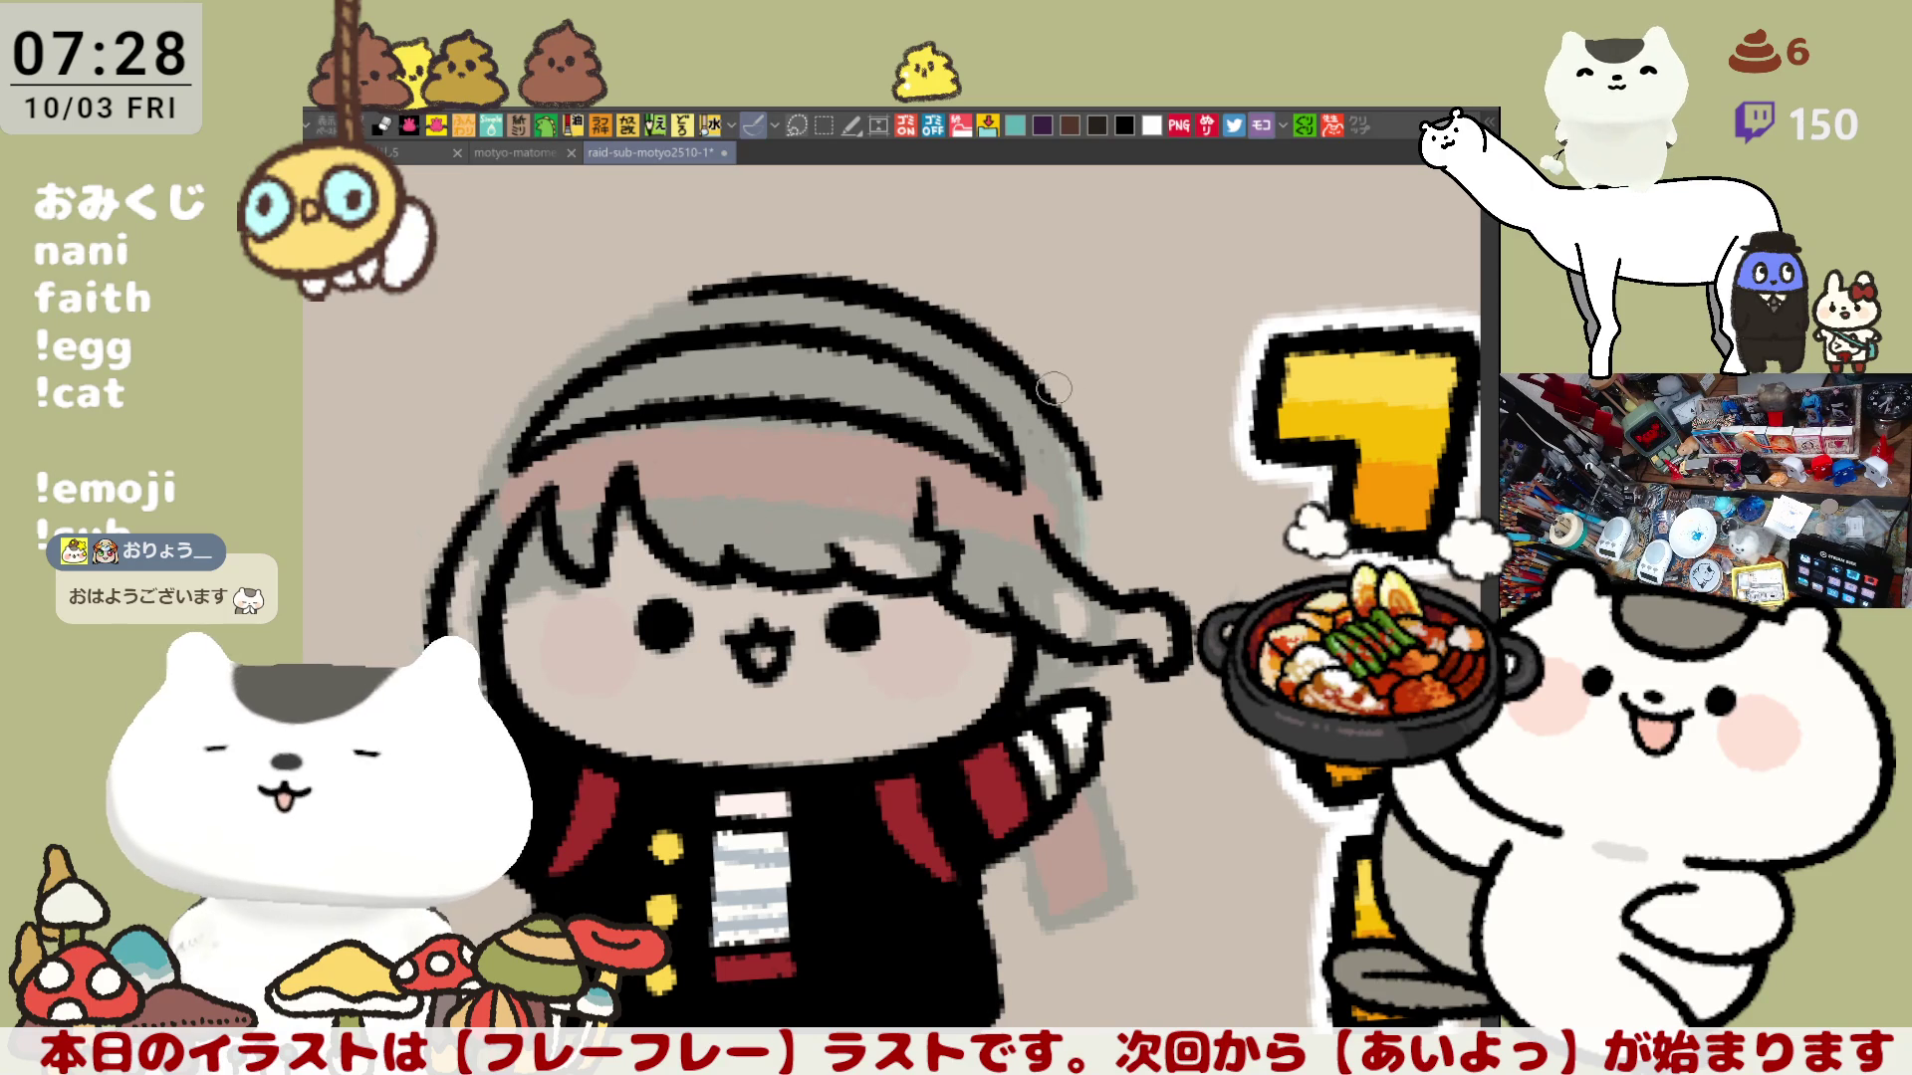
{"action": "left_click_drag", "start_coordinate": [1053, 382], "coordinate": [1091, 465]}
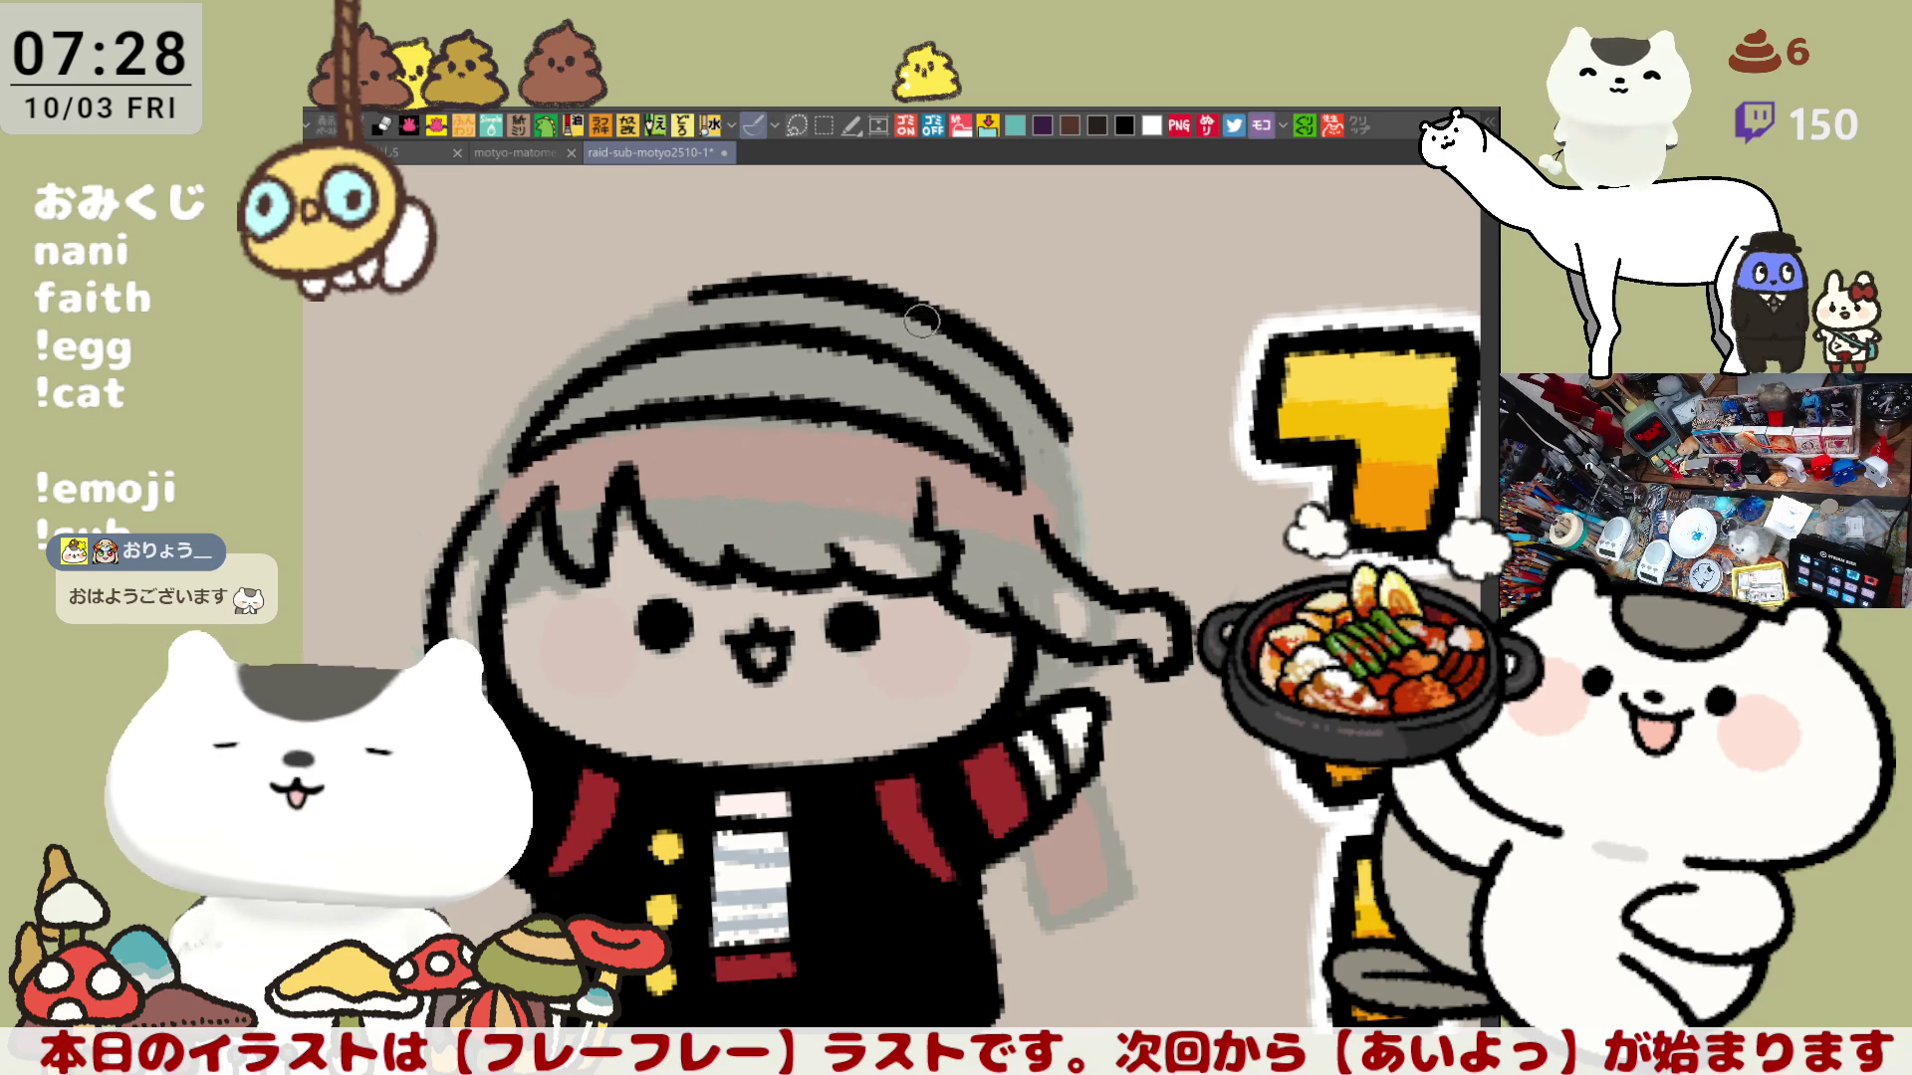
{"action": "left_click_drag", "start_coordinate": [998, 355], "coordinate": [1092, 508]}
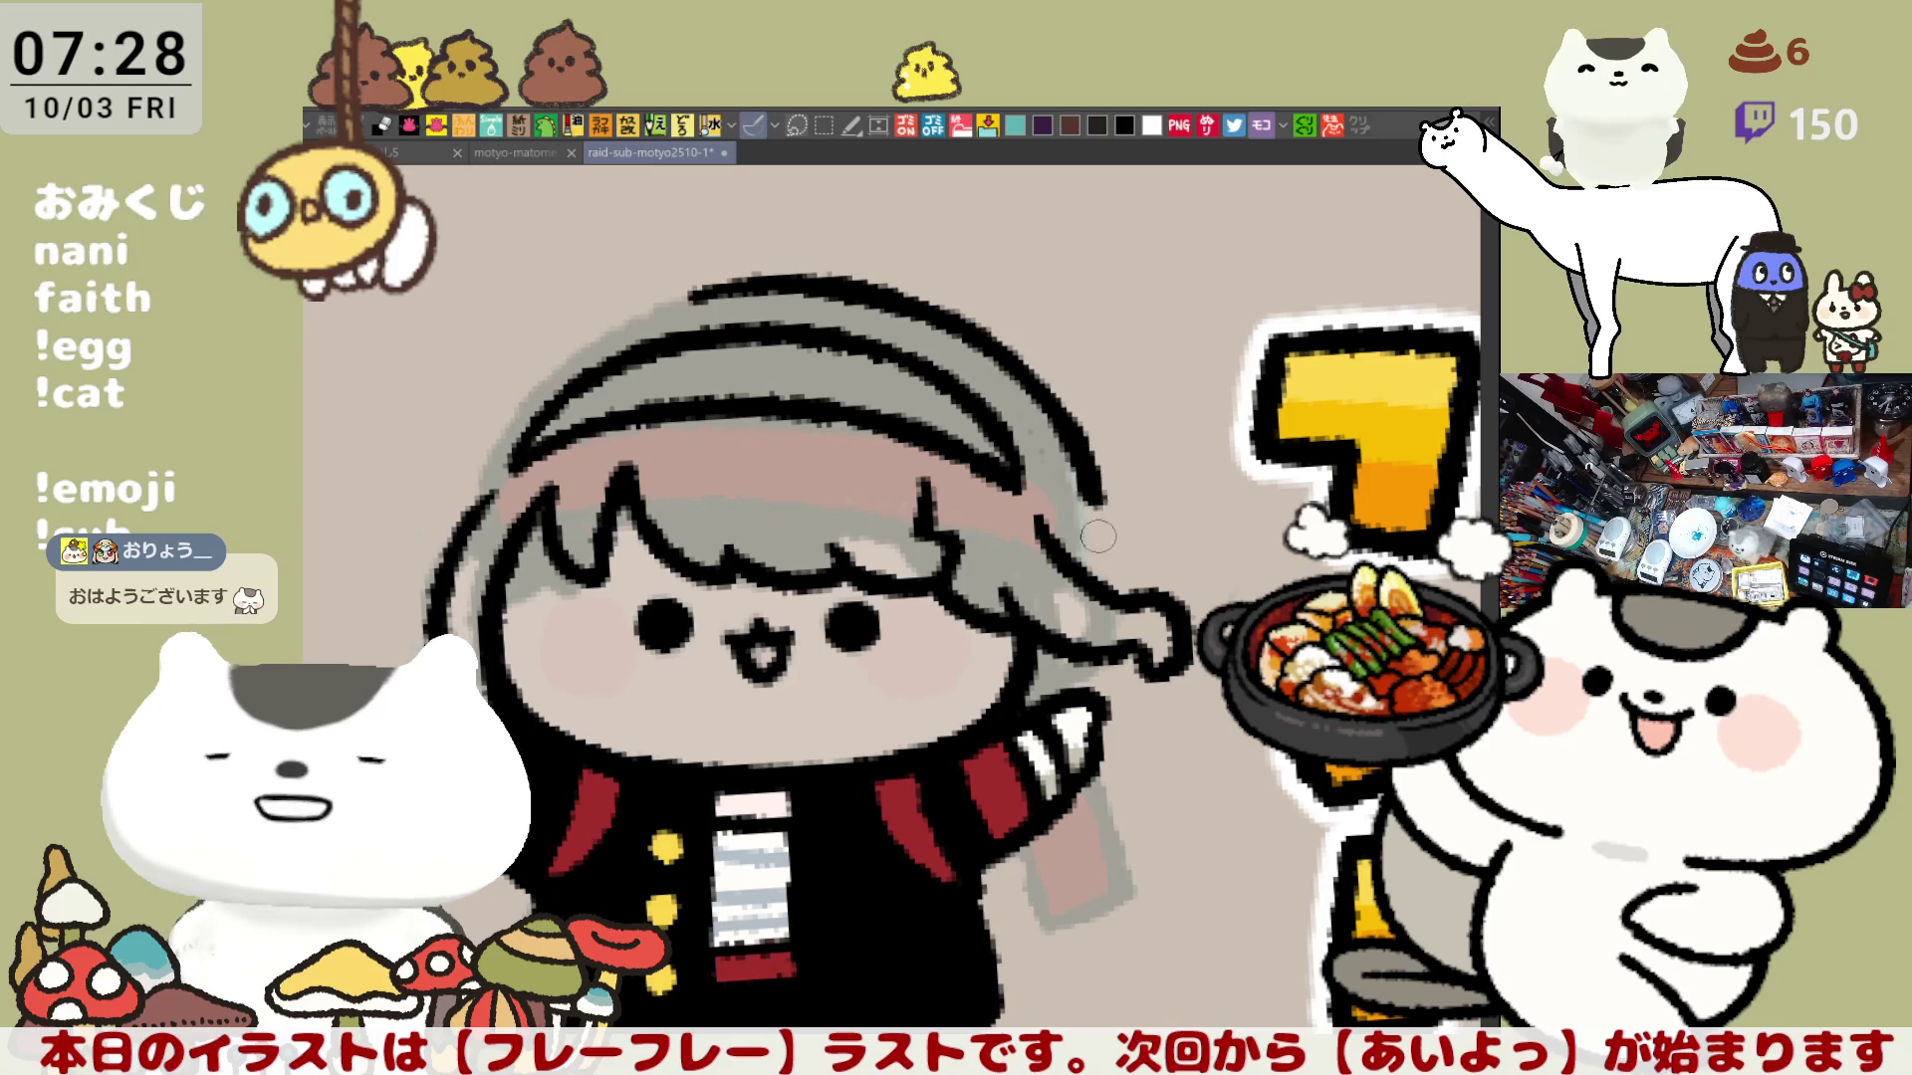
{"action": "mouse_move", "coordinate": [1064, 423]}
{"action": "left_mouse_down"}
{"action": "mouse_move", "coordinate": [1083, 542]}
{"action": "mouse_move", "coordinate": [836, 449]}
{"action": "mouse_move", "coordinate": [839, 664]}
{"action": "left_mouse_up"}
{"action": "key", "text": "ctrl+z"}
{"action": "left_click_drag", "start_coordinate": [827, 436], "coordinate": [850, 591]}
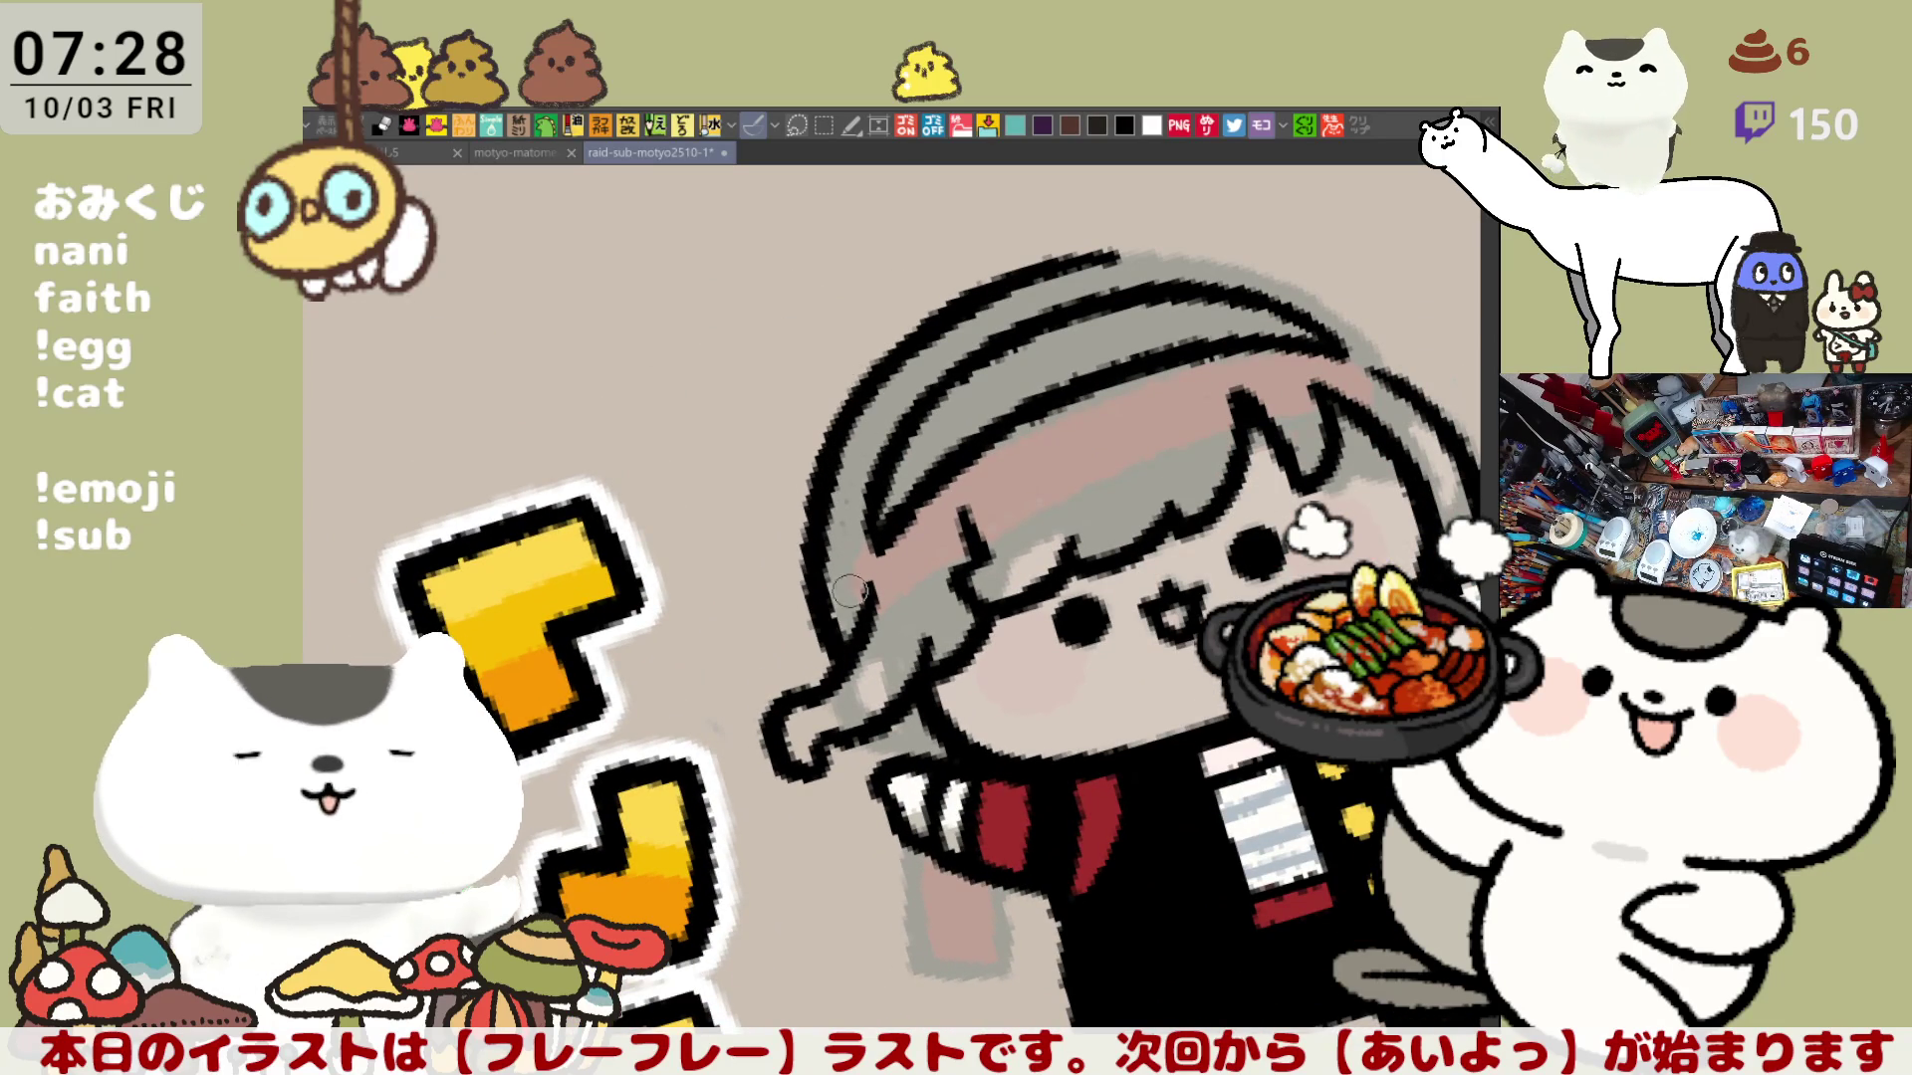
Step: Attempt the left hair outline twice, undoing each, and rotate the canvas view around and back
{"action": "key", "text": "ctrl+z"}
{"action": "left_click_drag", "start_coordinate": [826, 411], "coordinate": [837, 664]}
{"action": "key", "text": "ctrl+z"}
{"action": "left_click_drag", "start_coordinate": [826, 426], "coordinate": [838, 657]}
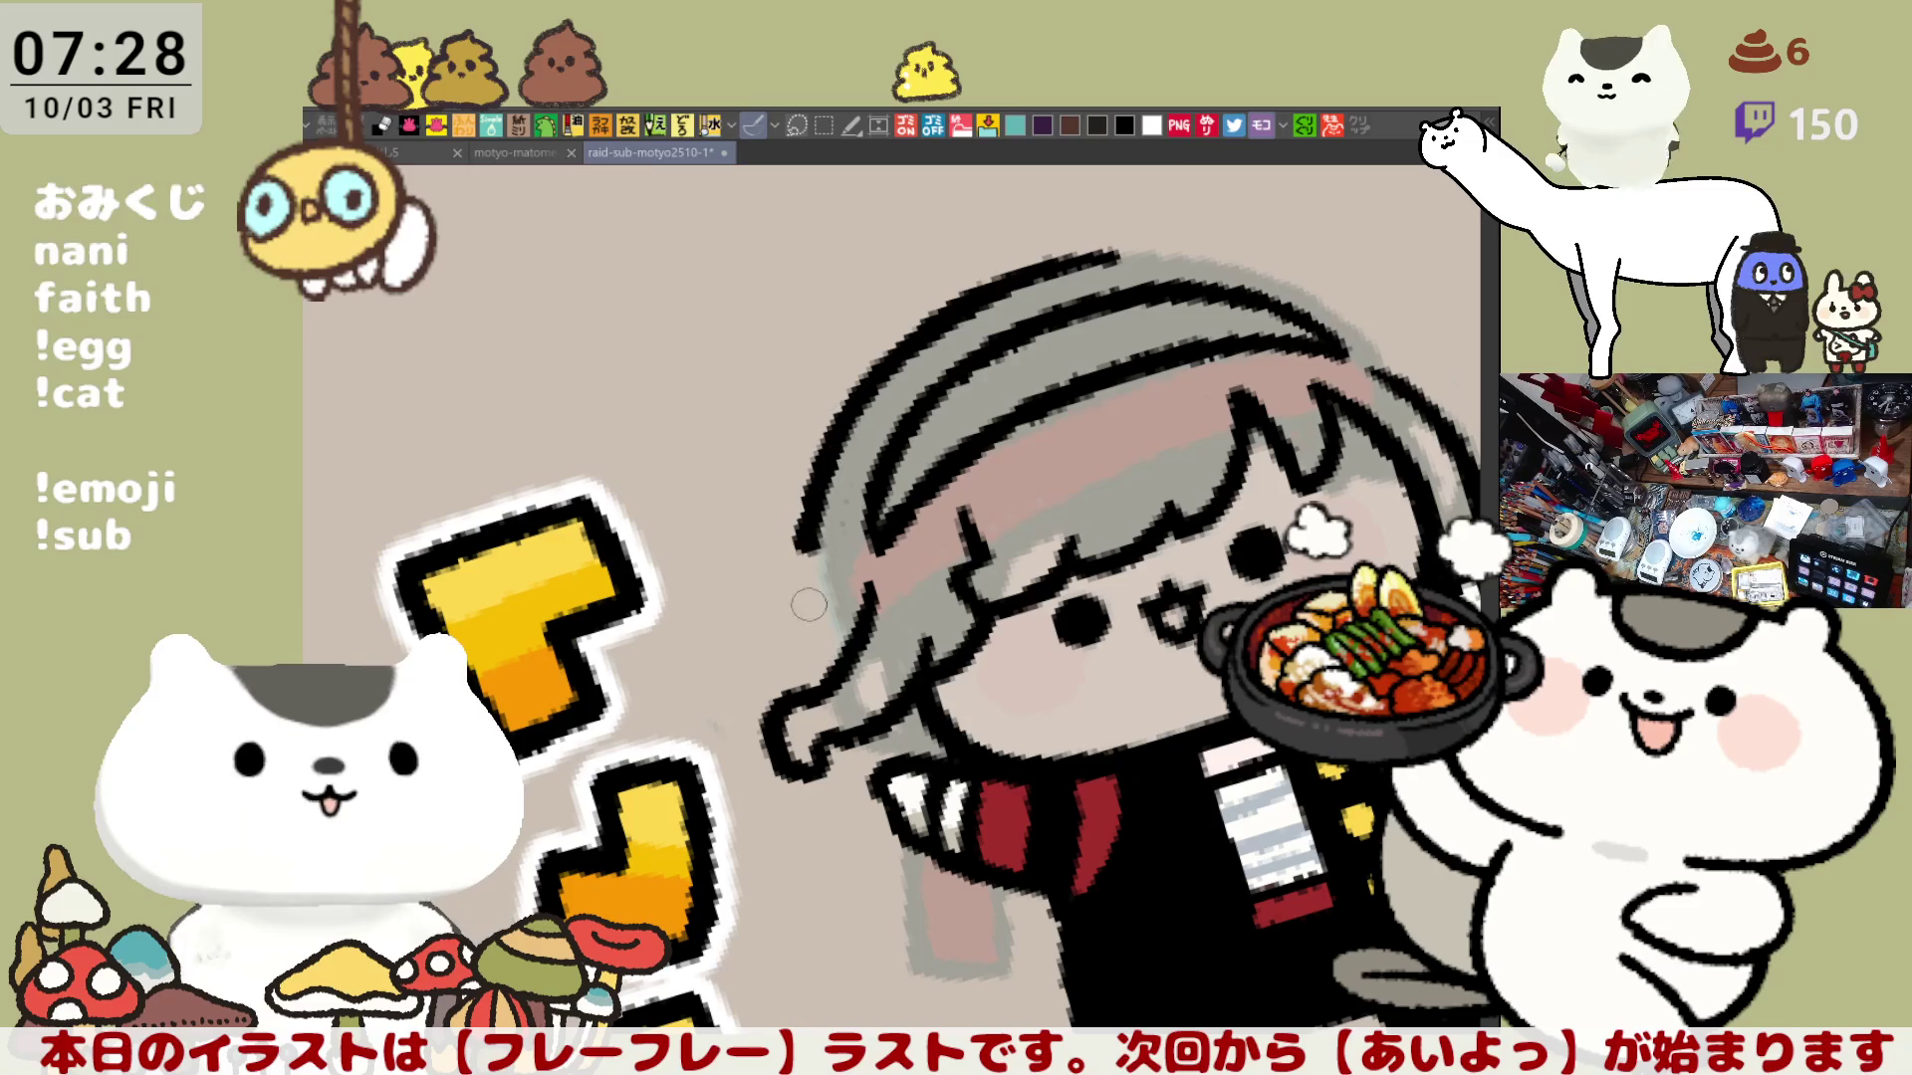
{"action": "left_click_drag", "start_coordinate": [1042, 426], "coordinate": [999, 376]}
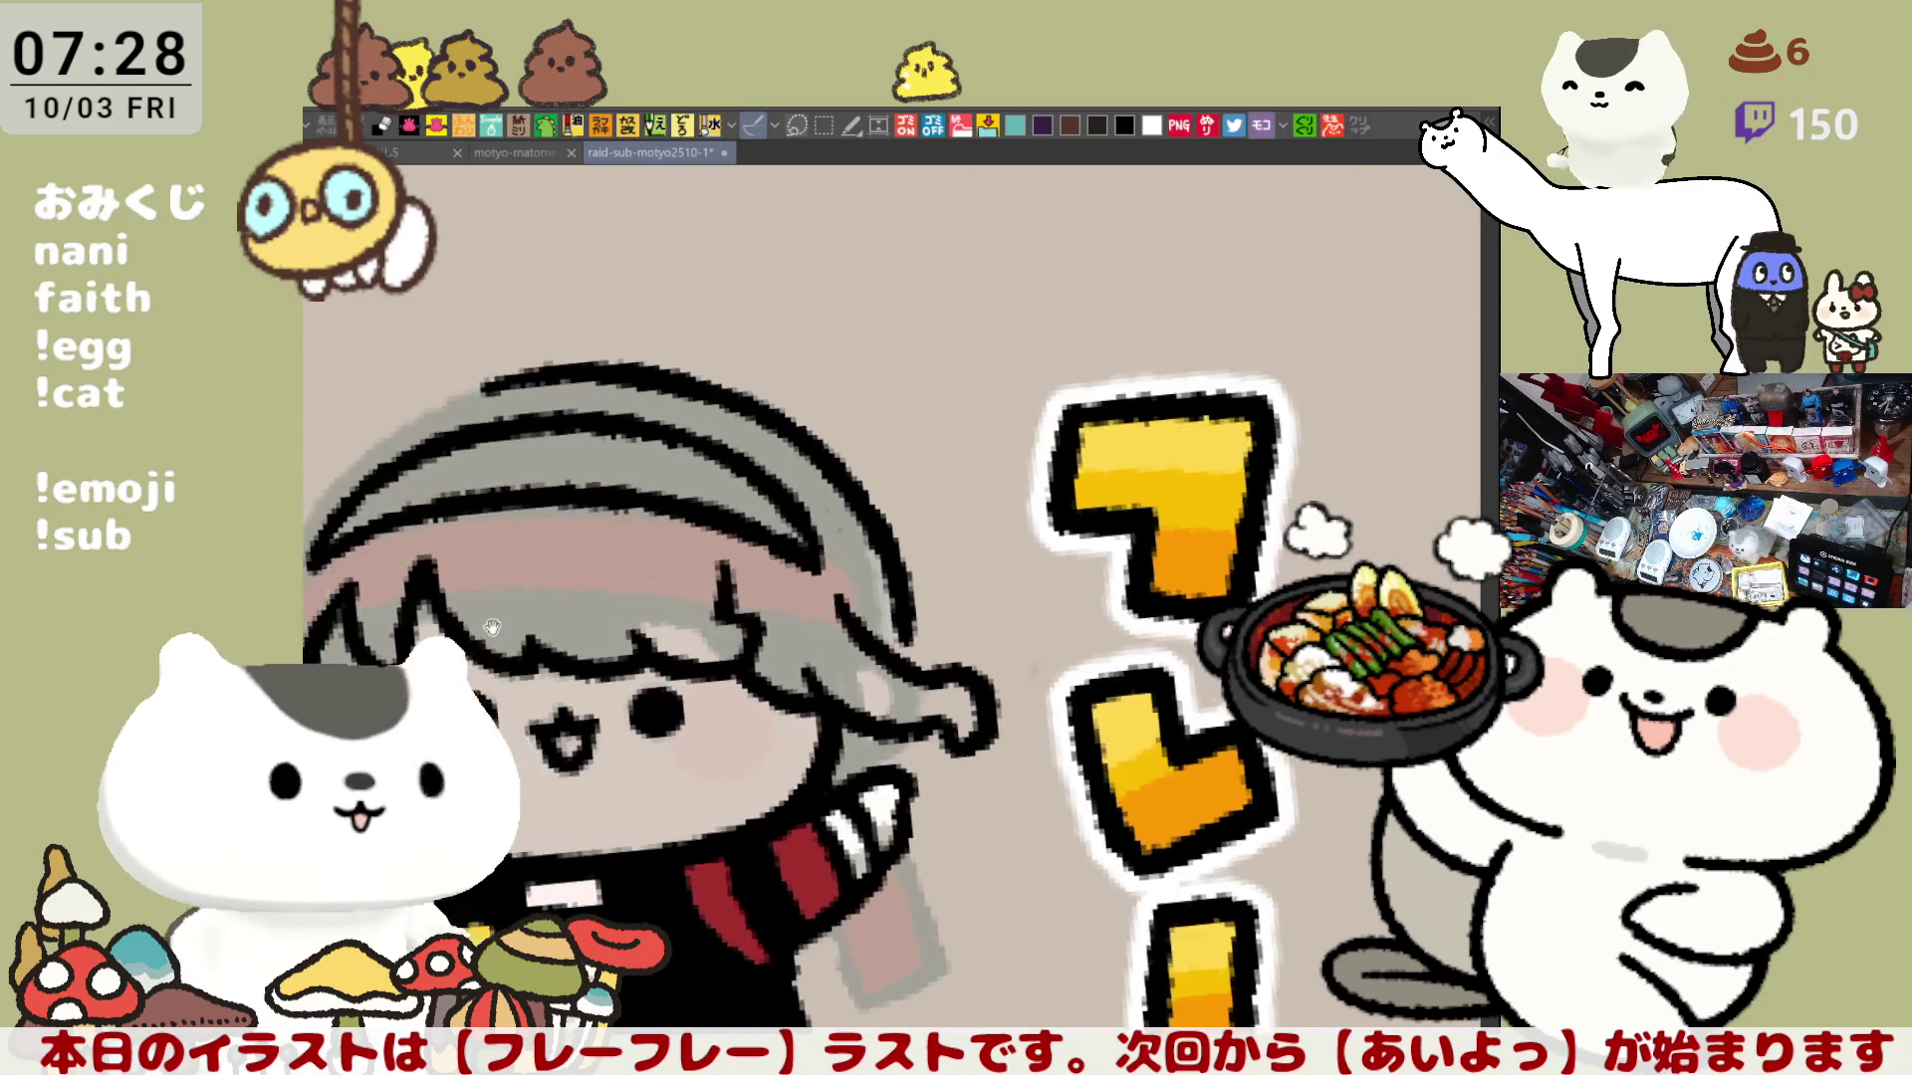
{"action": "left_click_drag", "start_coordinate": [999, 375], "coordinate": [673, 478]}
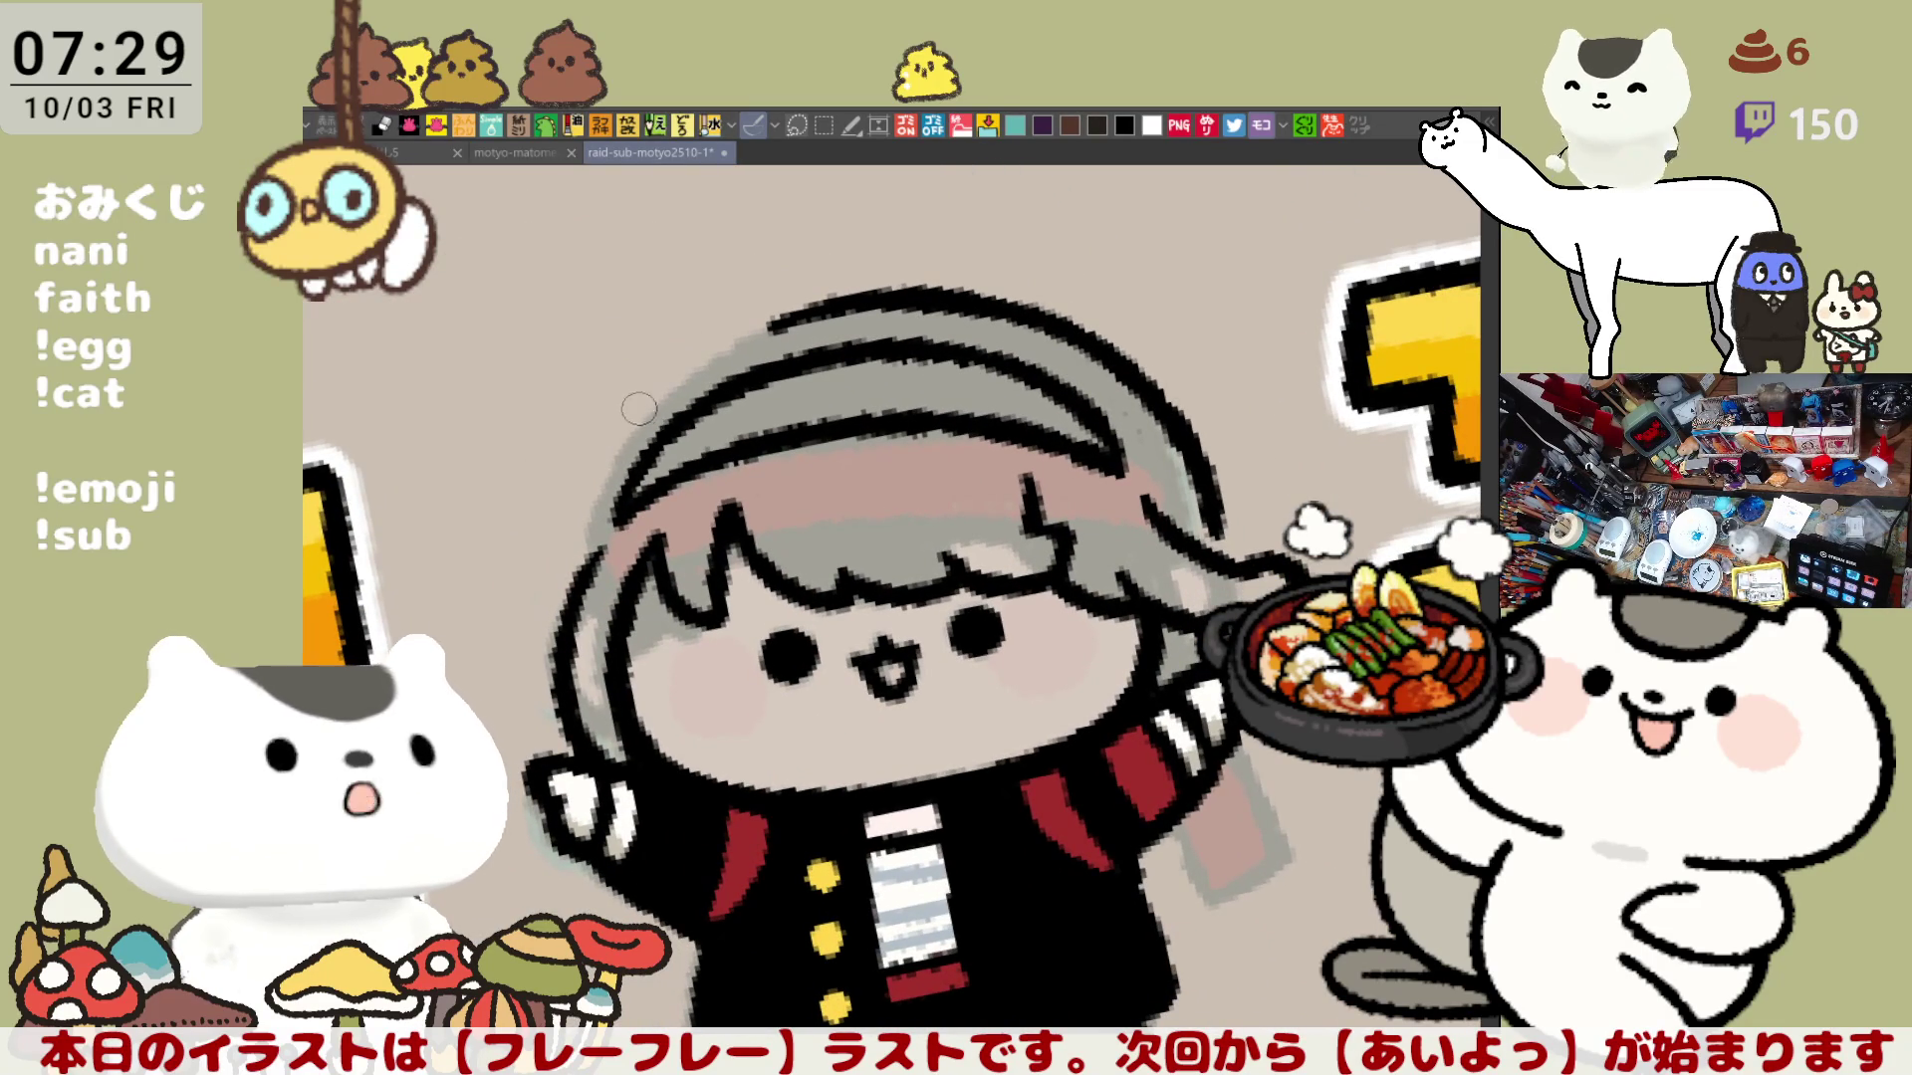
Step: Ink the left edge of the hair, redoing the stroke until it sits right
{"action": "left_click_drag", "start_coordinate": [646, 403], "coordinate": [582, 590]}
{"action": "key", "text": "ctrl+z"}
{"action": "left_click_drag", "start_coordinate": [642, 407], "coordinate": [578, 599]}
{"action": "key", "text": "ctrl+z"}
{"action": "left_click_drag", "start_coordinate": [647, 397], "coordinate": [579, 576]}
{"action": "key", "text": "ctrl+z"}
{"action": "left_click_drag", "start_coordinate": [651, 389], "coordinate": [585, 549]}
{"action": "key", "text": "asciicircum"}
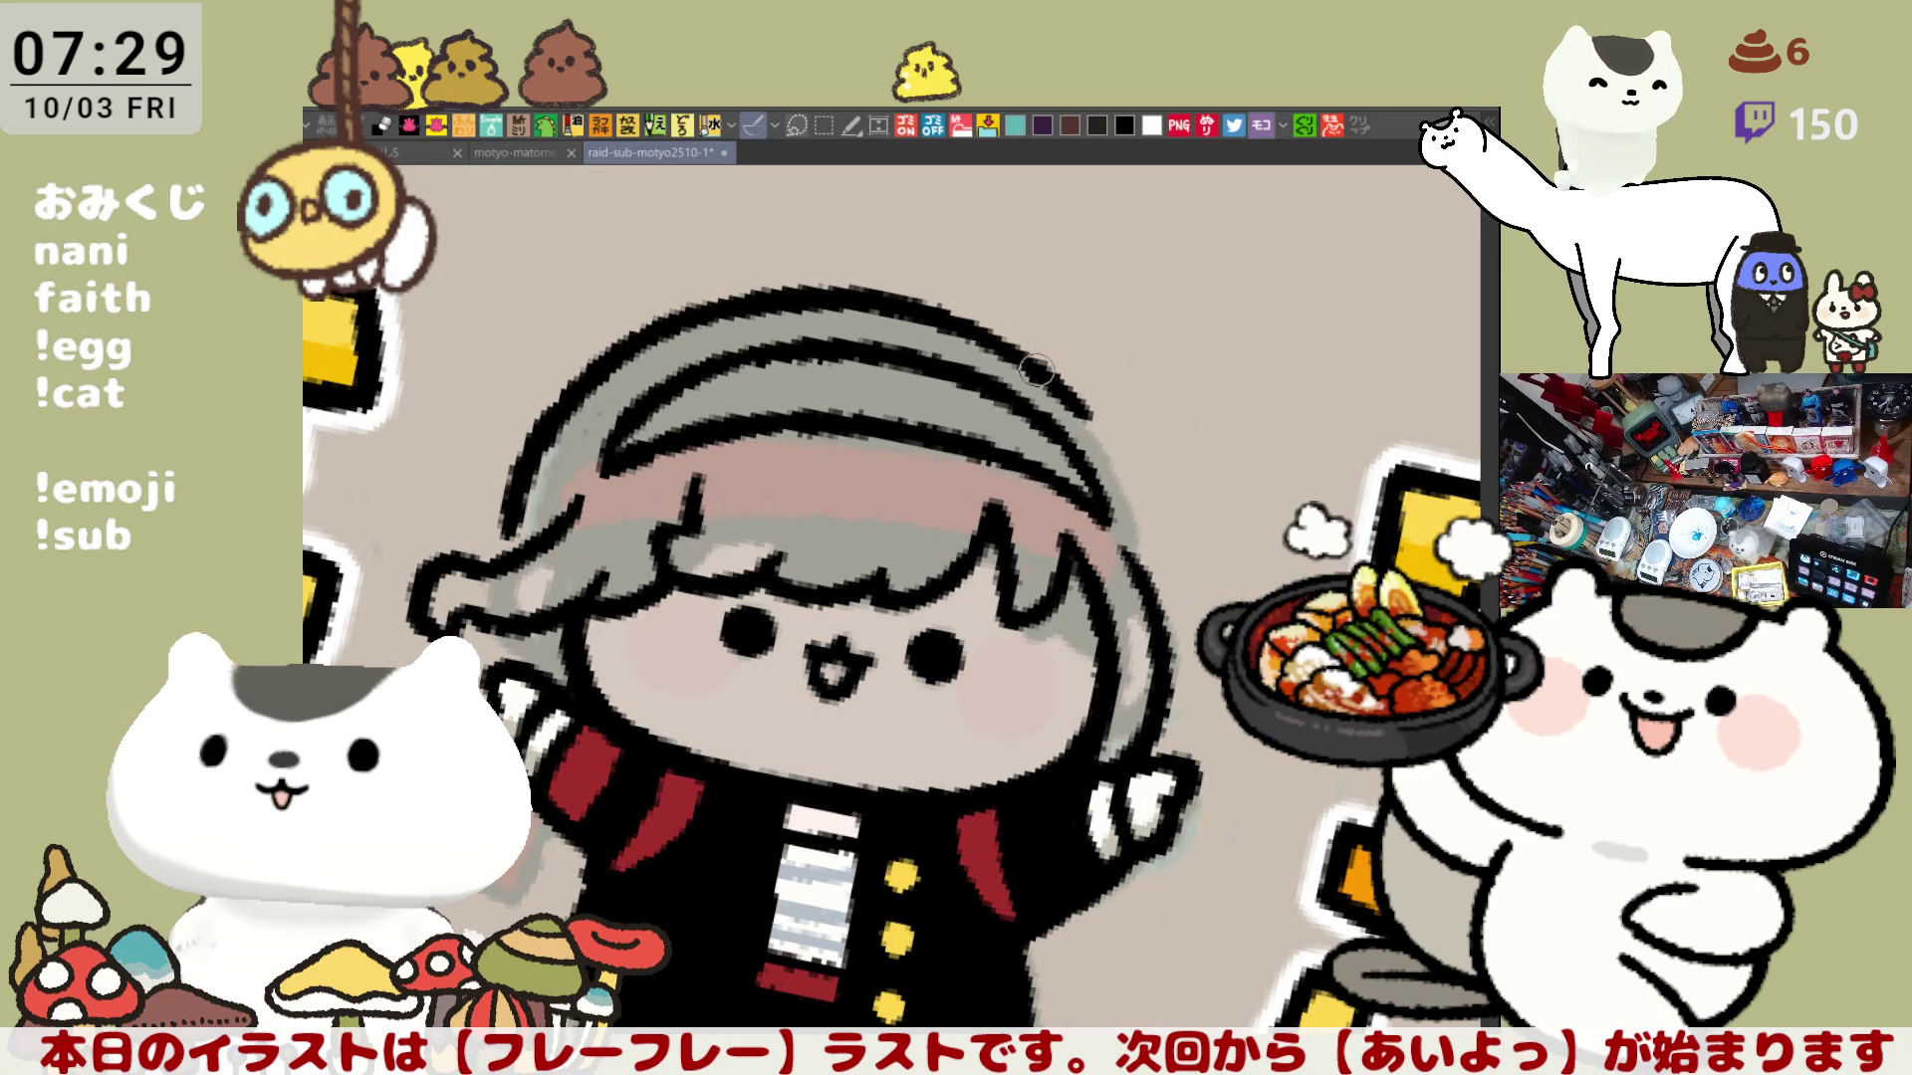
Step: Ink the right hair outline, redoing and undoing the stroke several times
{"action": "key", "text": "ctrl+z"}
{"action": "left_click_drag", "start_coordinate": [1108, 432], "coordinate": [1147, 581]}
{"action": "key", "text": "ctrl+z"}
{"action": "left_click_drag", "start_coordinate": [1113, 436], "coordinate": [1154, 595]}
{"action": "key", "text": "ctrl+z"}
{"action": "left_click_drag", "start_coordinate": [1079, 397], "coordinate": [1144, 574]}
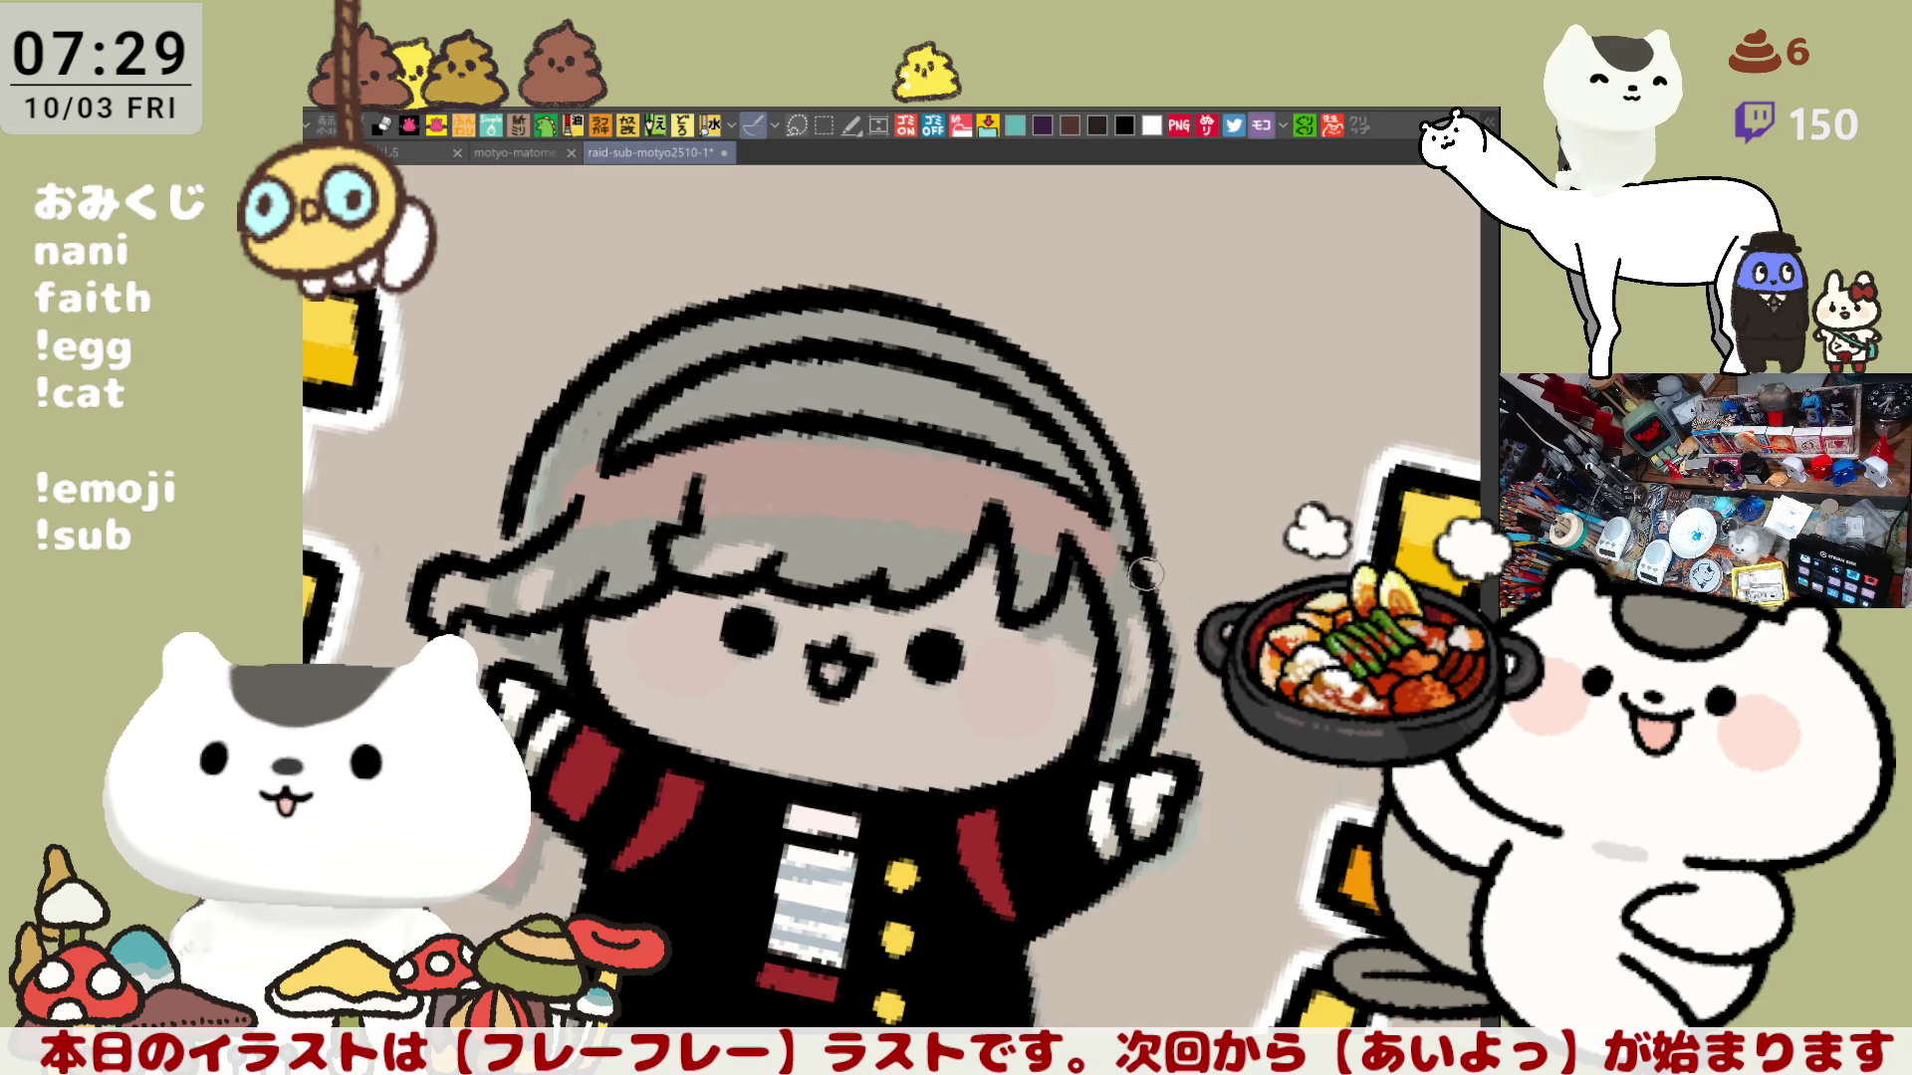
{"action": "key", "text": "ctrl+z"}
{"action": "left_click_drag", "start_coordinate": [1073, 396], "coordinate": [1150, 590]}
{"action": "key", "text": "ctrl+z"}
Step: Reset the canvas rotation to upright and ink the hanging hair curl on the right
{"action": "key", "text": "minus"}
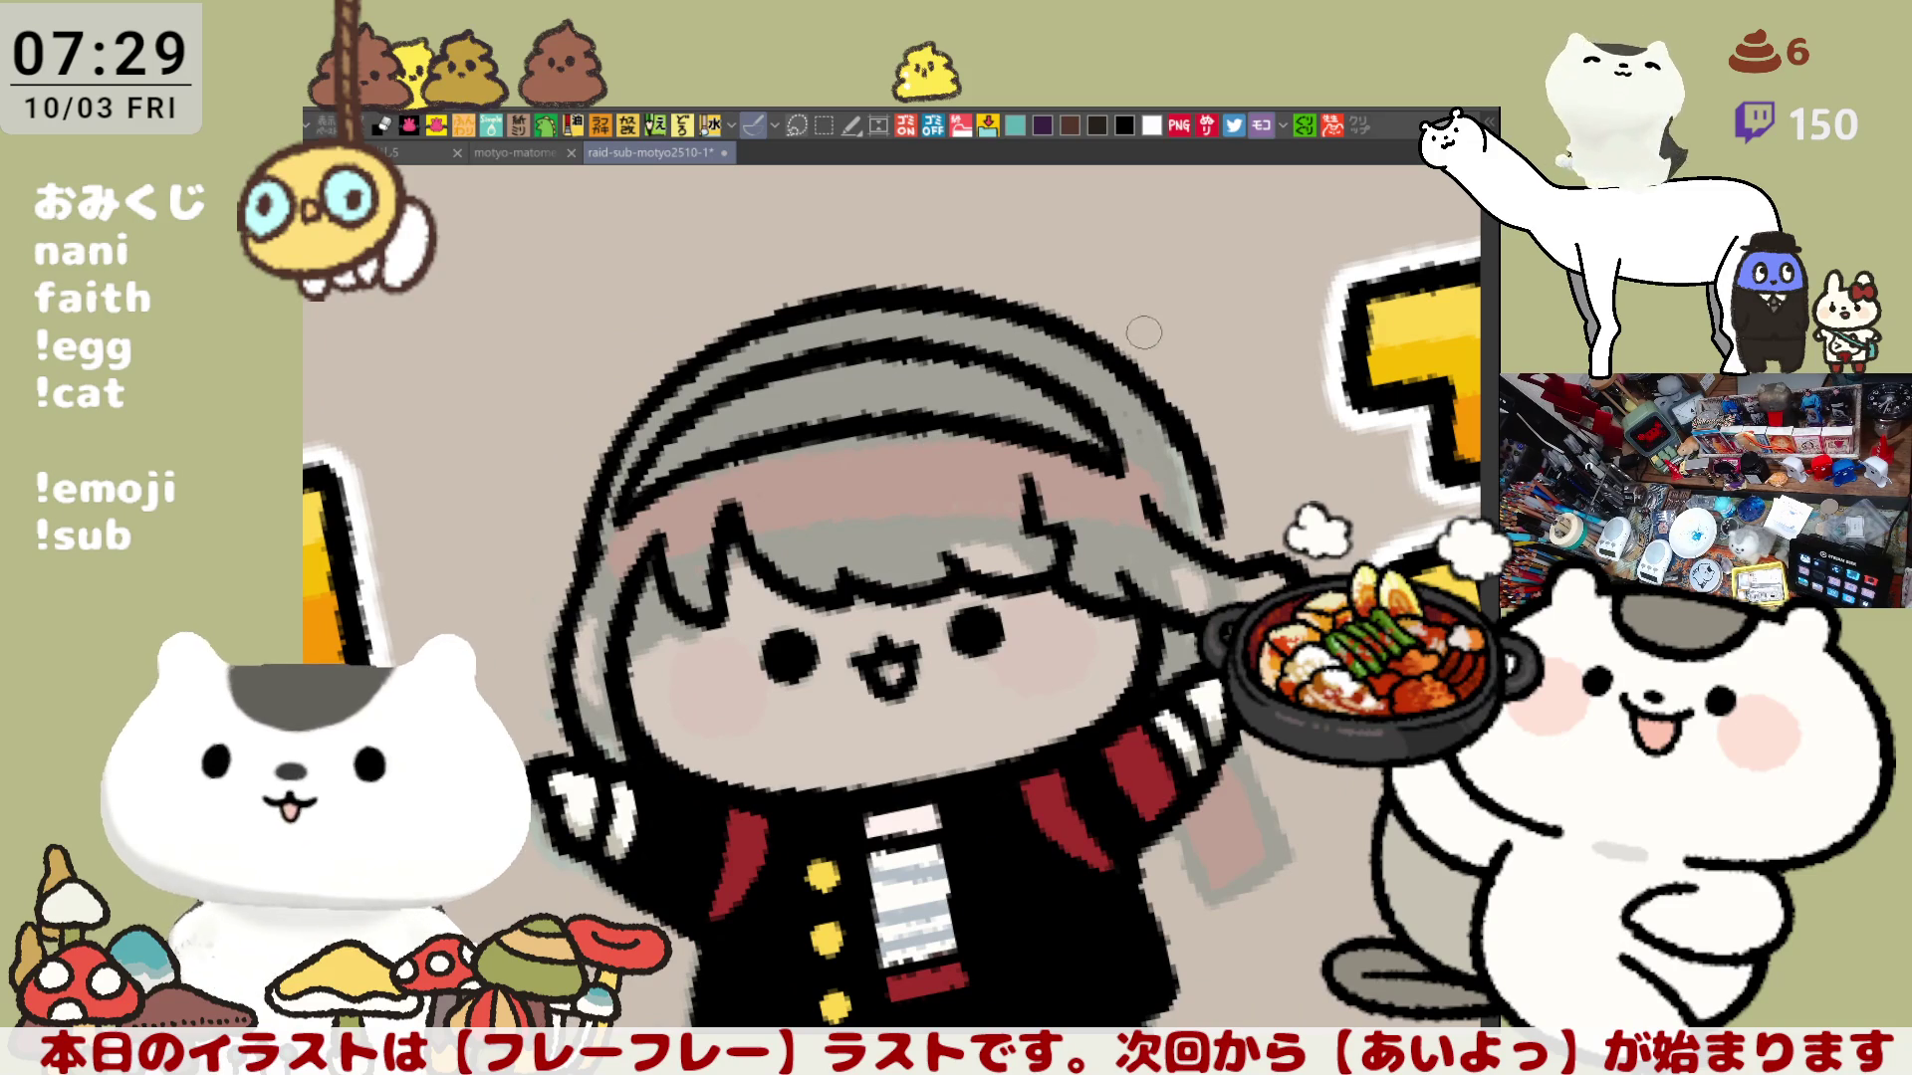
{"action": "key", "text": "asciicircum"}
{"action": "left_click_drag", "start_coordinate": [749, 721], "coordinate": [724, 664]}
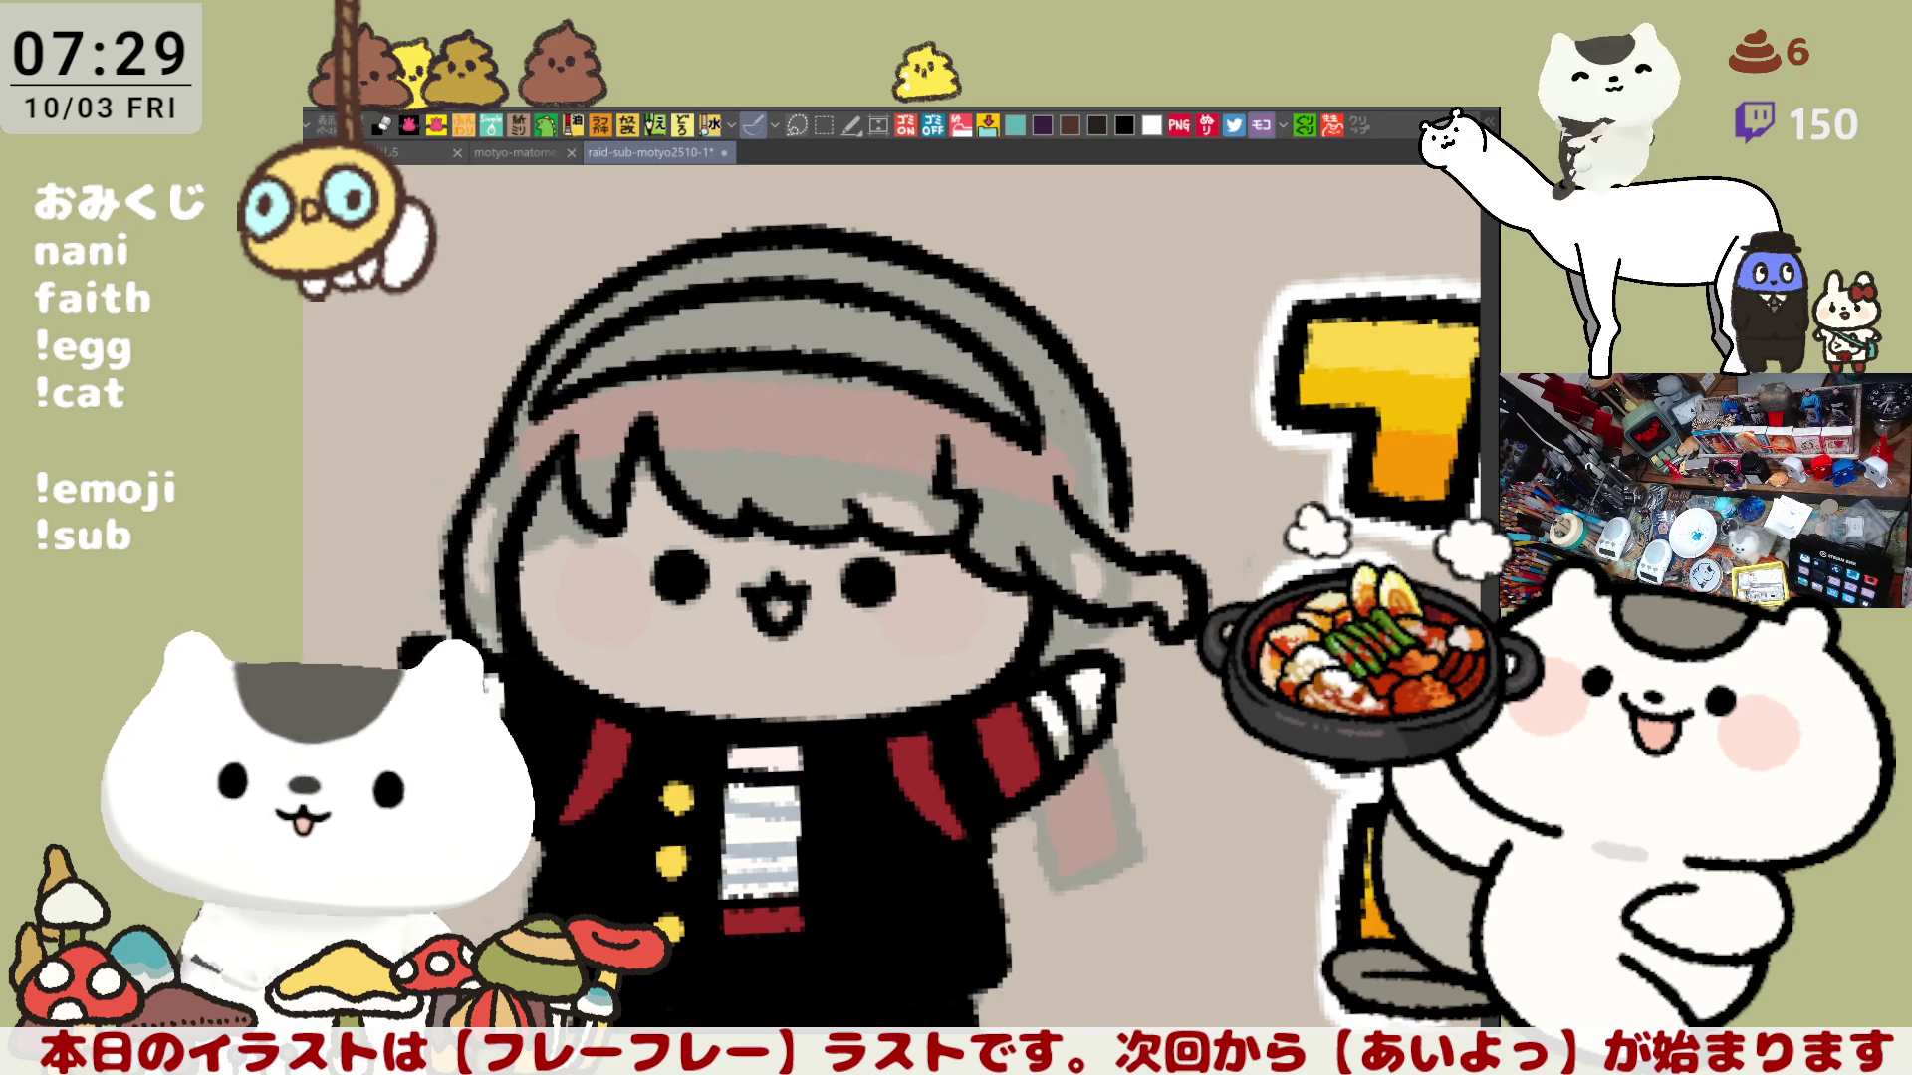
{"action": "mouse_move", "coordinate": [1254, 720]}
{"action": "left_mouse_down"}
{"action": "mouse_move", "coordinate": [1212, 777]}
{"action": "mouse_move", "coordinate": [1211, 740]}
{"action": "left_mouse_up"}
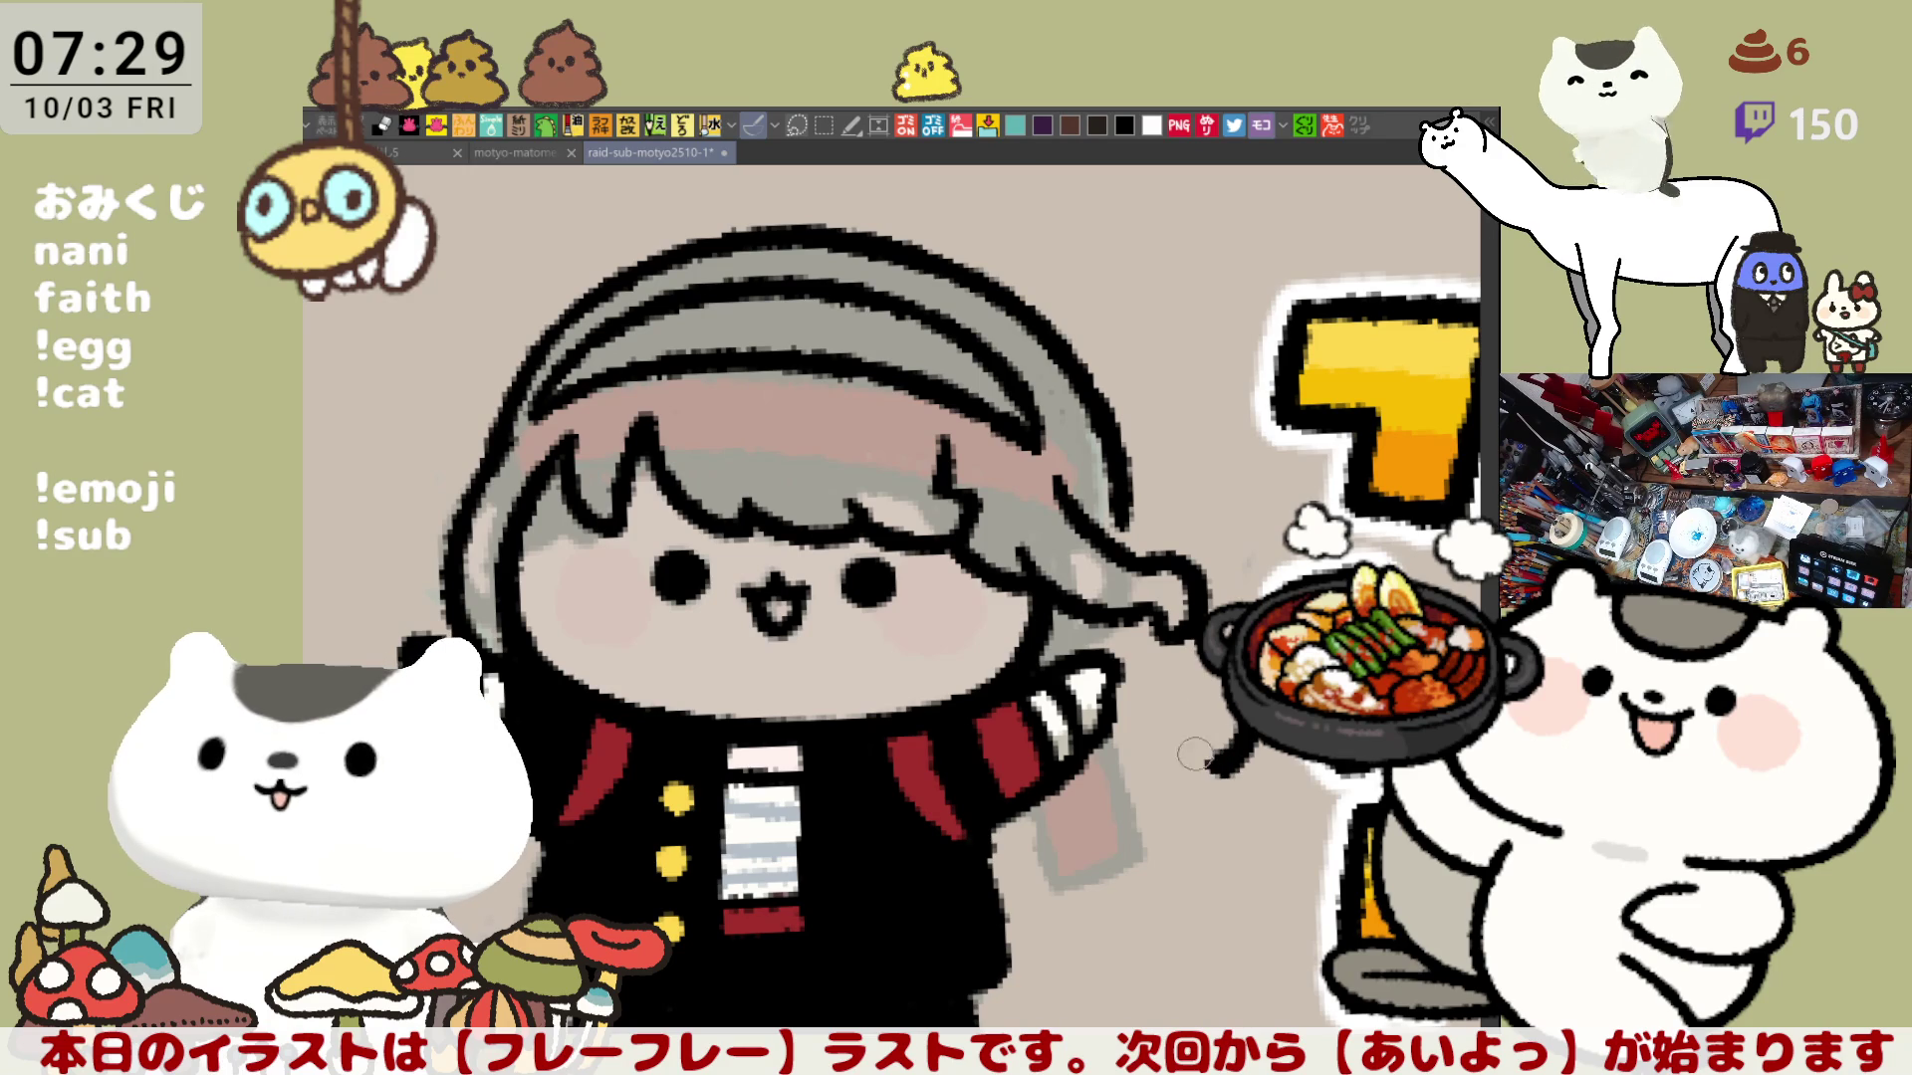
Step: Extend the hair curl leftward, add a short line under the sleeve, and save the drawing
{"action": "left_click_drag", "start_coordinate": [1246, 760], "coordinate": [1121, 783]}
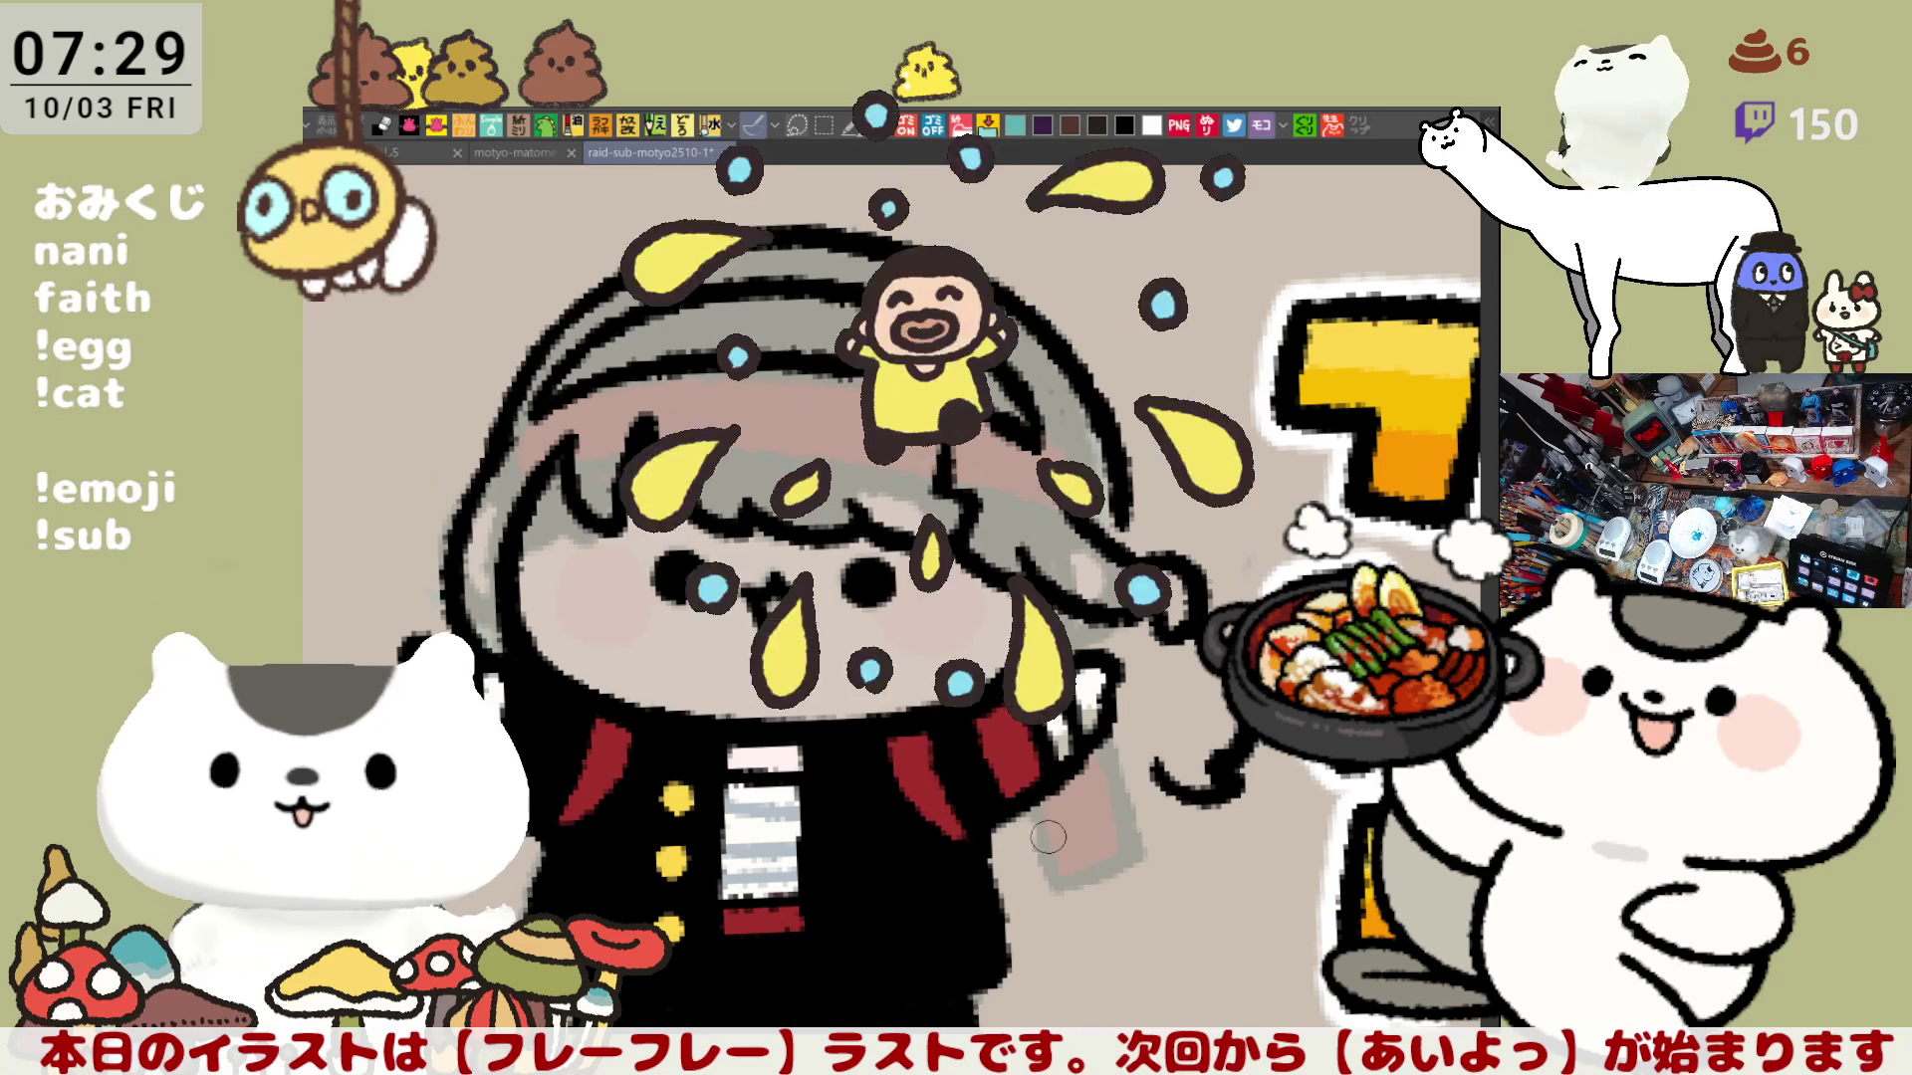
{"action": "left_click_drag", "start_coordinate": [999, 834], "coordinate": [1108, 855]}
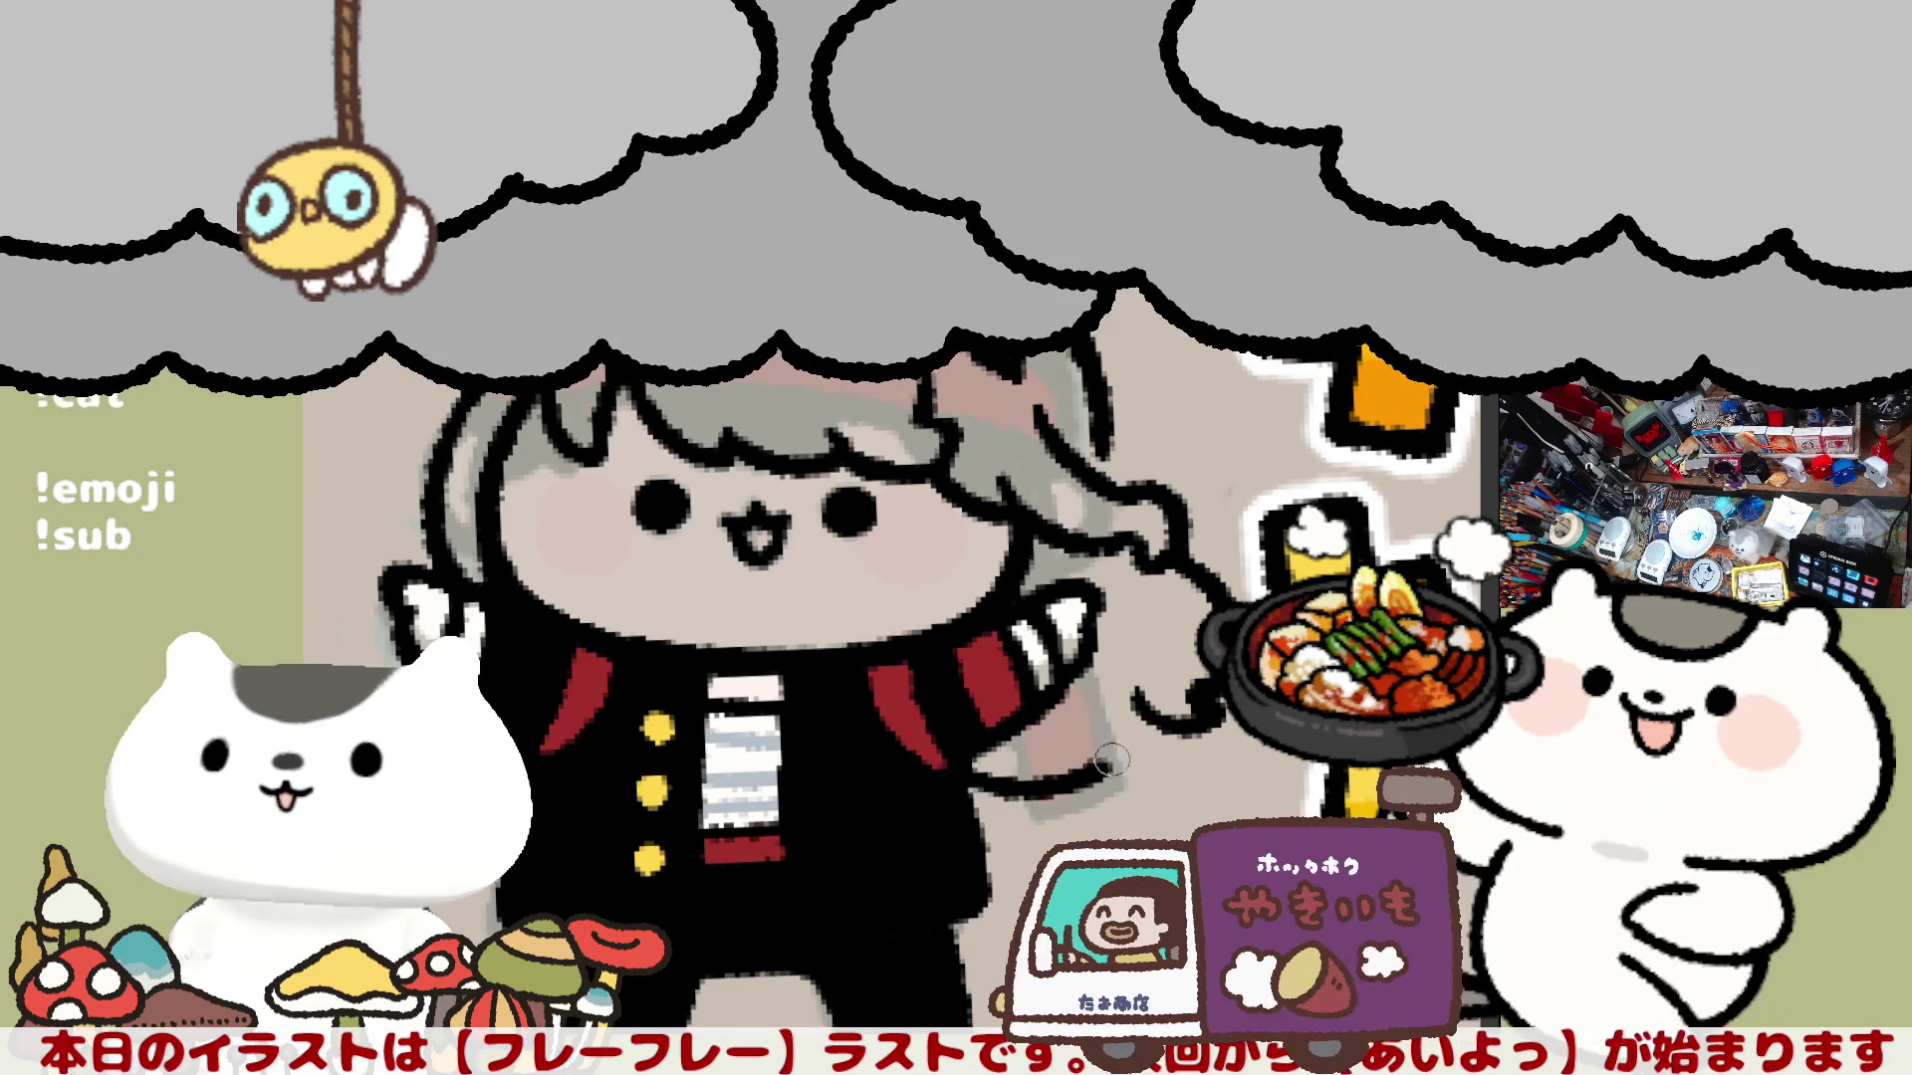
{"action": "mouse_move", "coordinate": [1109, 760]}
{"action": "left_mouse_down"}
{"action": "mouse_move", "coordinate": [1089, 800]}
{"action": "mouse_move", "coordinate": [1140, 765]}
{"action": "left_mouse_up"}
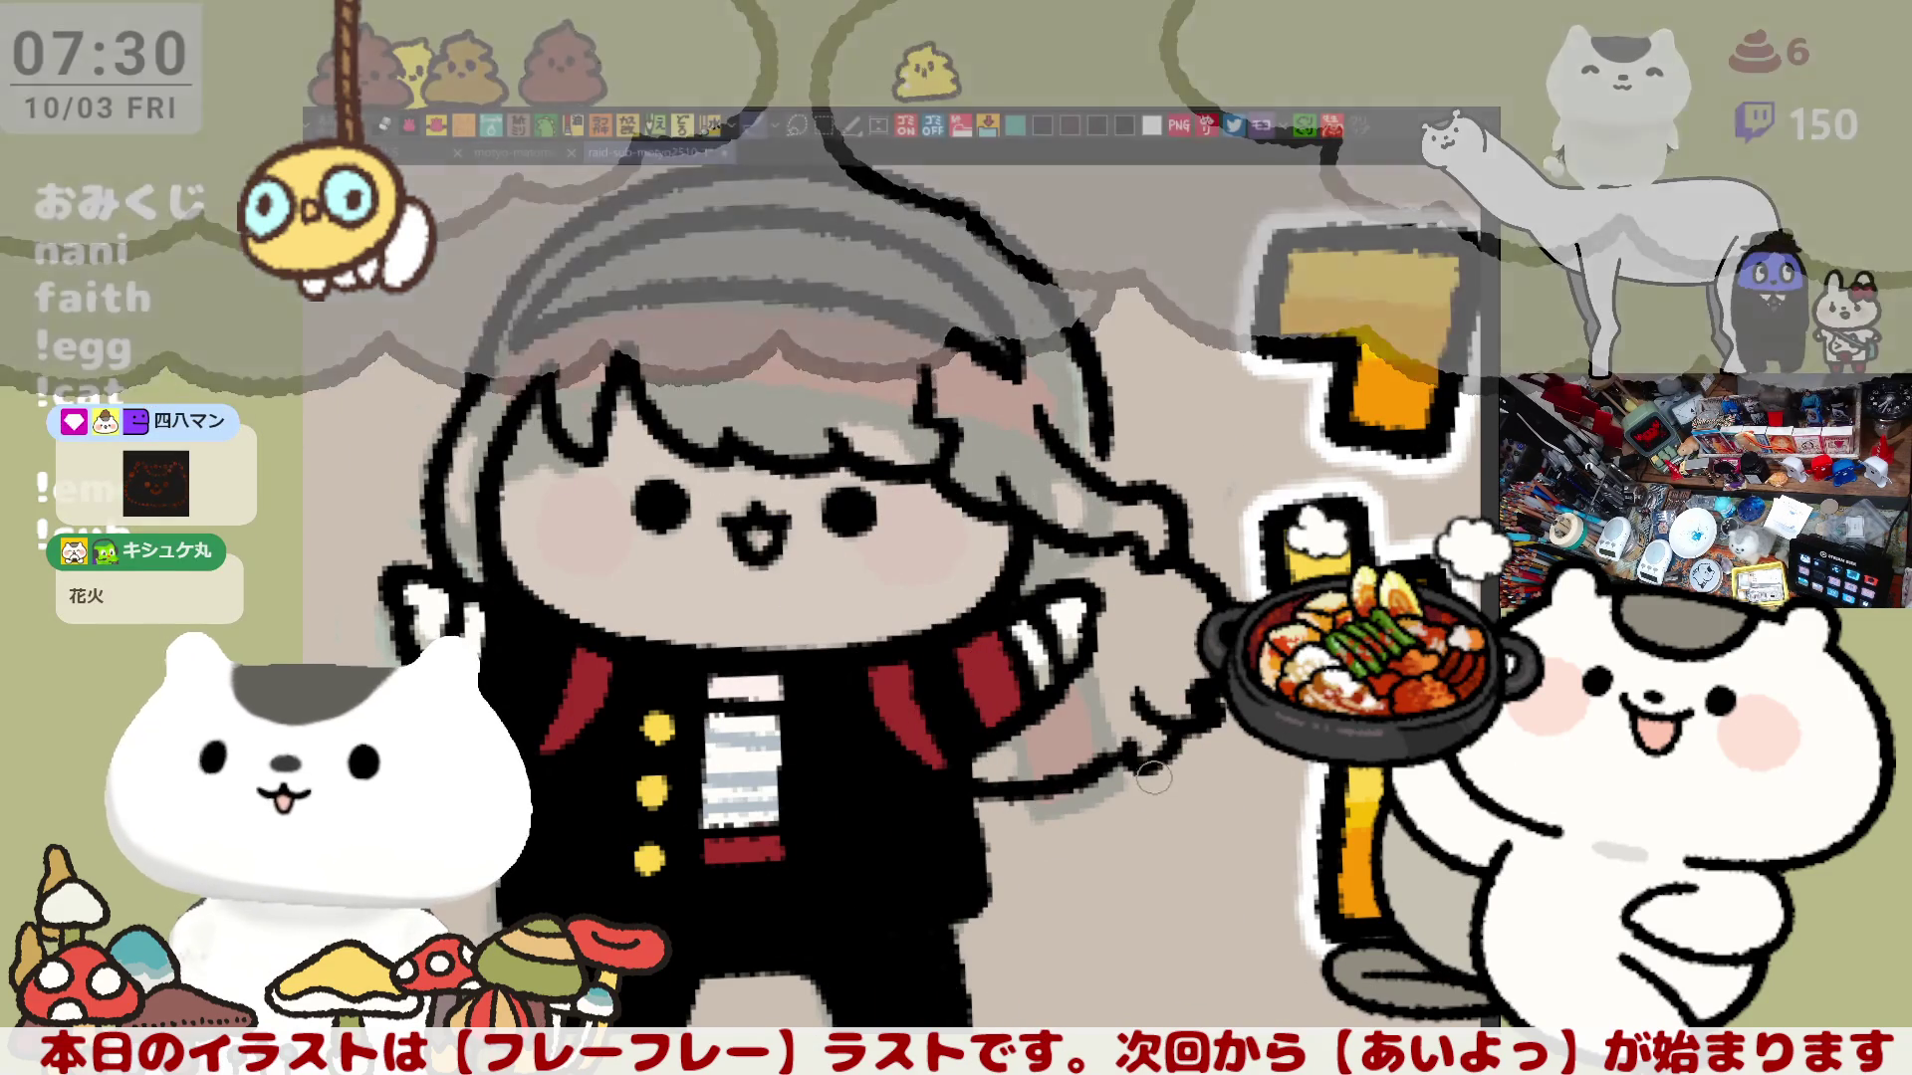
{"action": "left_click_drag", "start_coordinate": [1080, 589], "coordinate": [1139, 705]}
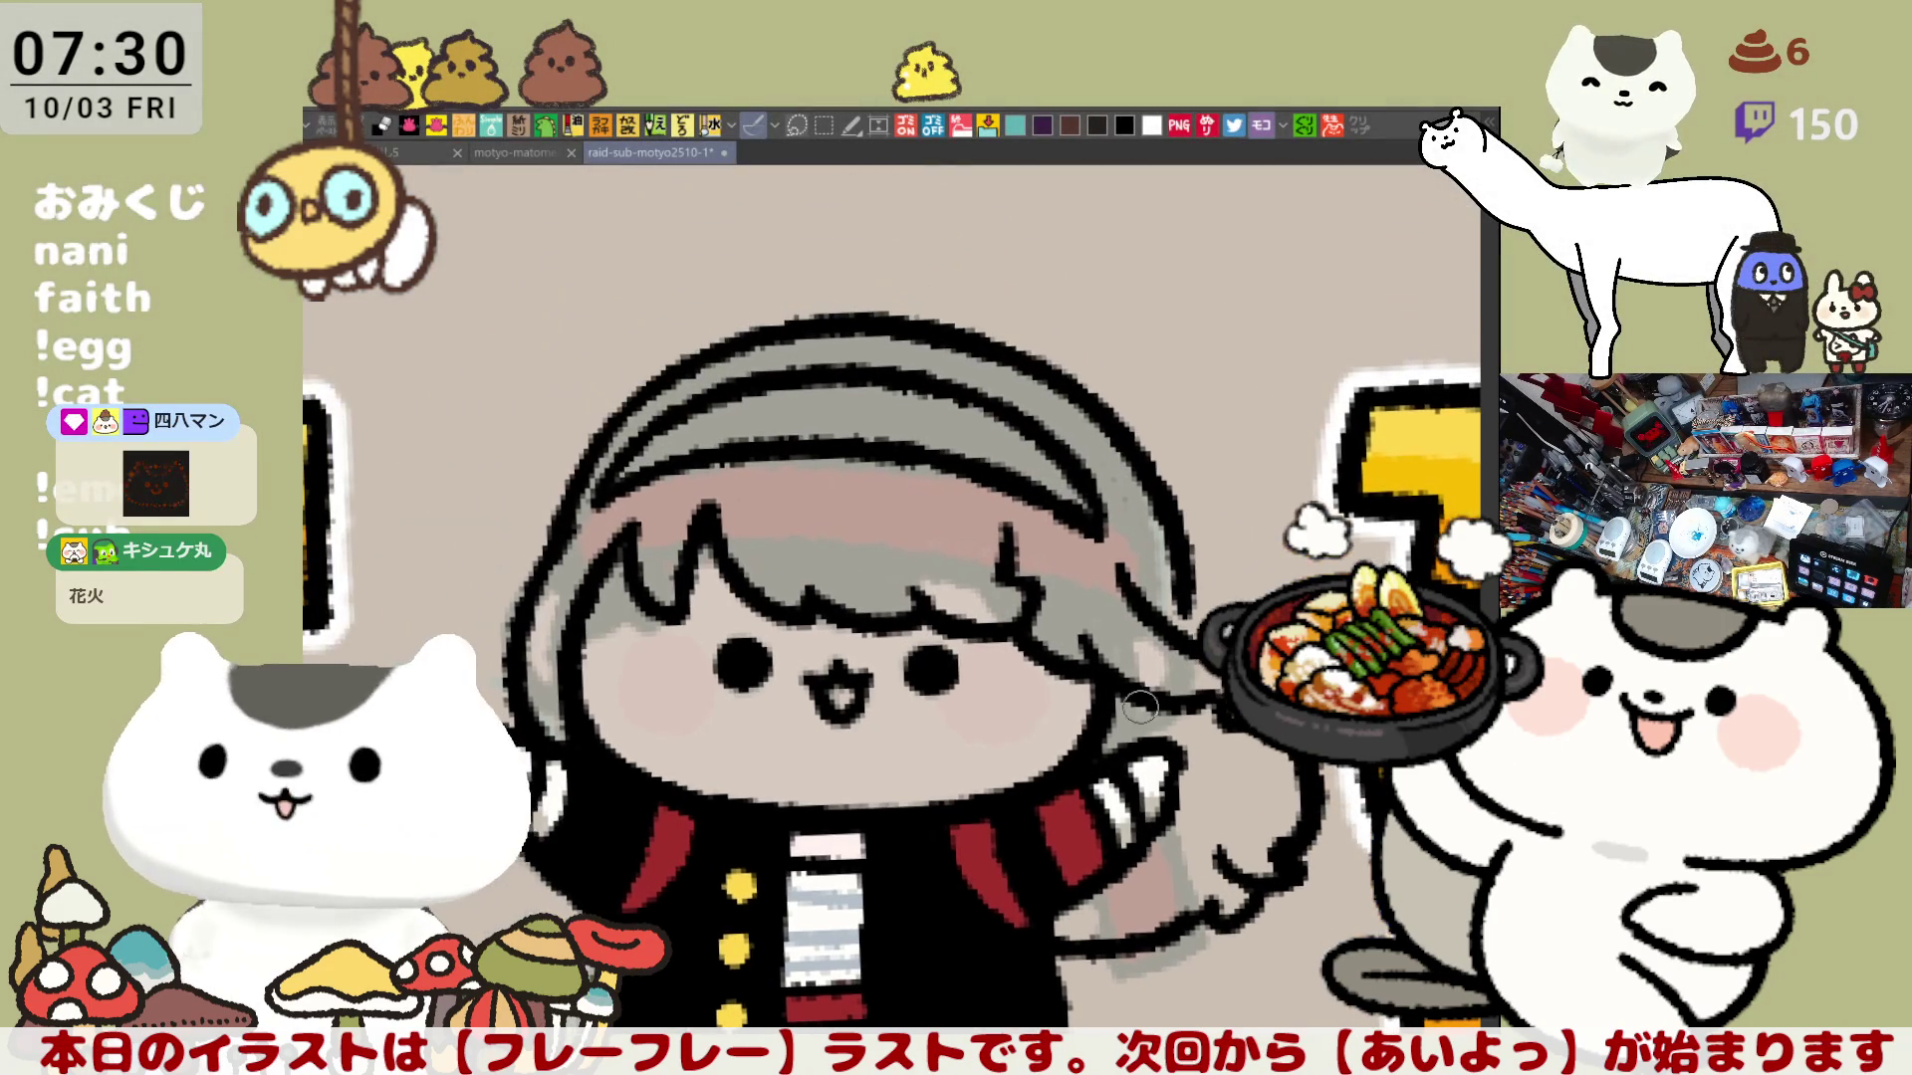
{"action": "key", "text": "ctrl+s"}
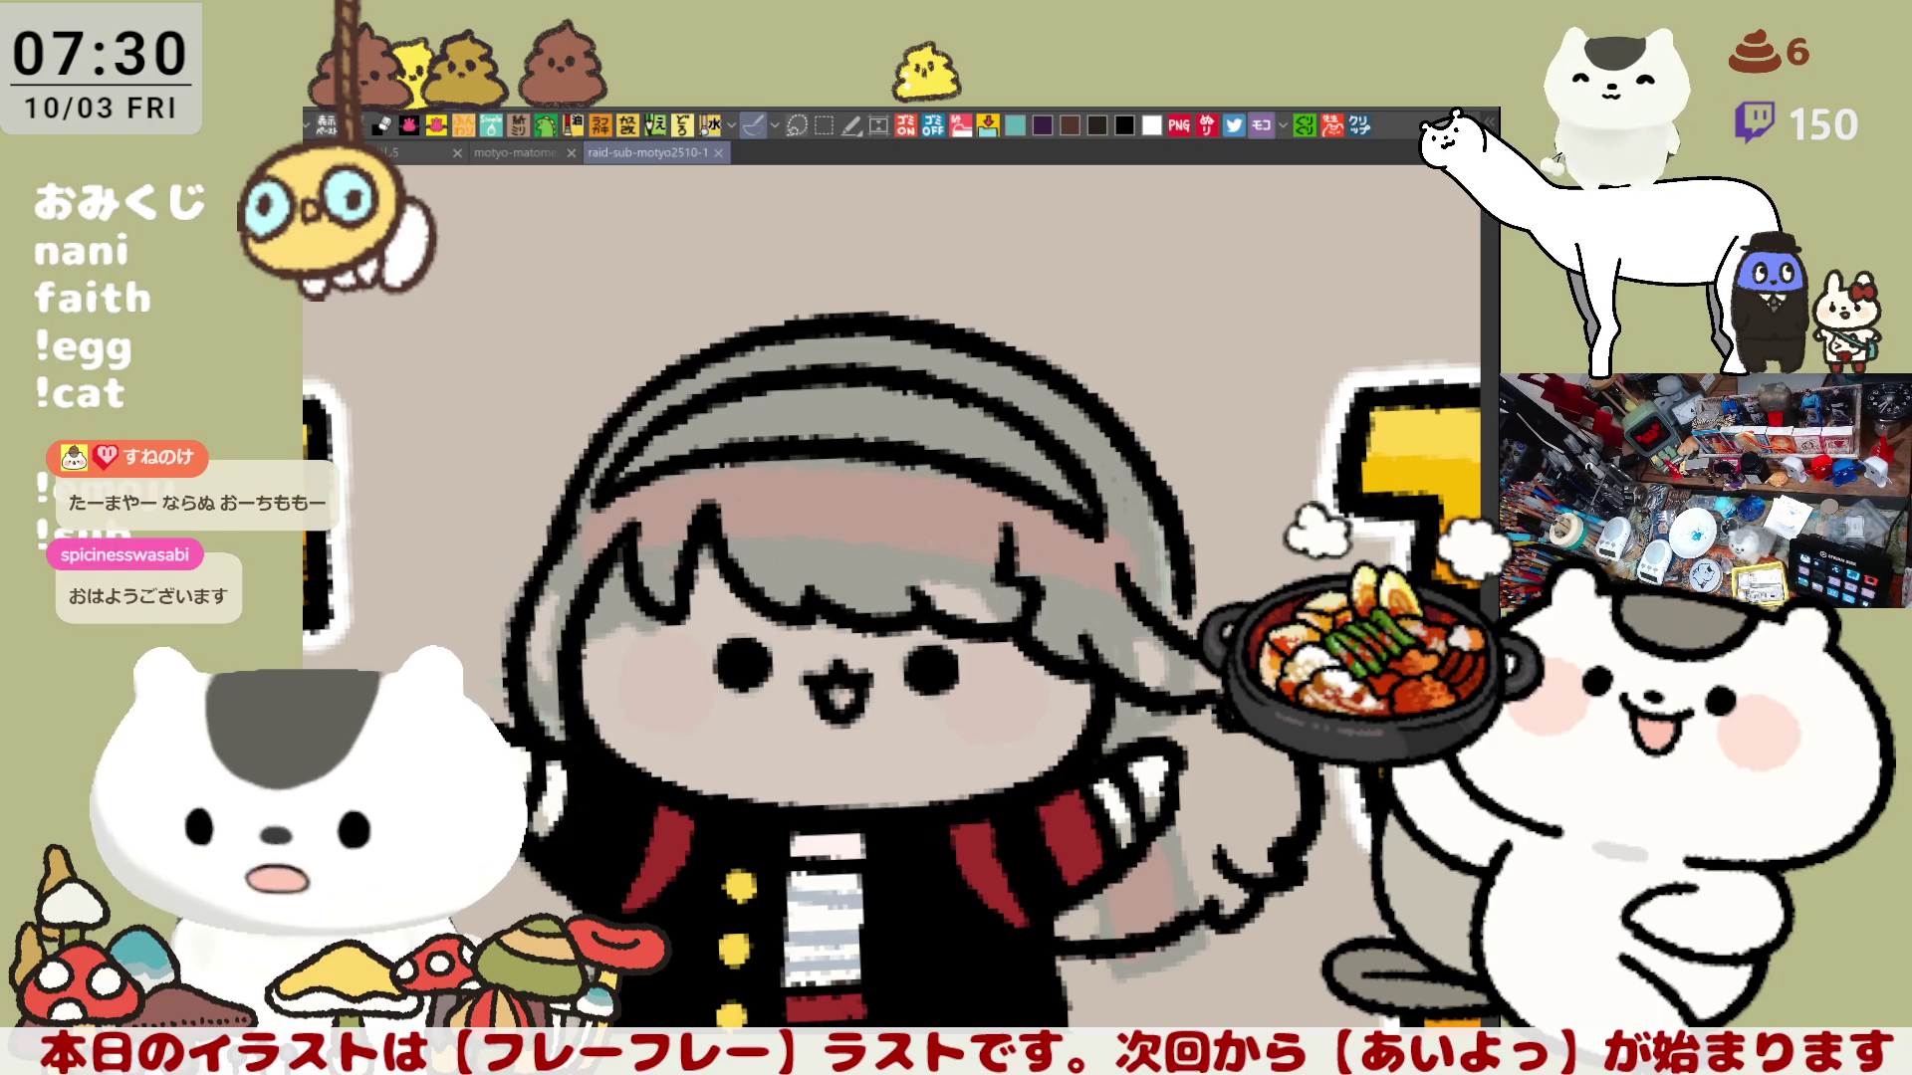
Step: View the notice image in its own tab, circle the 旨 character, then undo the mark
{"action": "left_click", "coordinate": [1355, 128]}
{"action": "left_click_drag", "start_coordinate": [738, 613], "coordinate": [759, 577]}
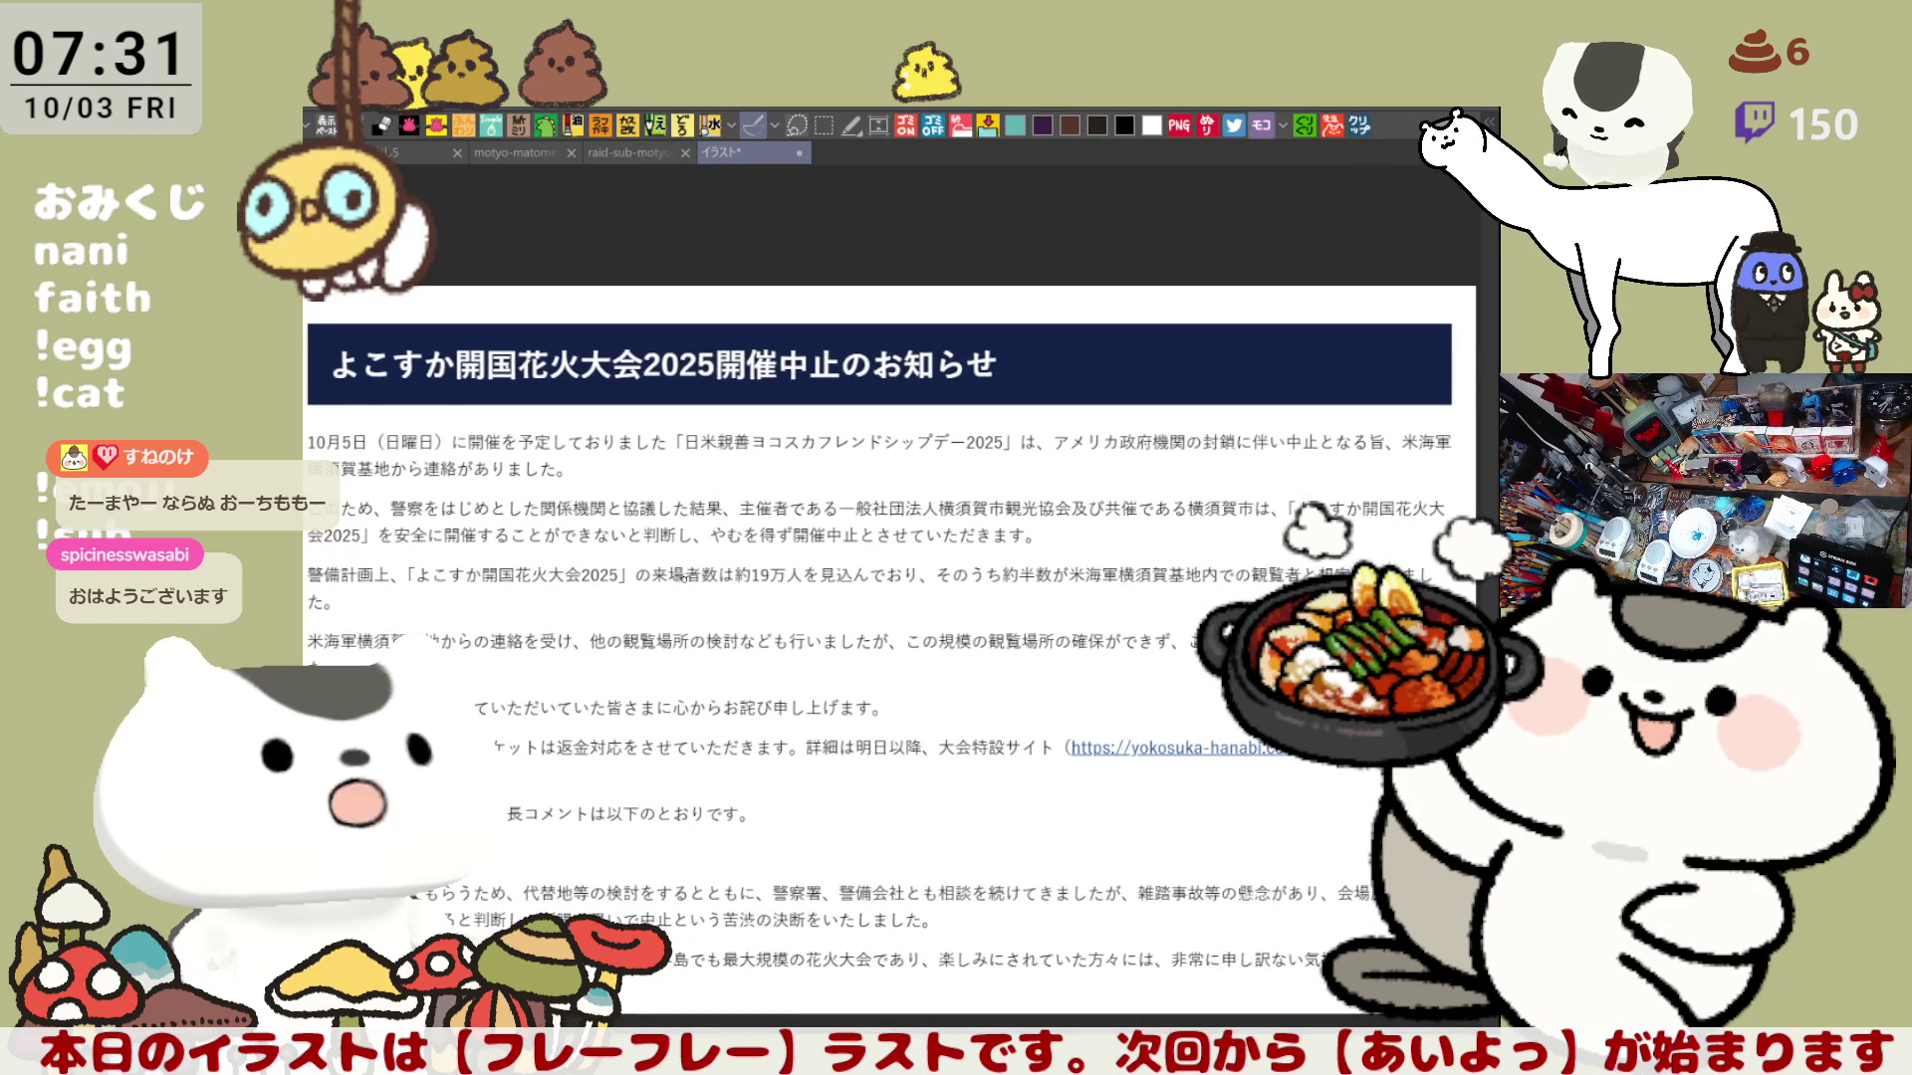
{"action": "scroll", "coordinate": [814, 508], "scroll_direction": "up", "scroll_amount": 2}
{"action": "scroll", "coordinate": [815, 509], "scroll_direction": "up", "scroll_amount": 2}
{"action": "scroll", "coordinate": [814, 508], "scroll_direction": "up", "scroll_amount": 2}
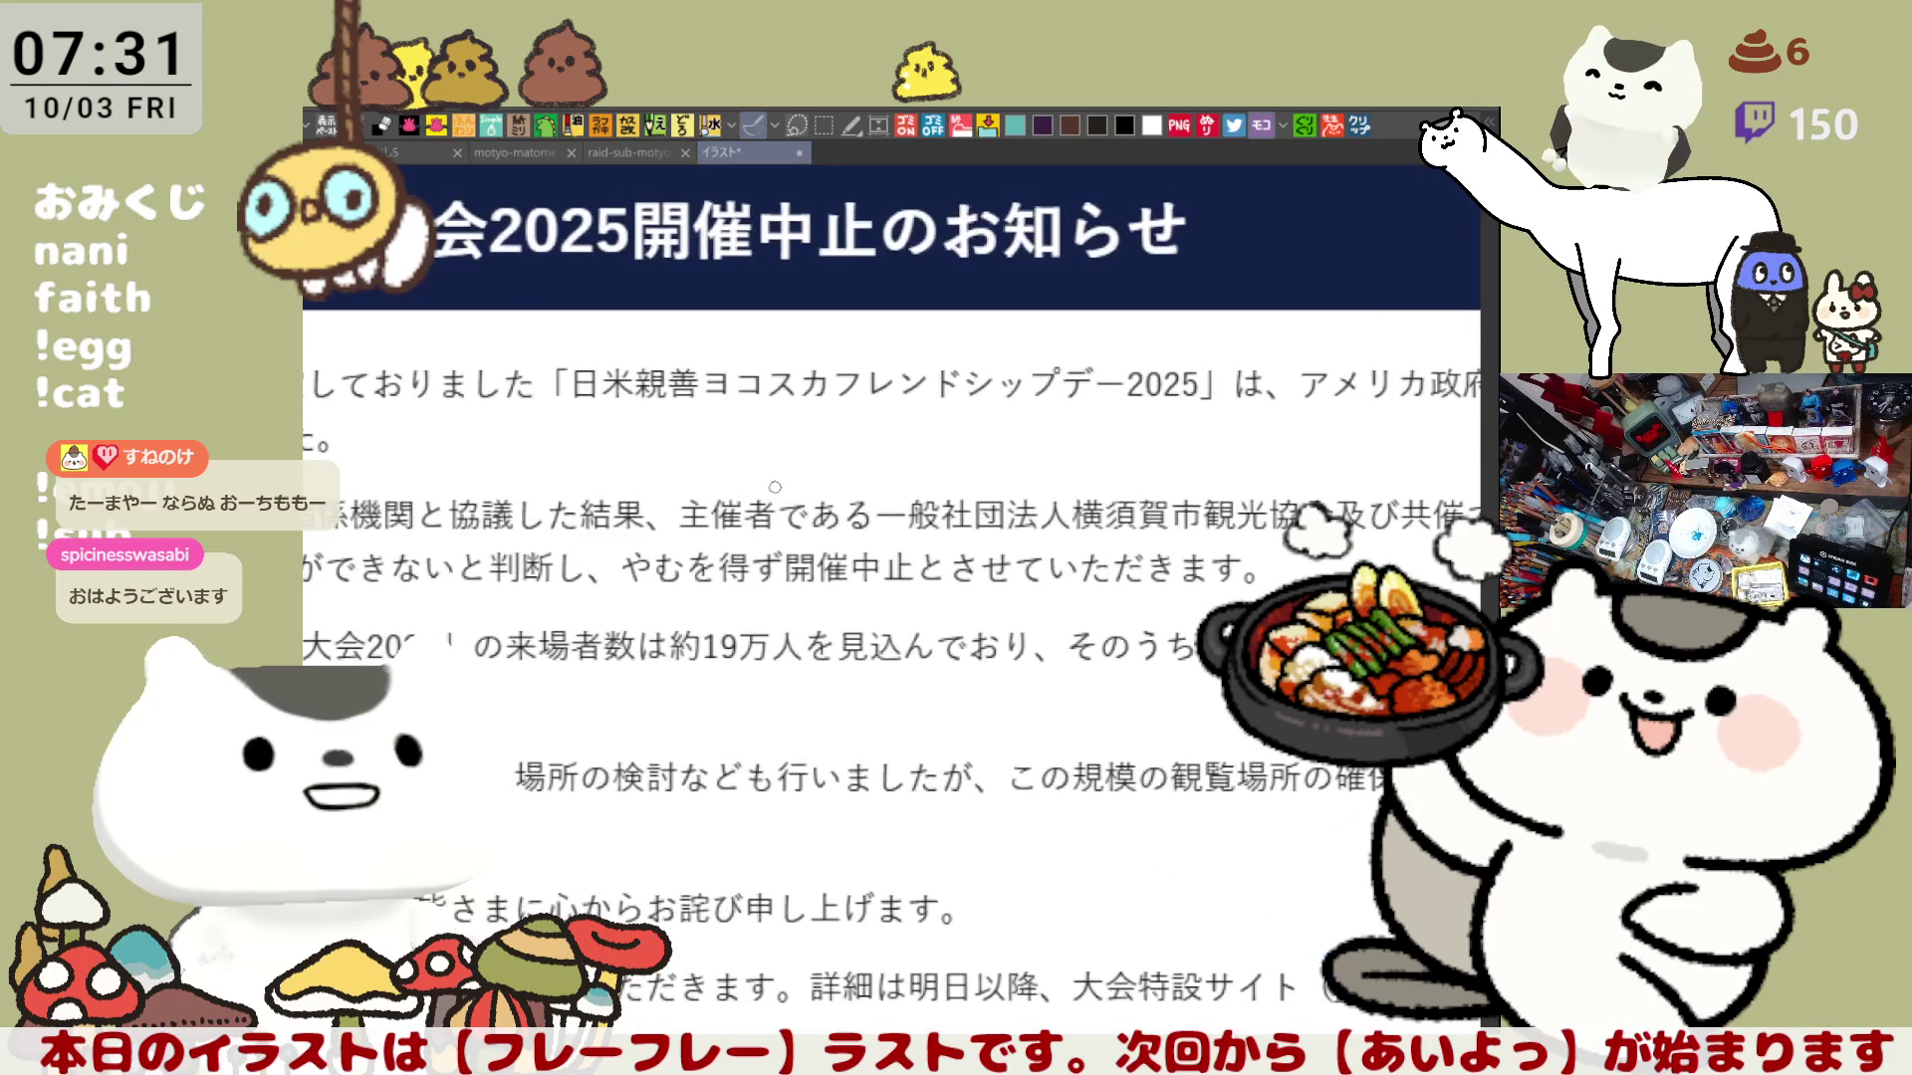
{"action": "scroll", "coordinate": [814, 508], "scroll_direction": "up", "scroll_amount": 1}
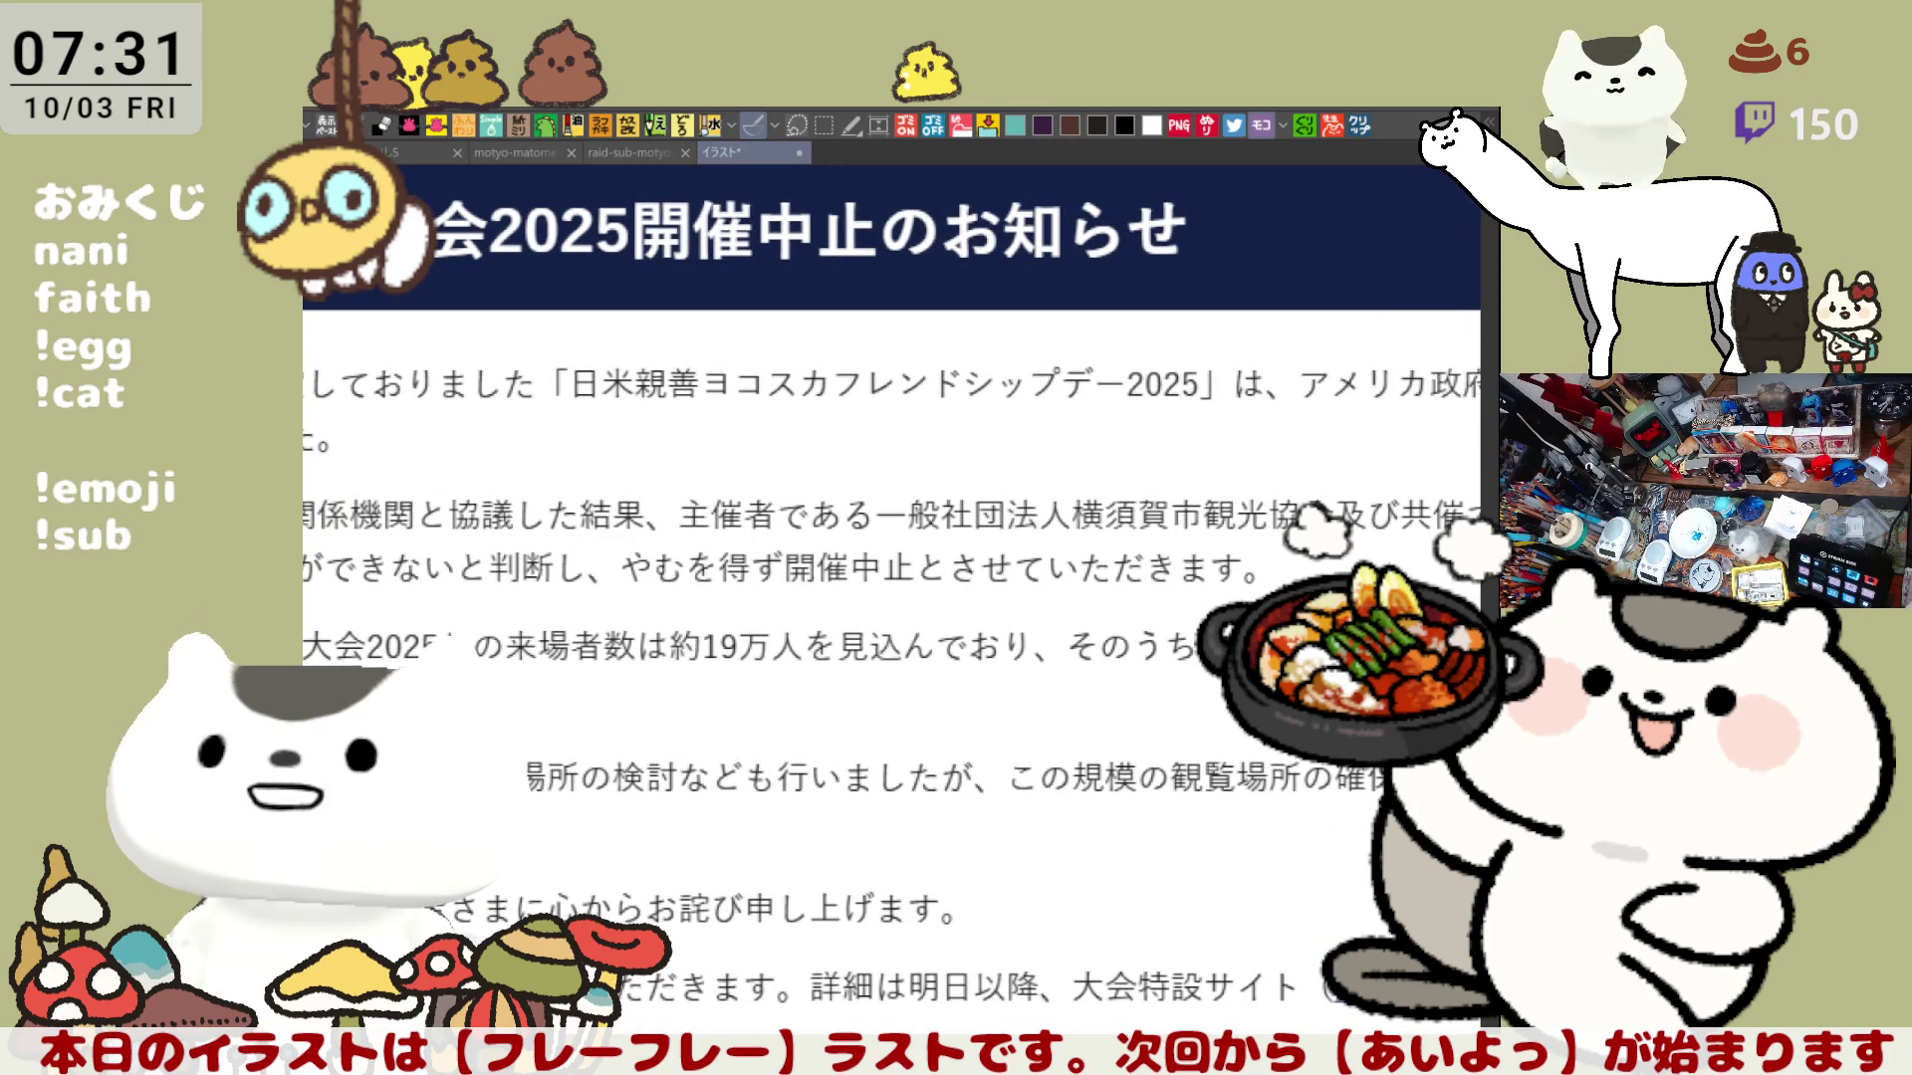
{"action": "scroll", "coordinate": [892, 596], "scroll_direction": "right", "scroll_amount": 2}
{"action": "scroll", "coordinate": [893, 594], "scroll_direction": "right", "scroll_amount": 2}
{"action": "scroll", "coordinate": [892, 596], "scroll_direction": "right", "scroll_amount": 2}
{"action": "scroll", "coordinate": [892, 595], "scroll_direction": "right", "scroll_amount": 2}
{"action": "scroll", "coordinate": [892, 595], "scroll_direction": "right", "scroll_amount": 2}
{"action": "scroll", "coordinate": [892, 594], "scroll_direction": "right", "scroll_amount": 2}
{"action": "scroll", "coordinate": [892, 594], "scroll_direction": "right", "scroll_amount": 1}
{"action": "scroll", "coordinate": [892, 596], "scroll_direction": "right", "scroll_amount": 1}
{"action": "scroll", "coordinate": [891, 595], "scroll_direction": "right", "scroll_amount": 1}
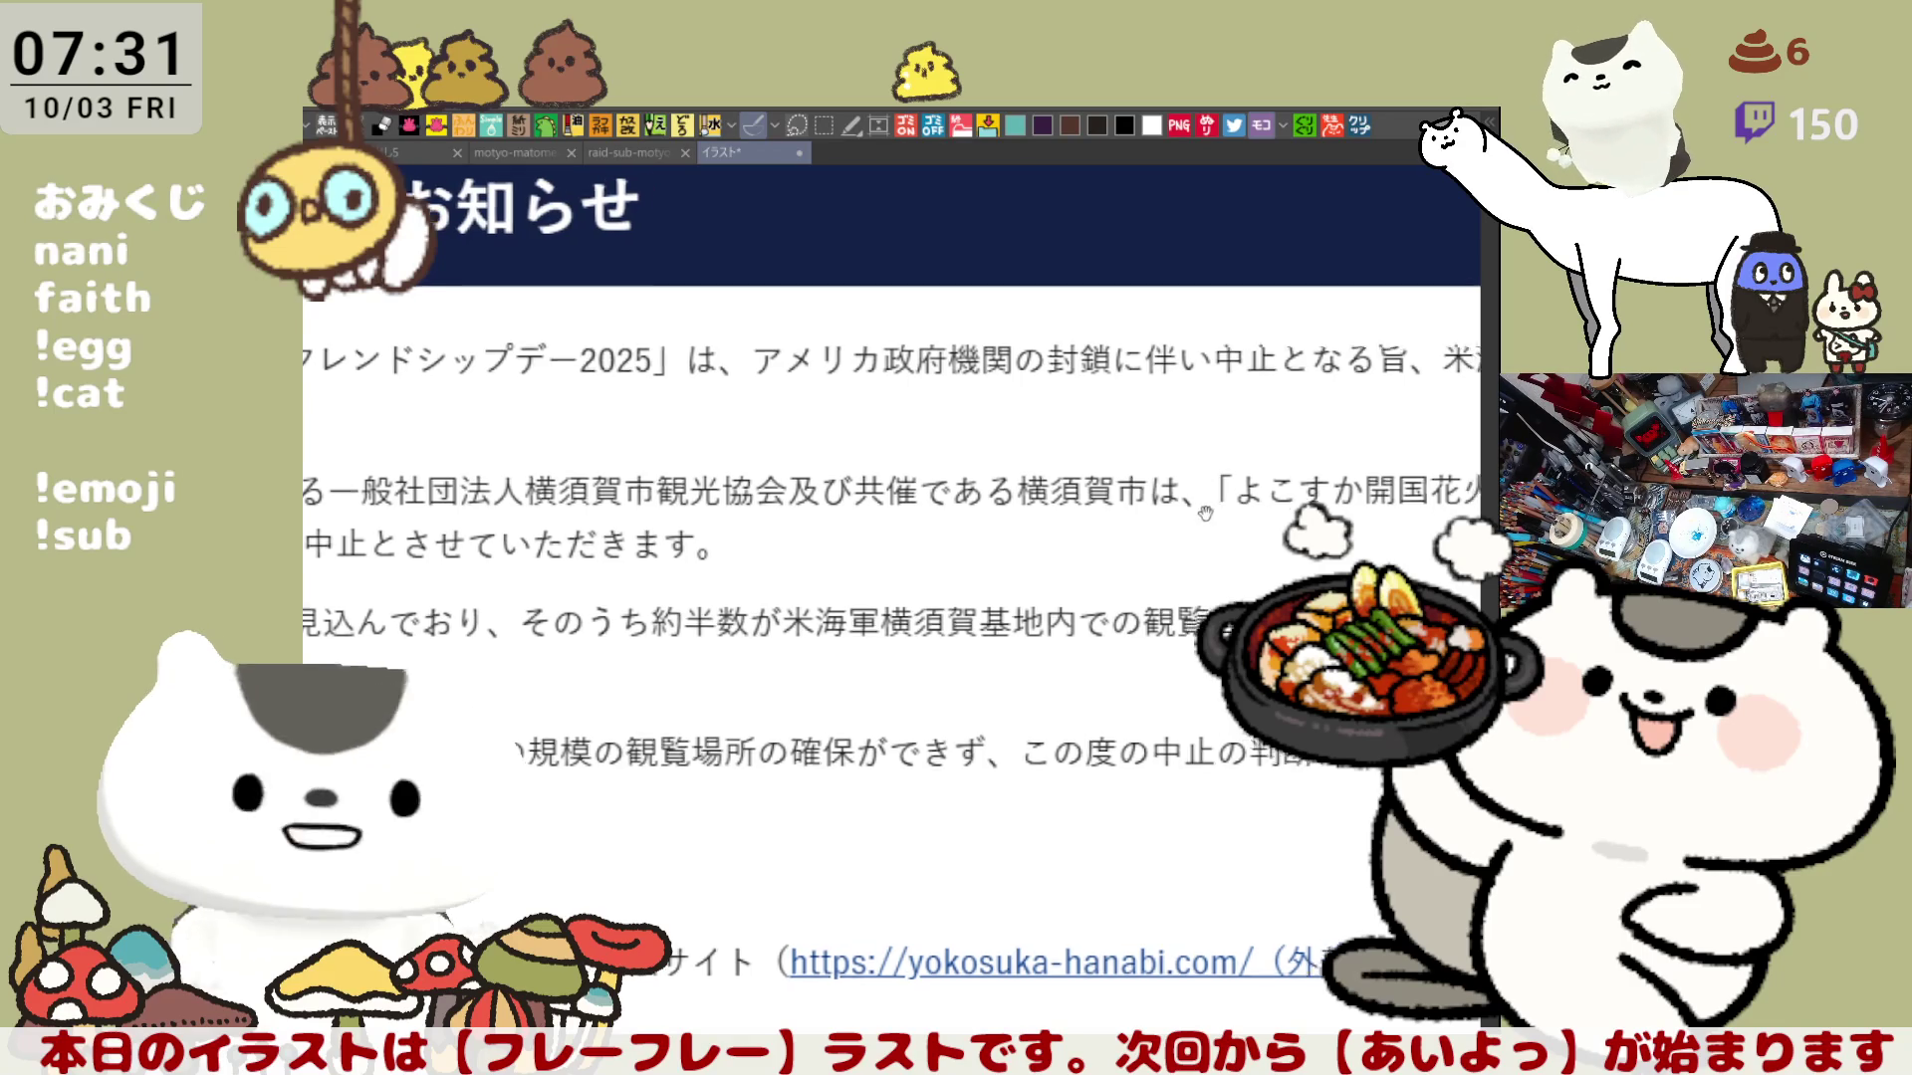
{"action": "scroll", "coordinate": [793, 669], "scroll_direction": "up", "scroll_amount": 3}
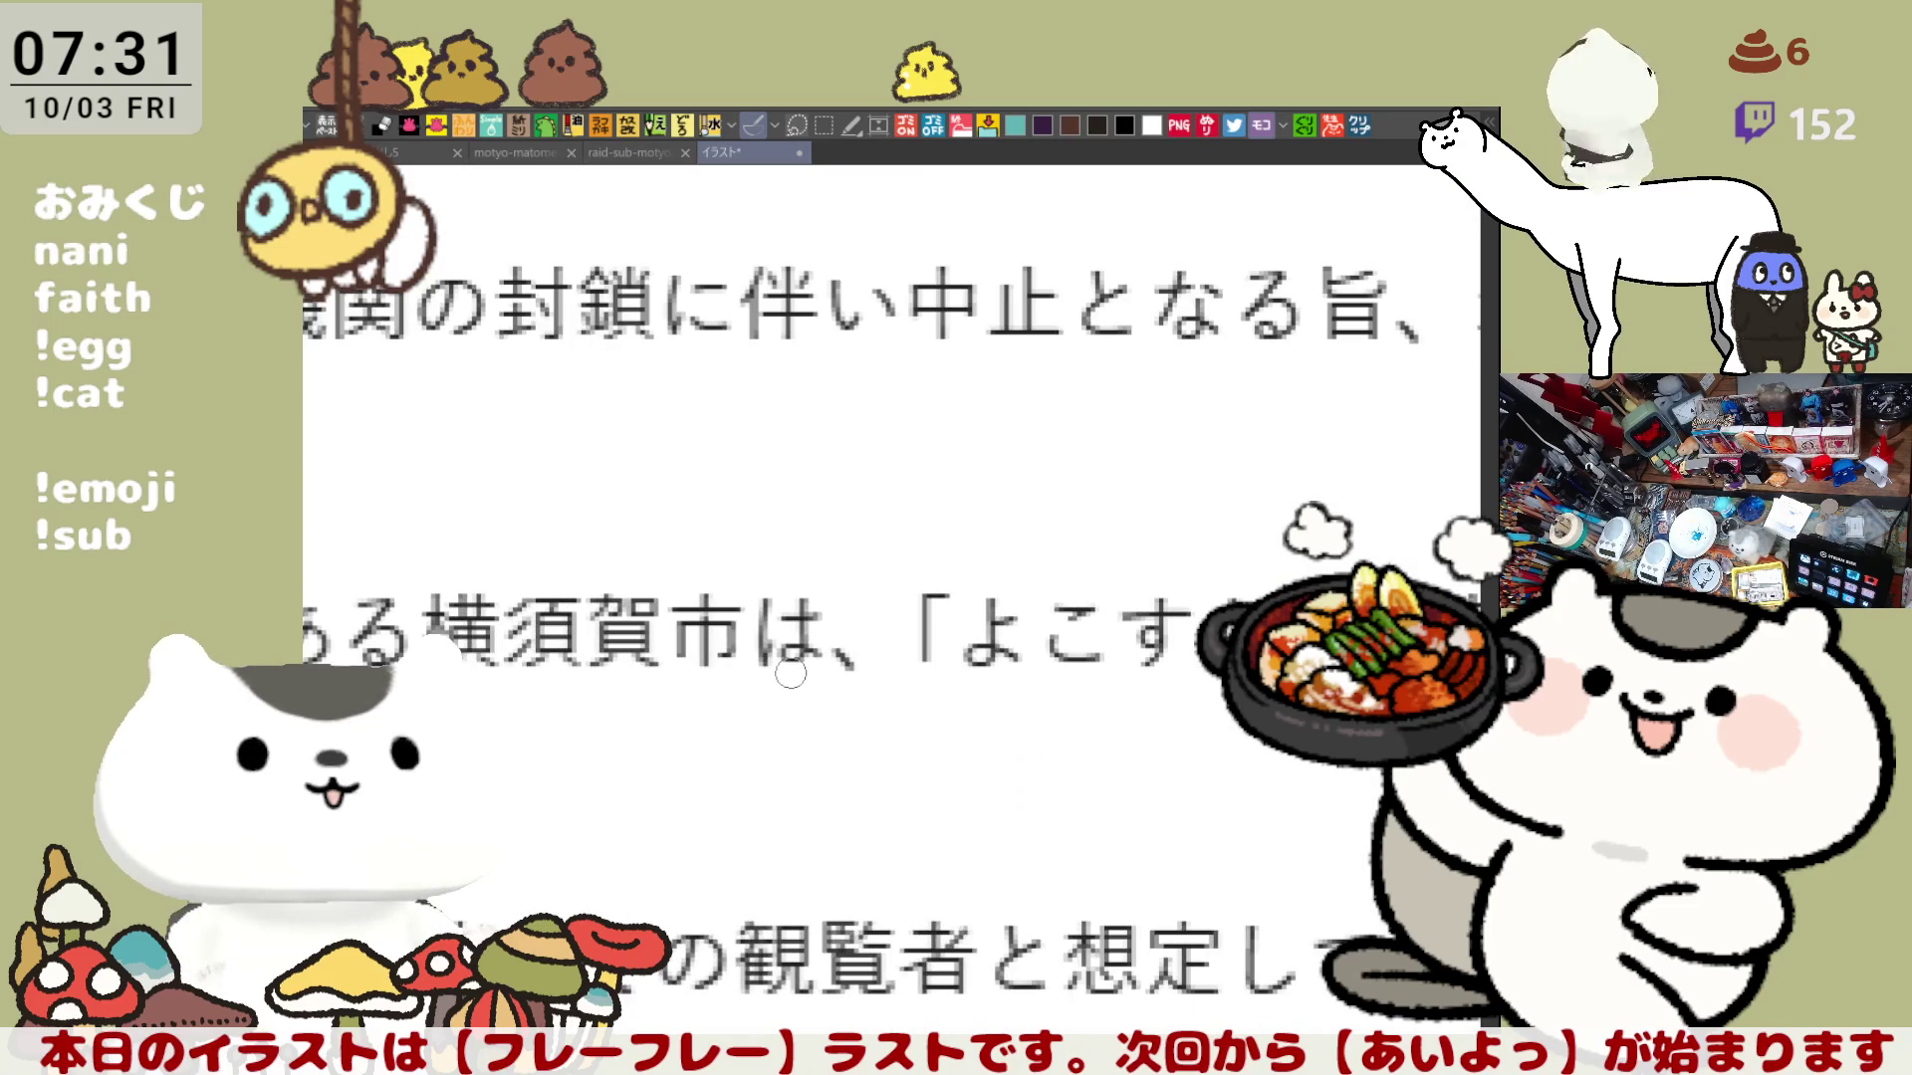
{"action": "scroll", "coordinate": [1075, 517], "scroll_direction": "up", "scroll_amount": 2}
{"action": "scroll", "coordinate": [1190, 567], "scroll_direction": "down", "scroll_amount": 1}
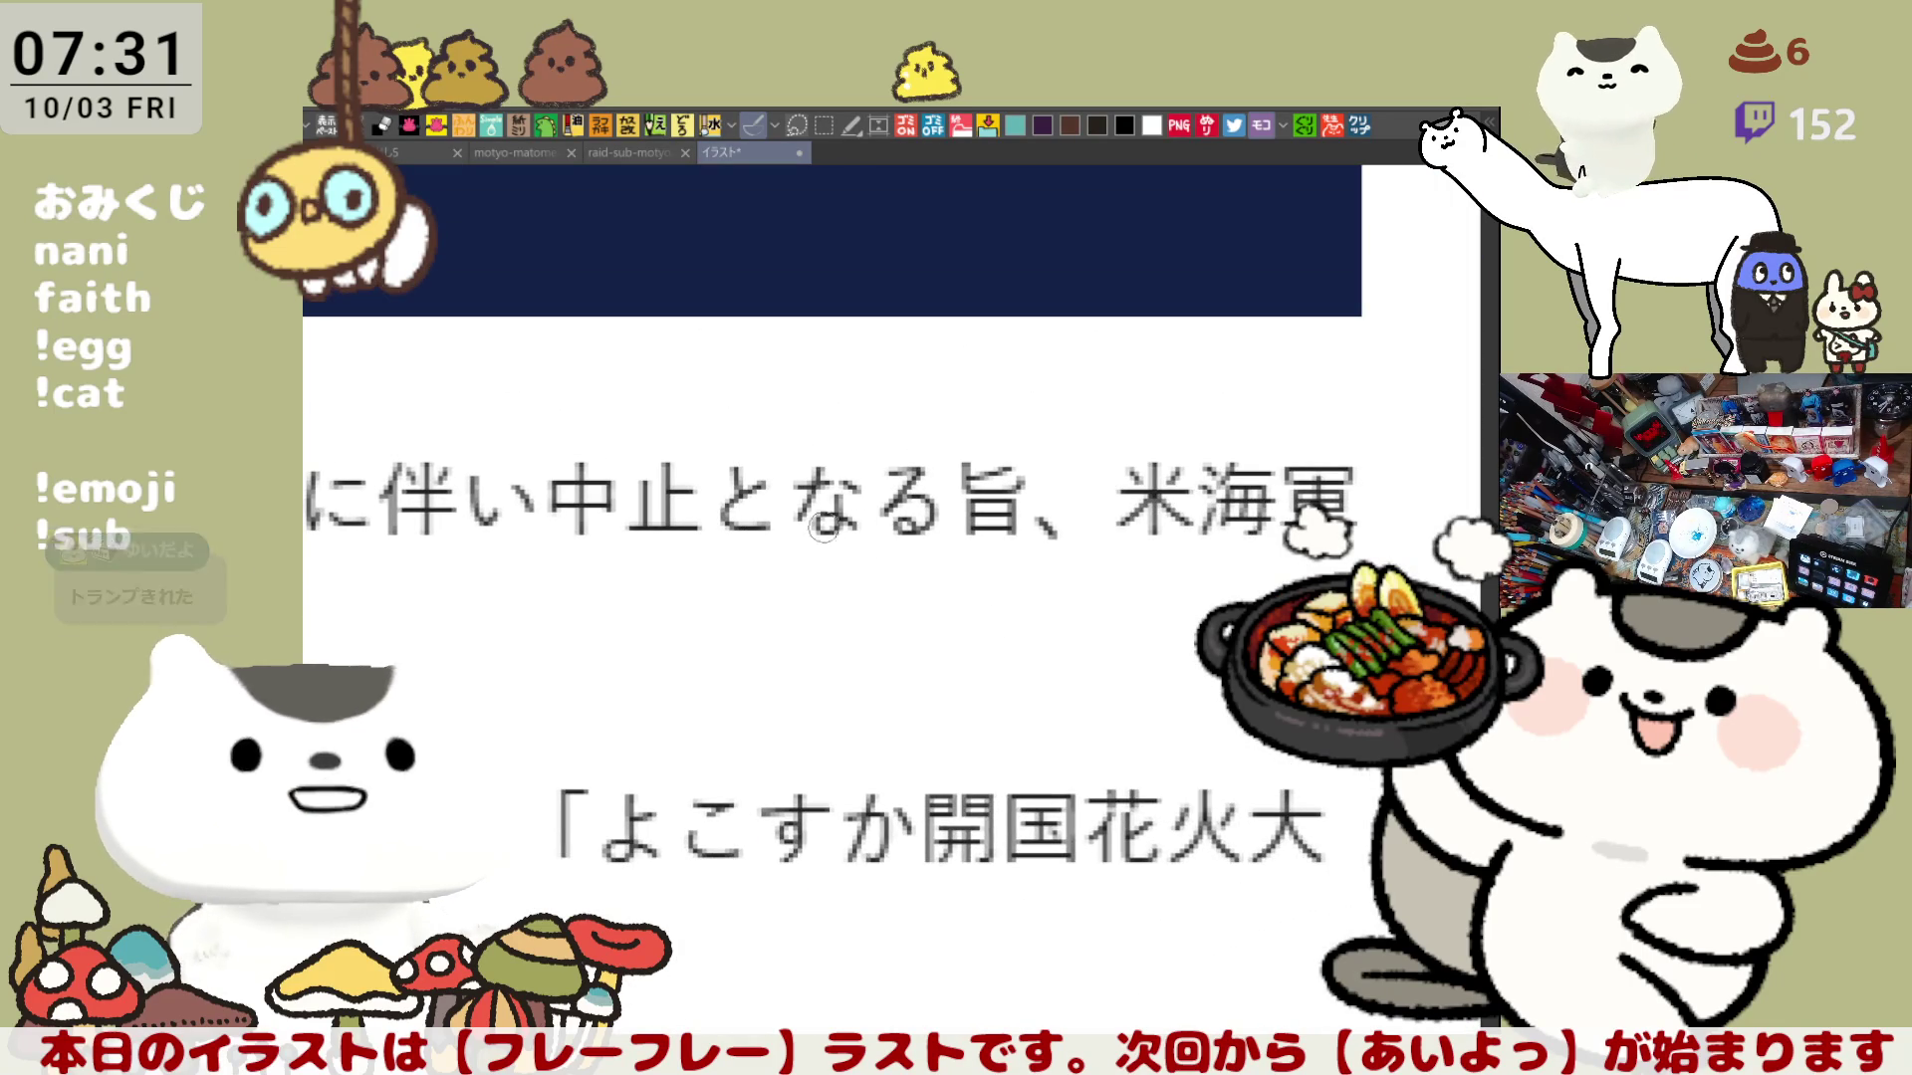
{"action": "left_click_drag", "start_coordinate": [914, 565], "coordinate": [1031, 590]}
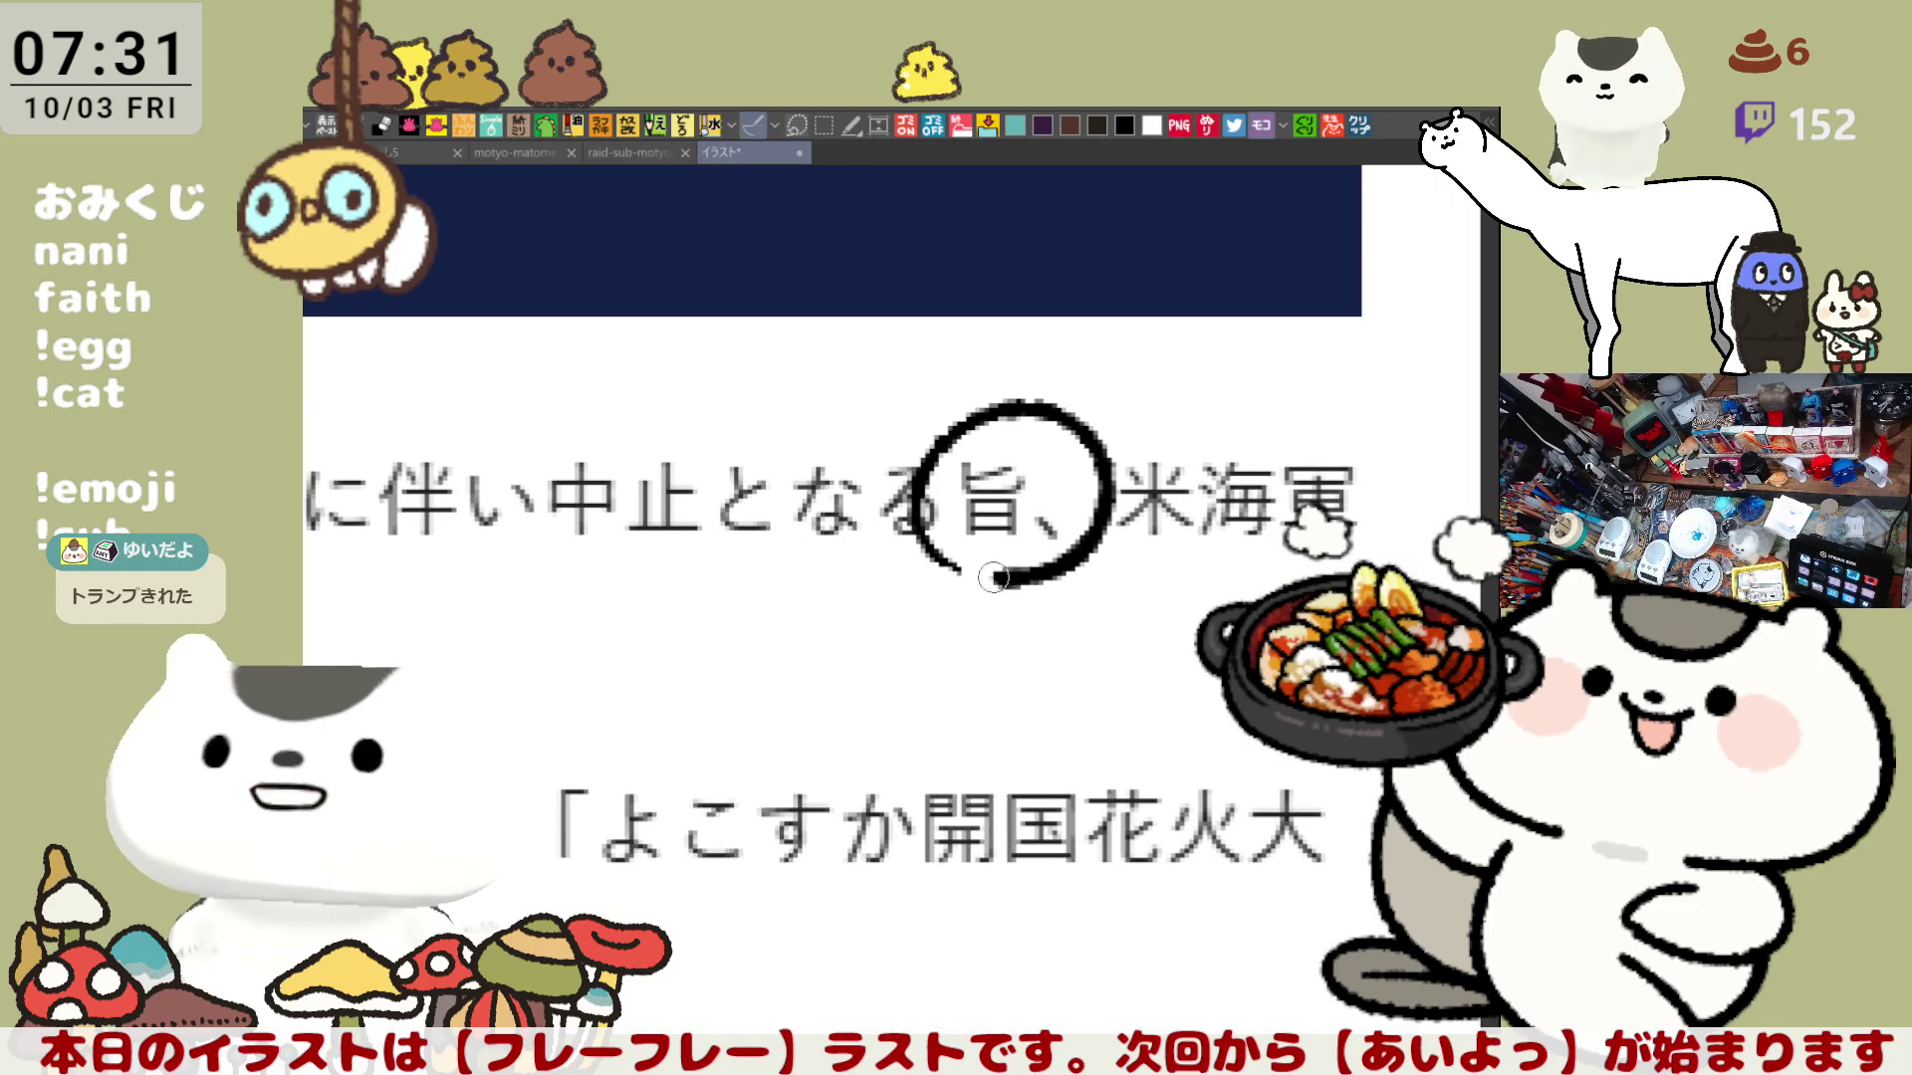
{"action": "key", "text": "ctrl+z"}
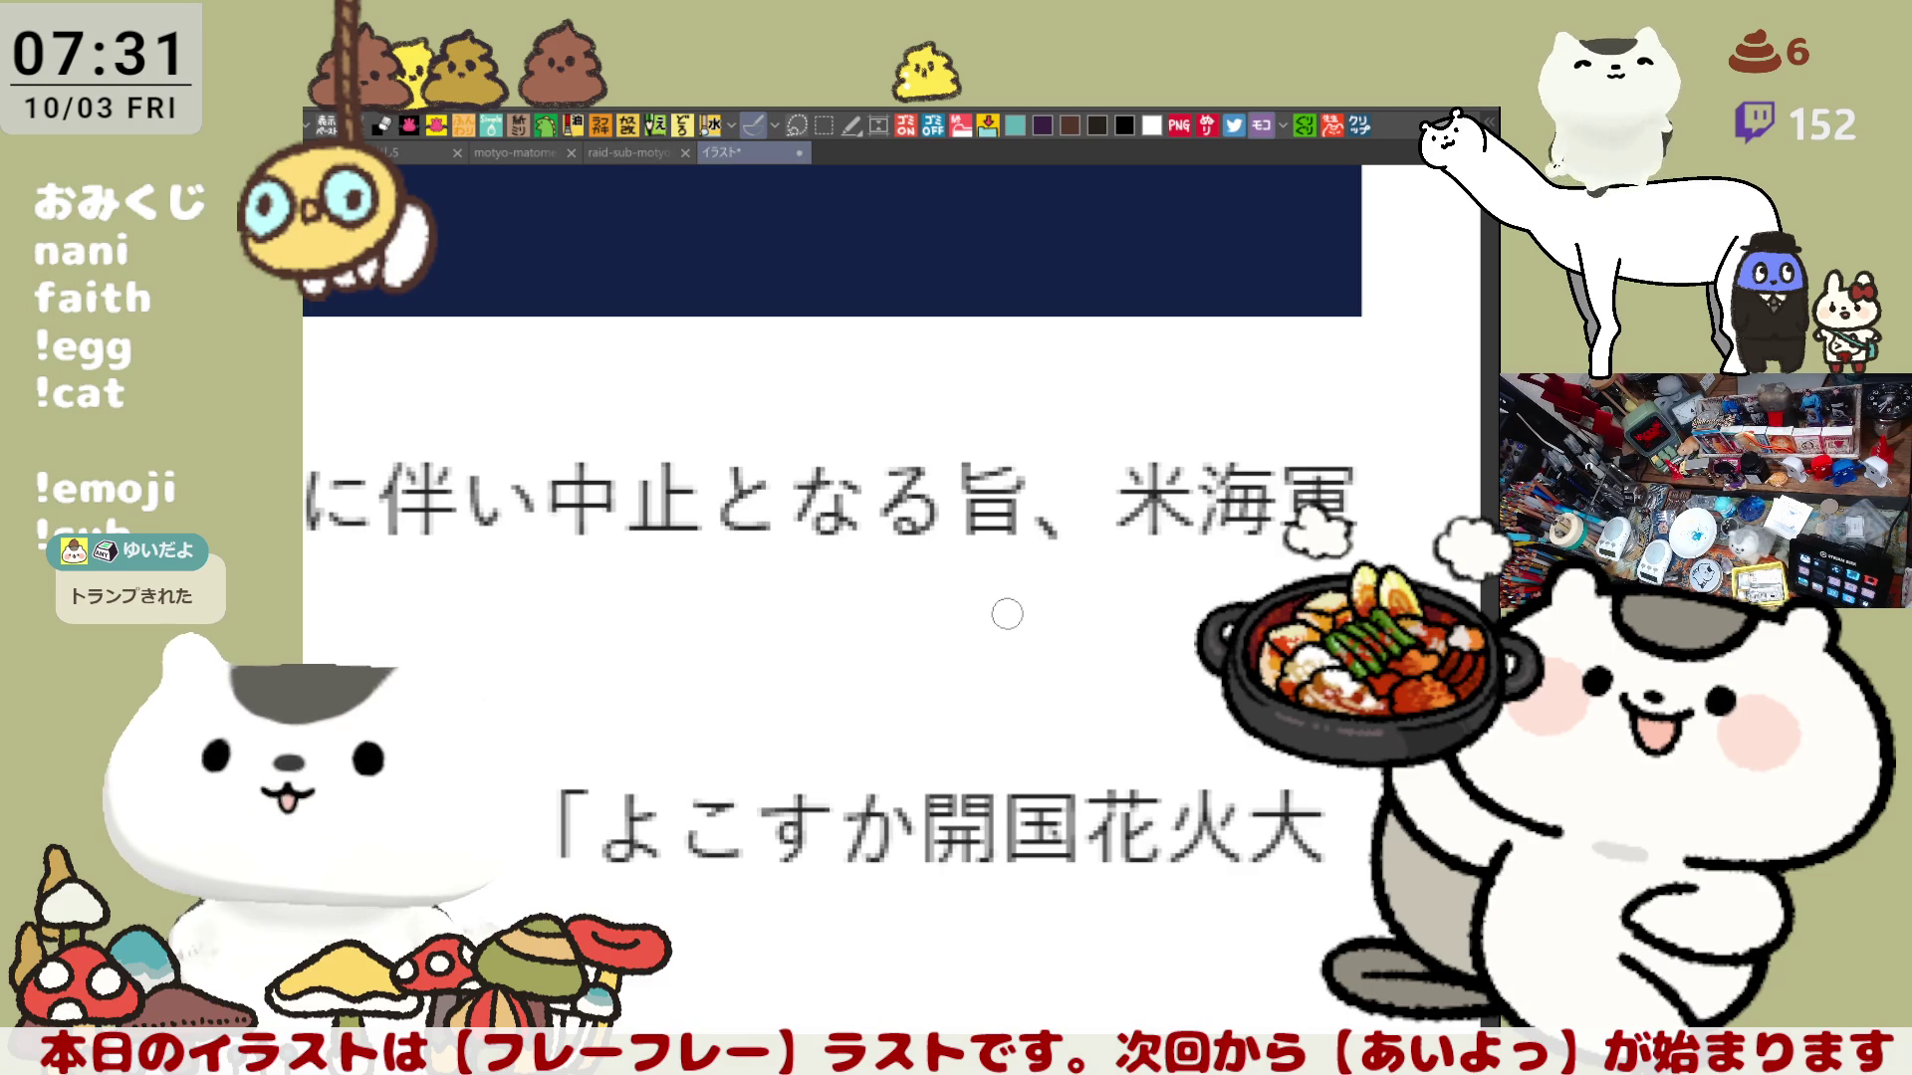
{"action": "scroll", "coordinate": [1007, 615], "scroll_direction": "down", "scroll_amount": 1}
{"action": "scroll", "coordinate": [1013, 603], "scroll_direction": "down", "scroll_amount": 1}
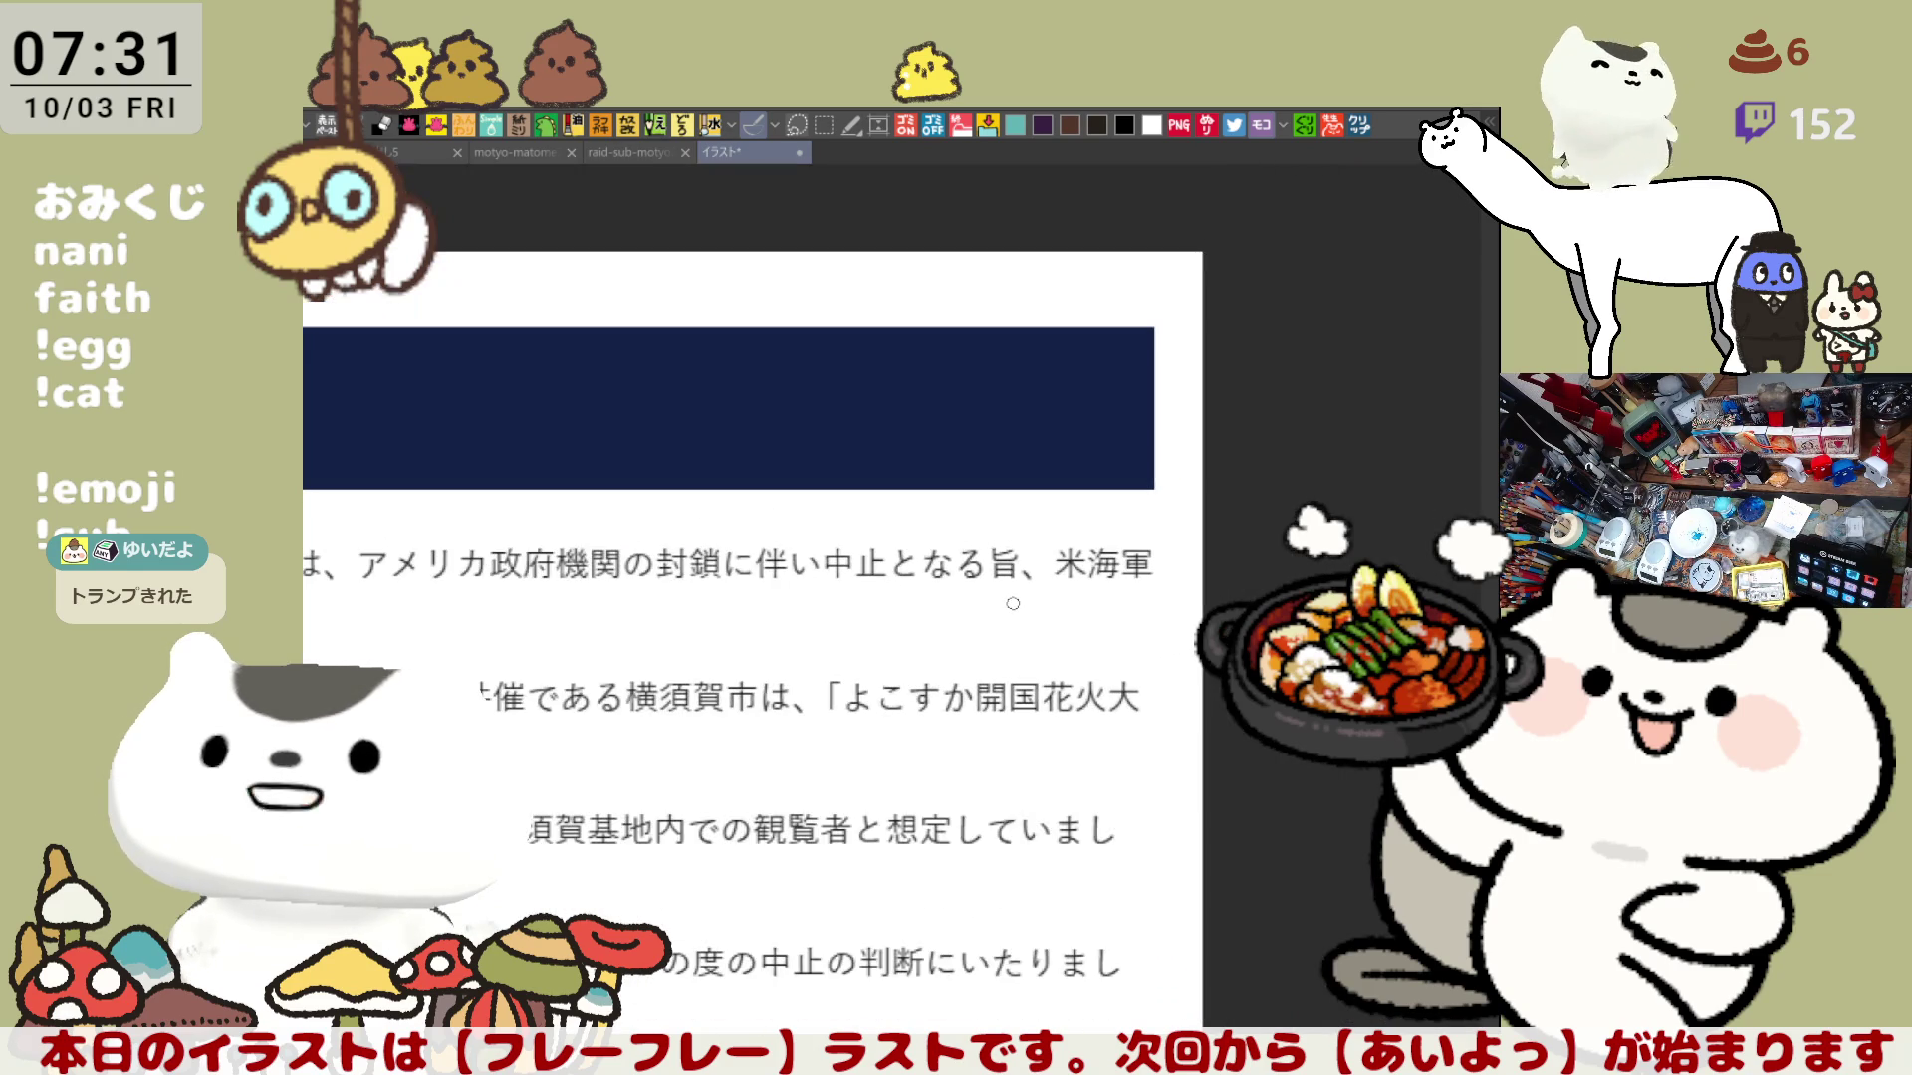
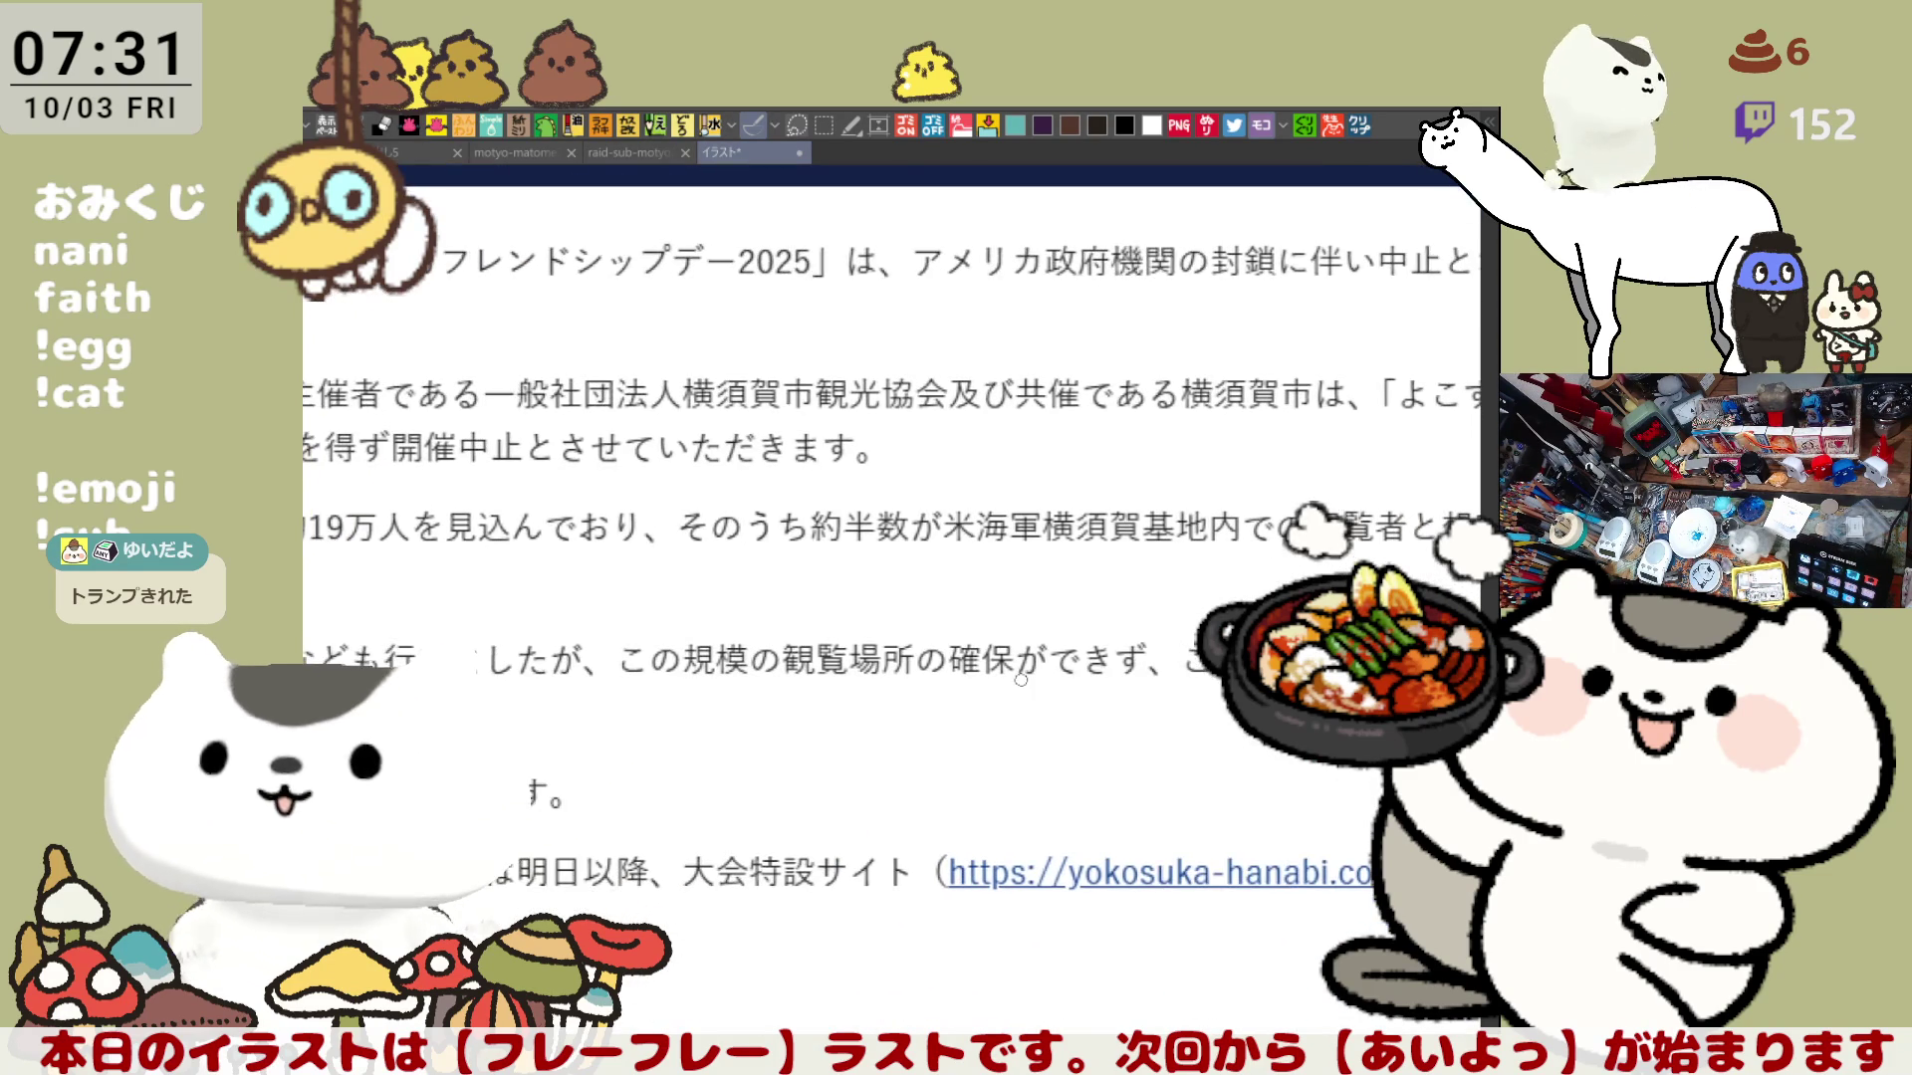
{"action": "scroll", "coordinate": [1018, 657], "scroll_direction": "down", "scroll_amount": 1}
{"action": "scroll", "coordinate": [1012, 673], "scroll_direction": "down", "scroll_amount": 1}
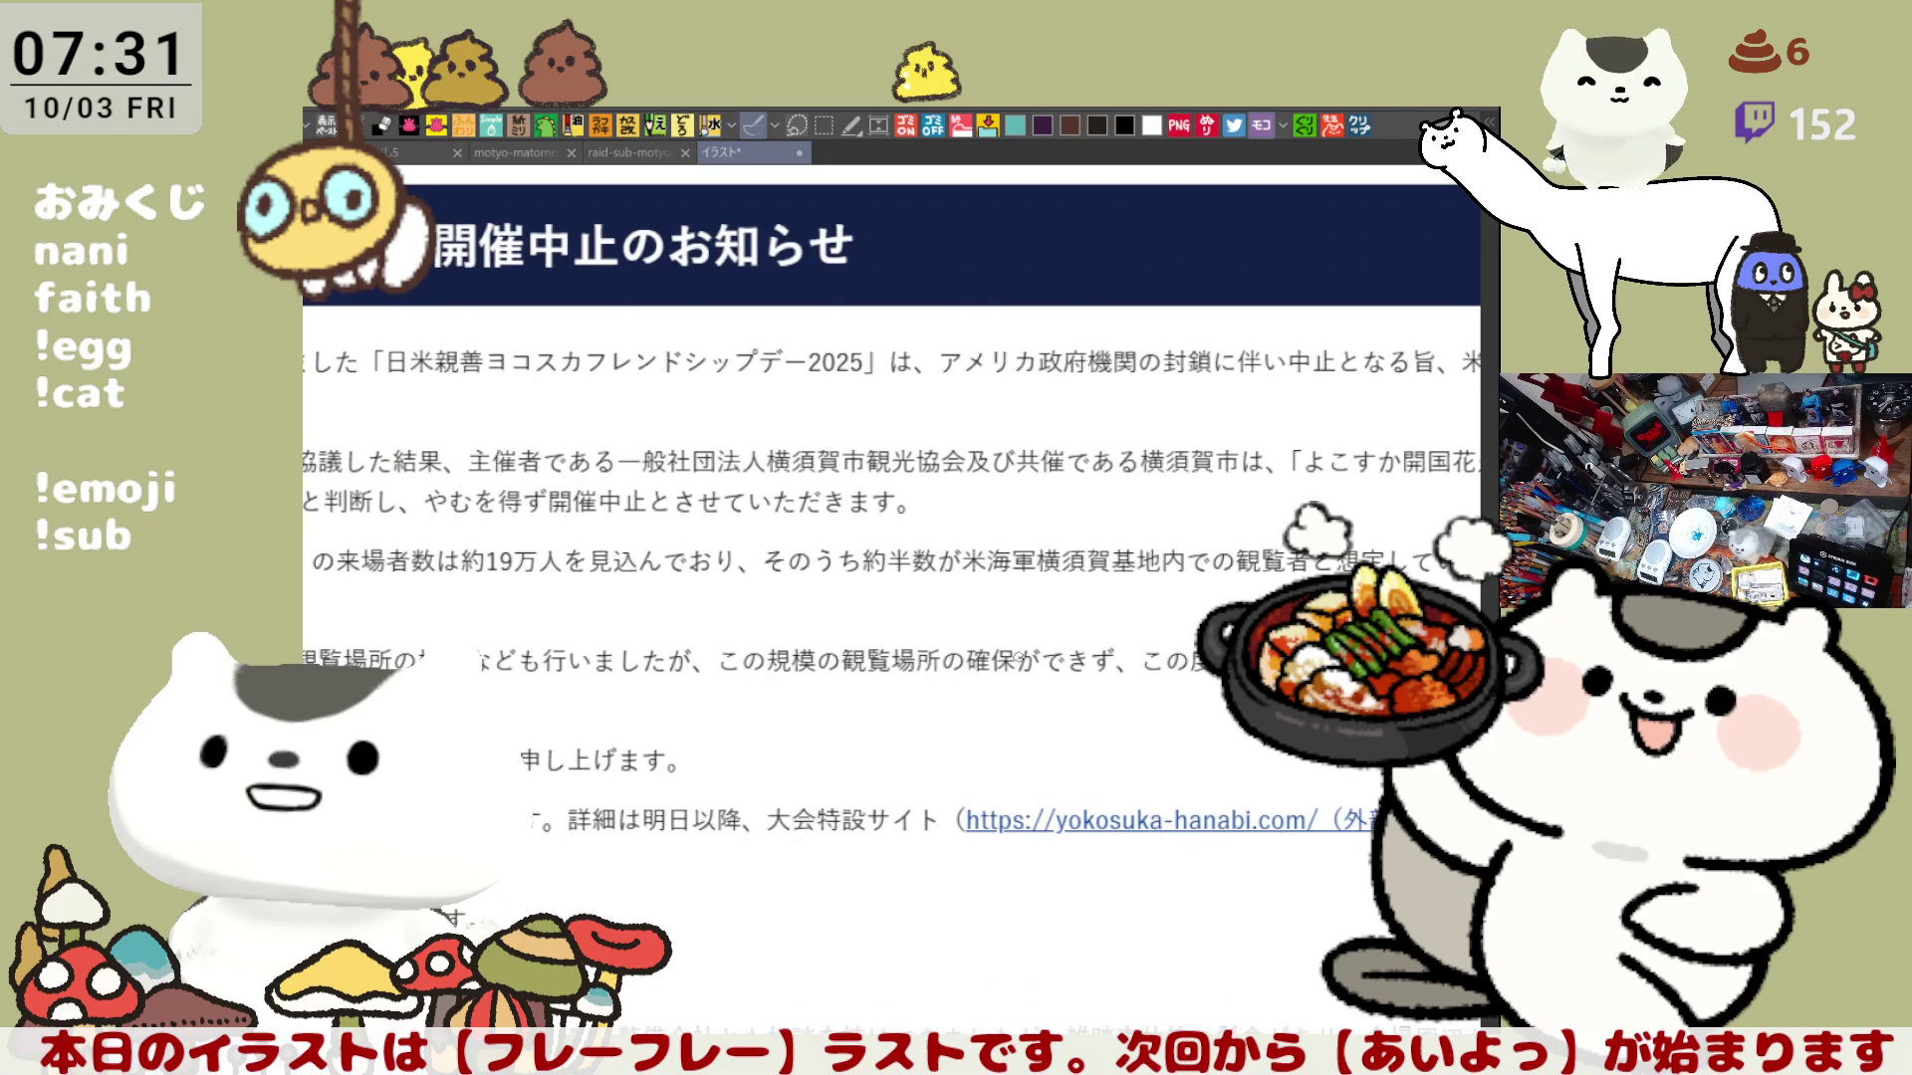
{"action": "scroll", "coordinate": [933, 616], "scroll_direction": "up", "scroll_amount": 1}
{"action": "scroll", "coordinate": [913, 598], "scroll_direction": "up", "scroll_amount": 1}
{"action": "scroll", "coordinate": [902, 589], "scroll_direction": "up", "scroll_amount": 1}
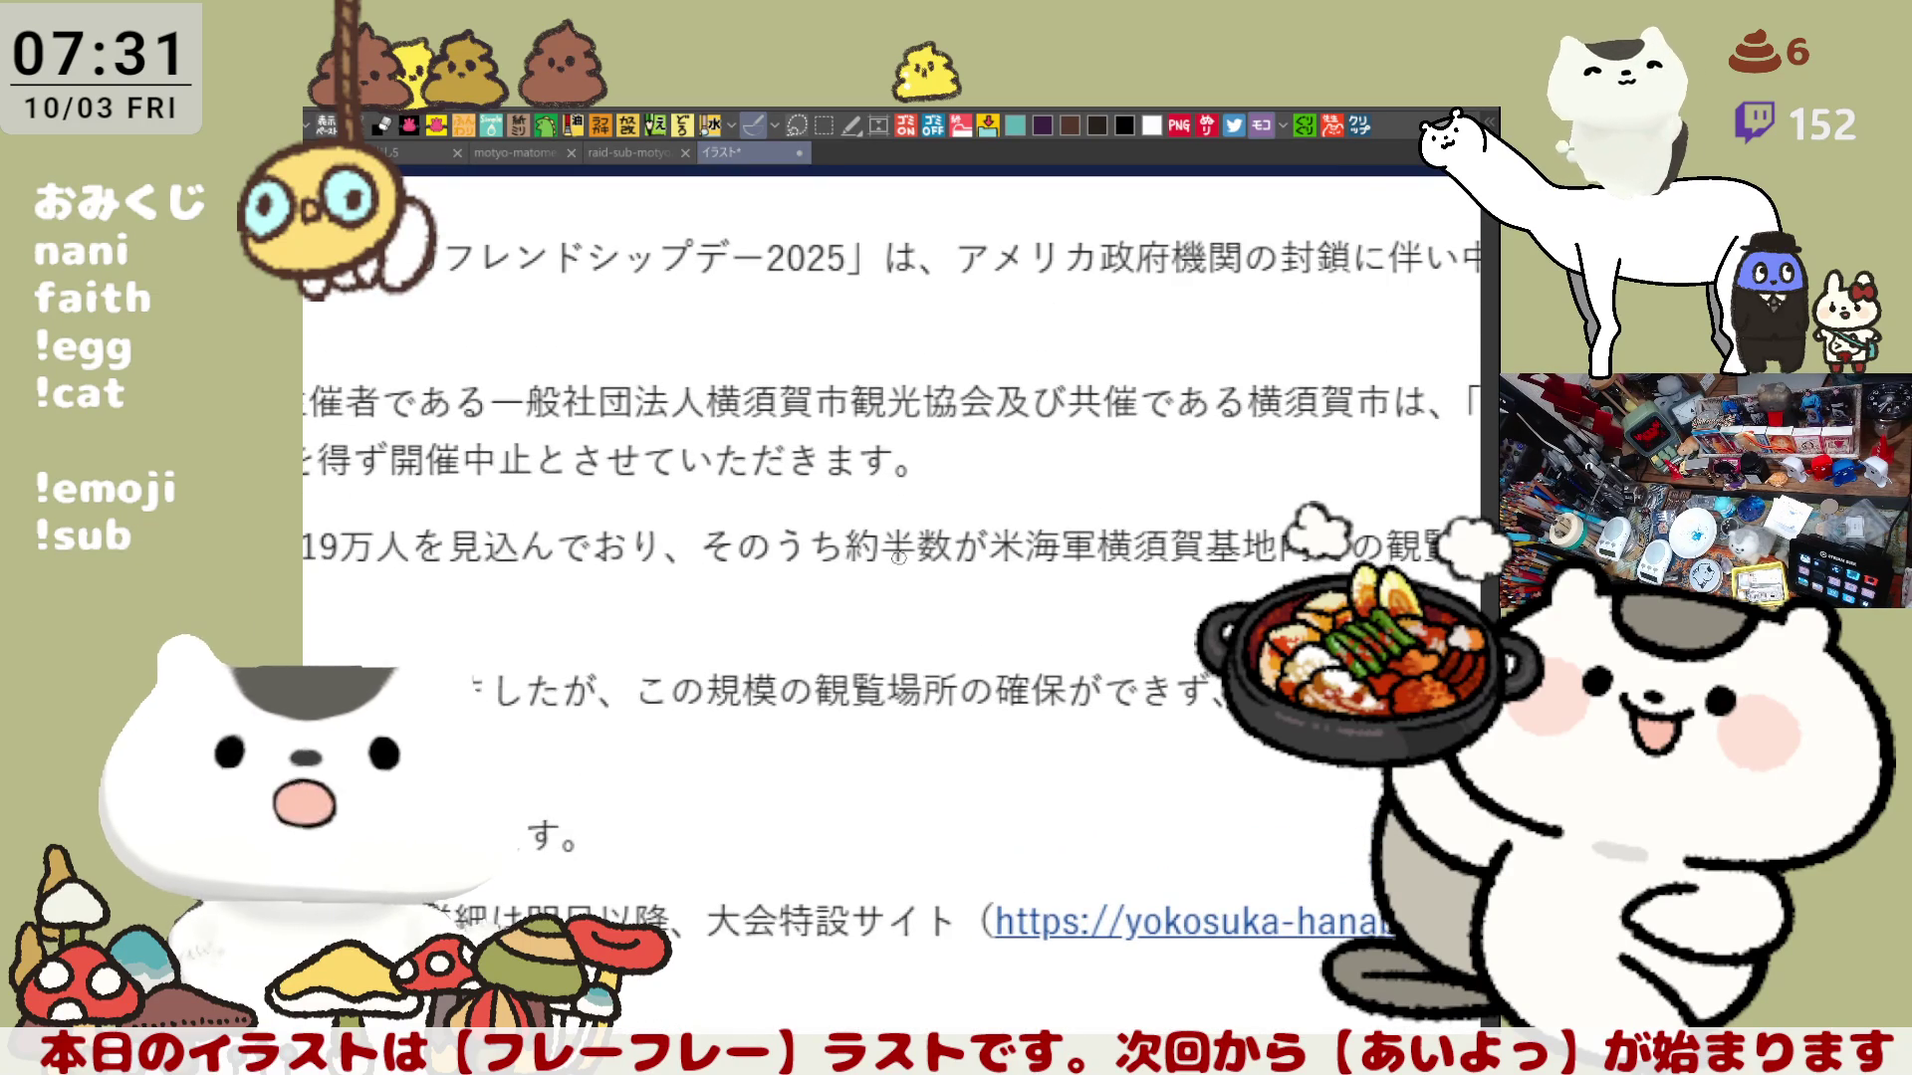
{"action": "scroll", "coordinate": [898, 554], "scroll_direction": "down", "scroll_amount": 1}
{"action": "scroll", "coordinate": [893, 550], "scroll_direction": "down", "scroll_amount": 1}
{"action": "scroll", "coordinate": [1083, 515], "scroll_direction": "up", "scroll_amount": 1}
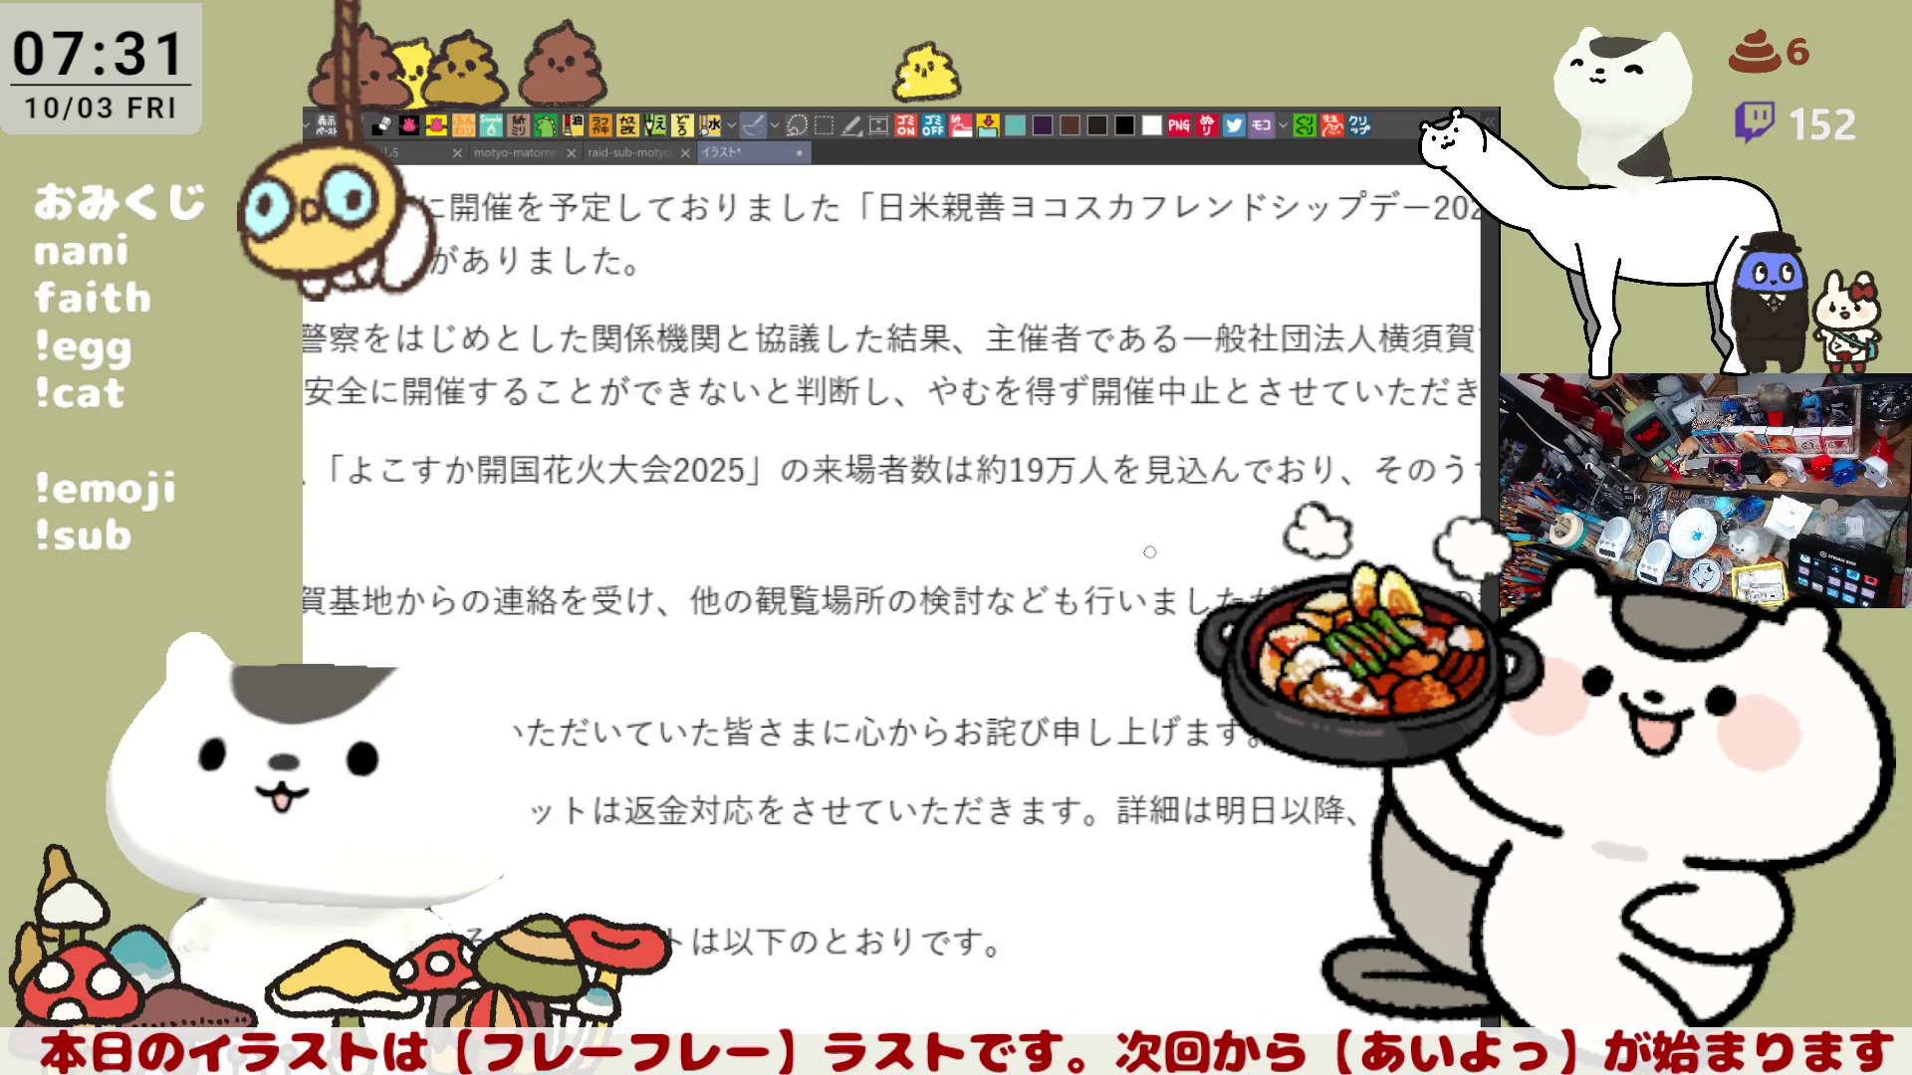
Step: Frame the article's opening sentences about the US government shutdown in view
{"action": "left_click_drag", "start_coordinate": [1147, 562], "coordinate": [942, 678]}
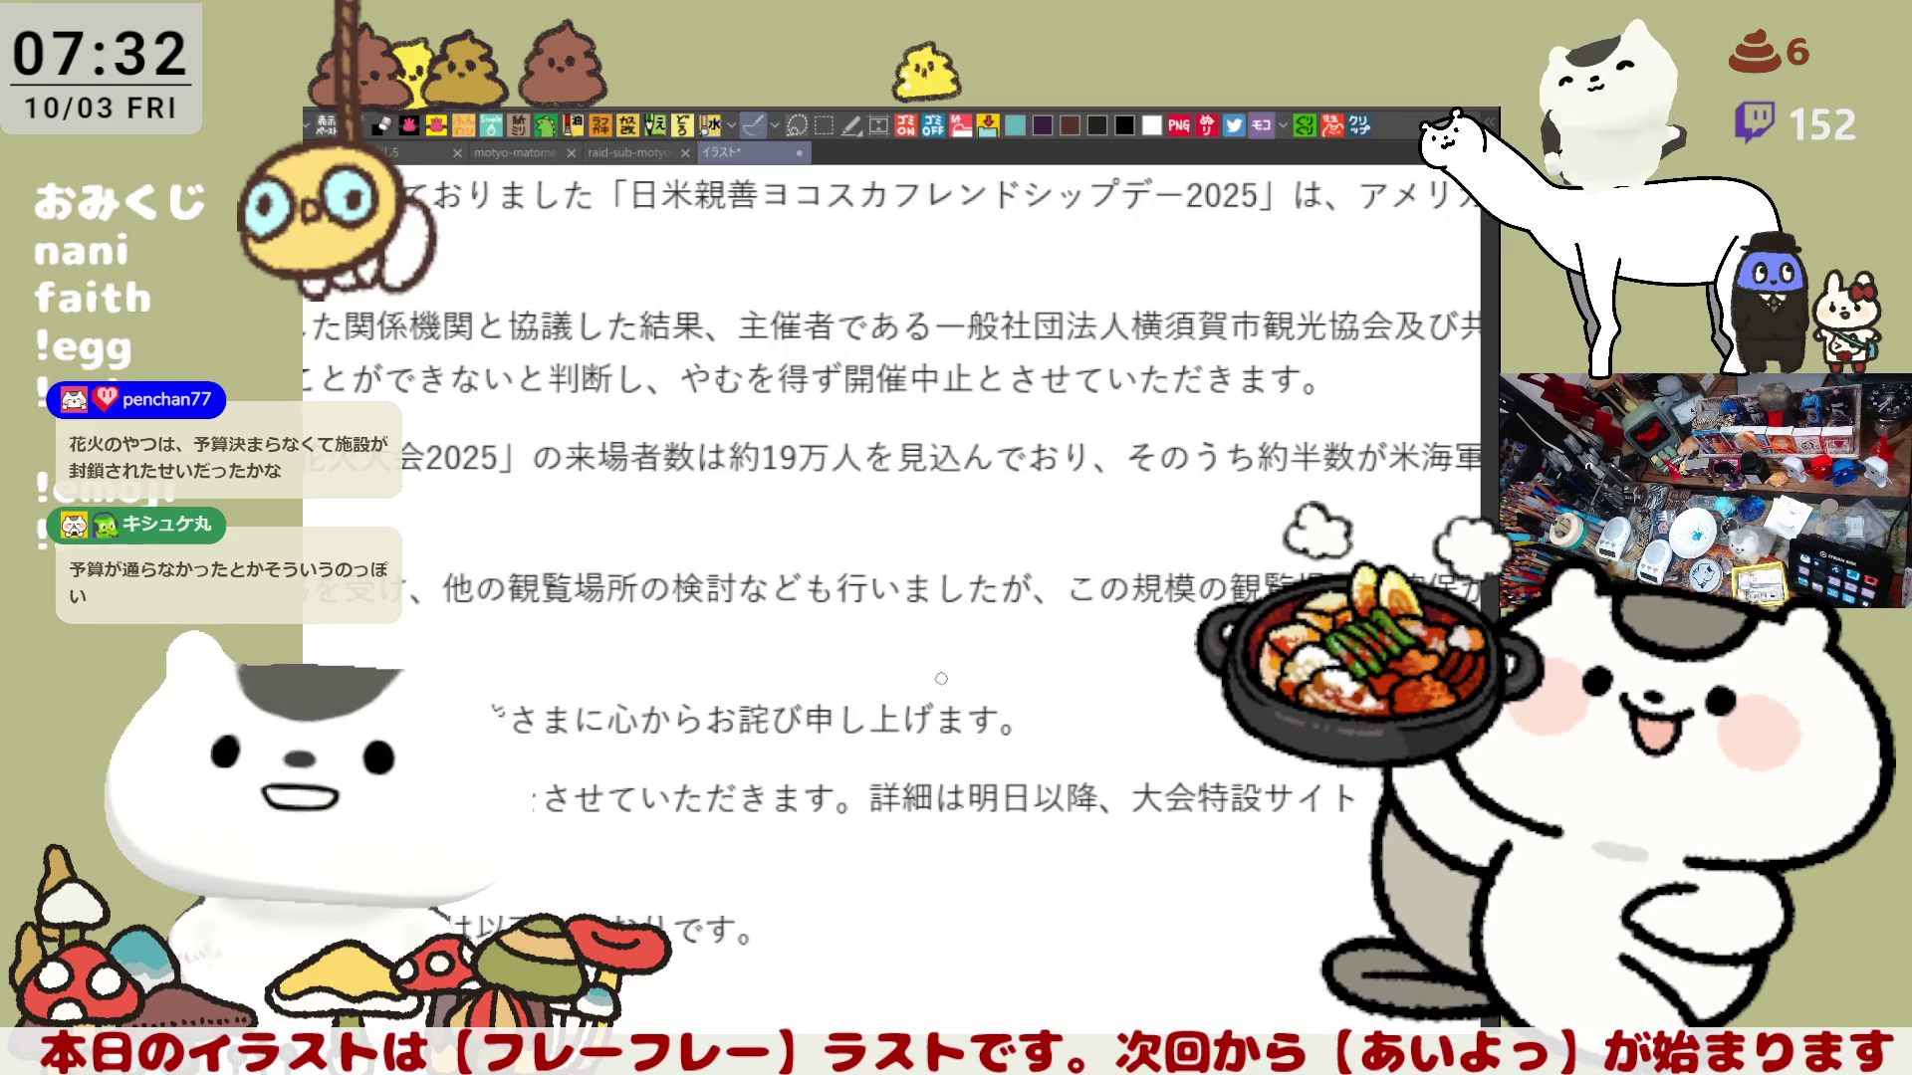
{"action": "mouse_move", "coordinate": [1376, 264]}
{"action": "left_mouse_down"}
{"action": "mouse_move", "coordinate": [1120, 469]}
{"action": "mouse_move", "coordinate": [1022, 511]}
{"action": "left_mouse_up"}
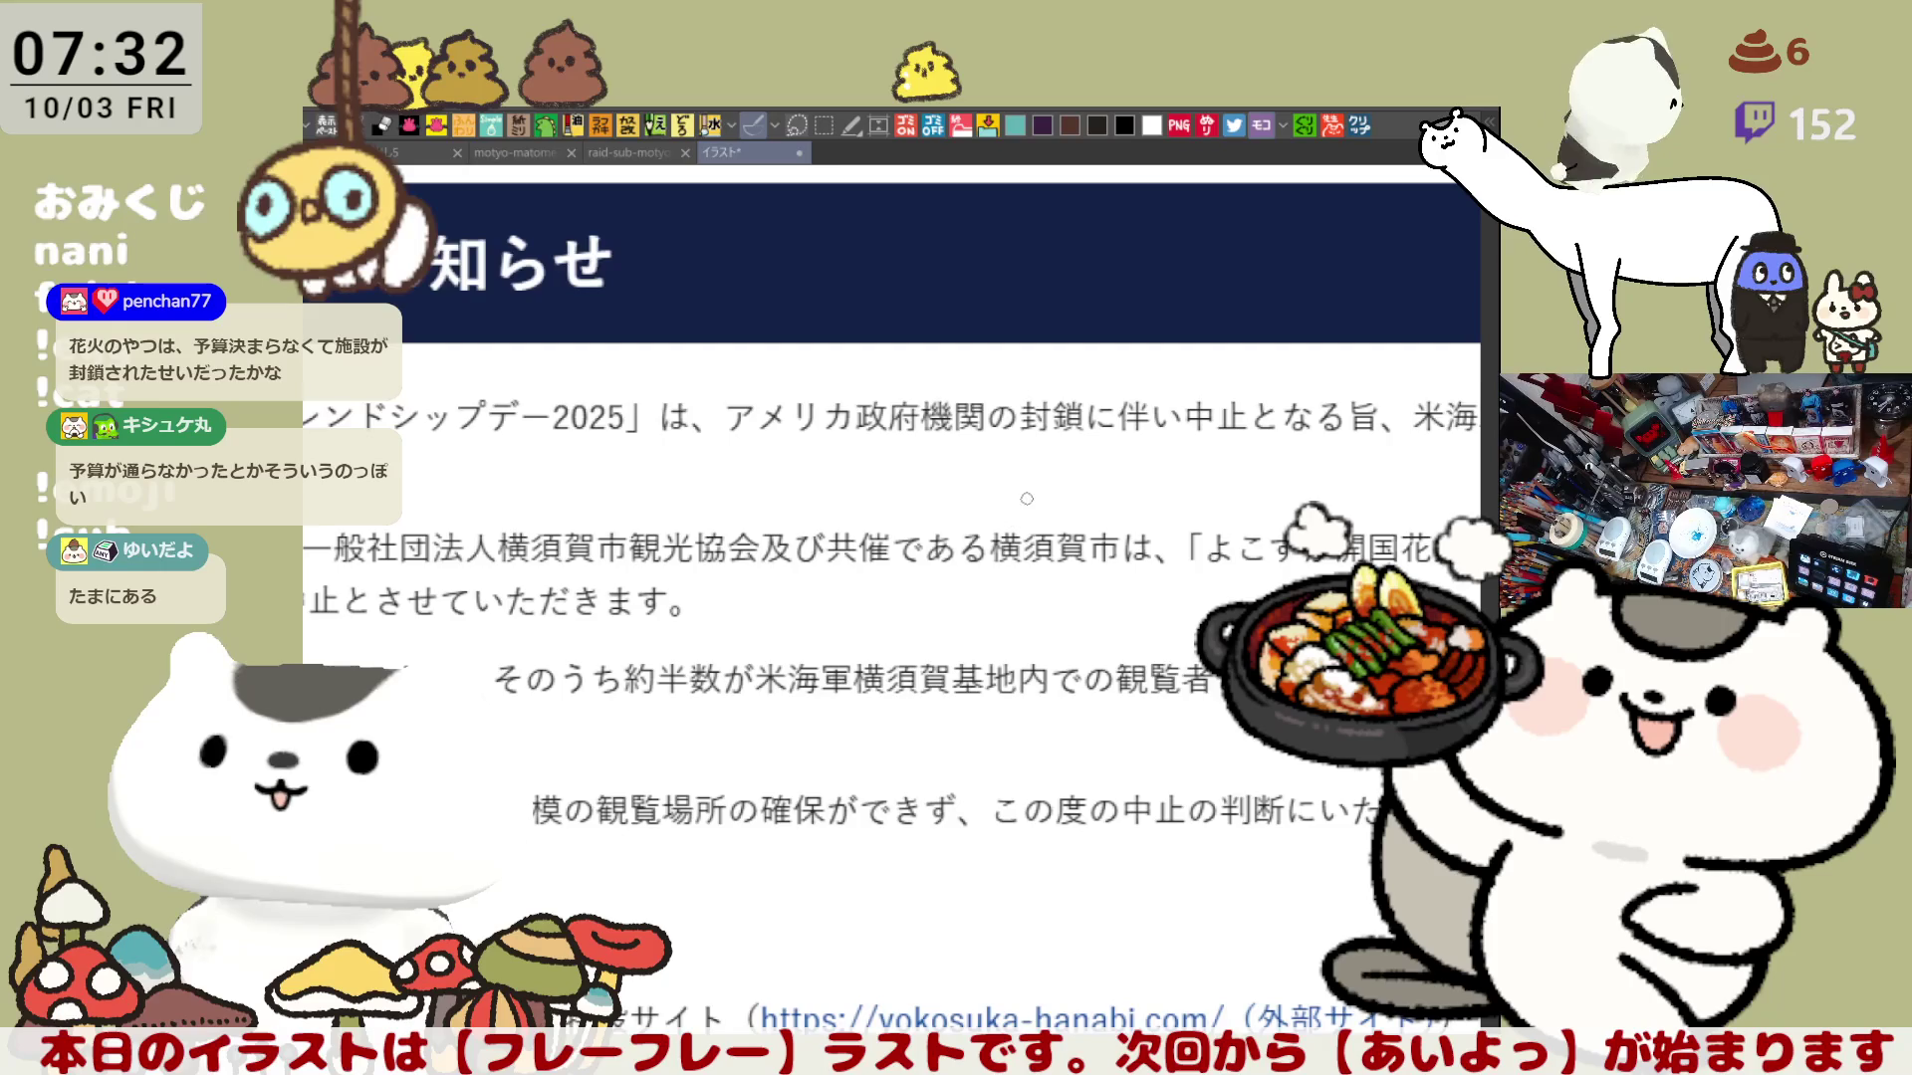
{"action": "scroll", "coordinate": [1025, 499], "scroll_direction": "right", "scroll_amount": 2}
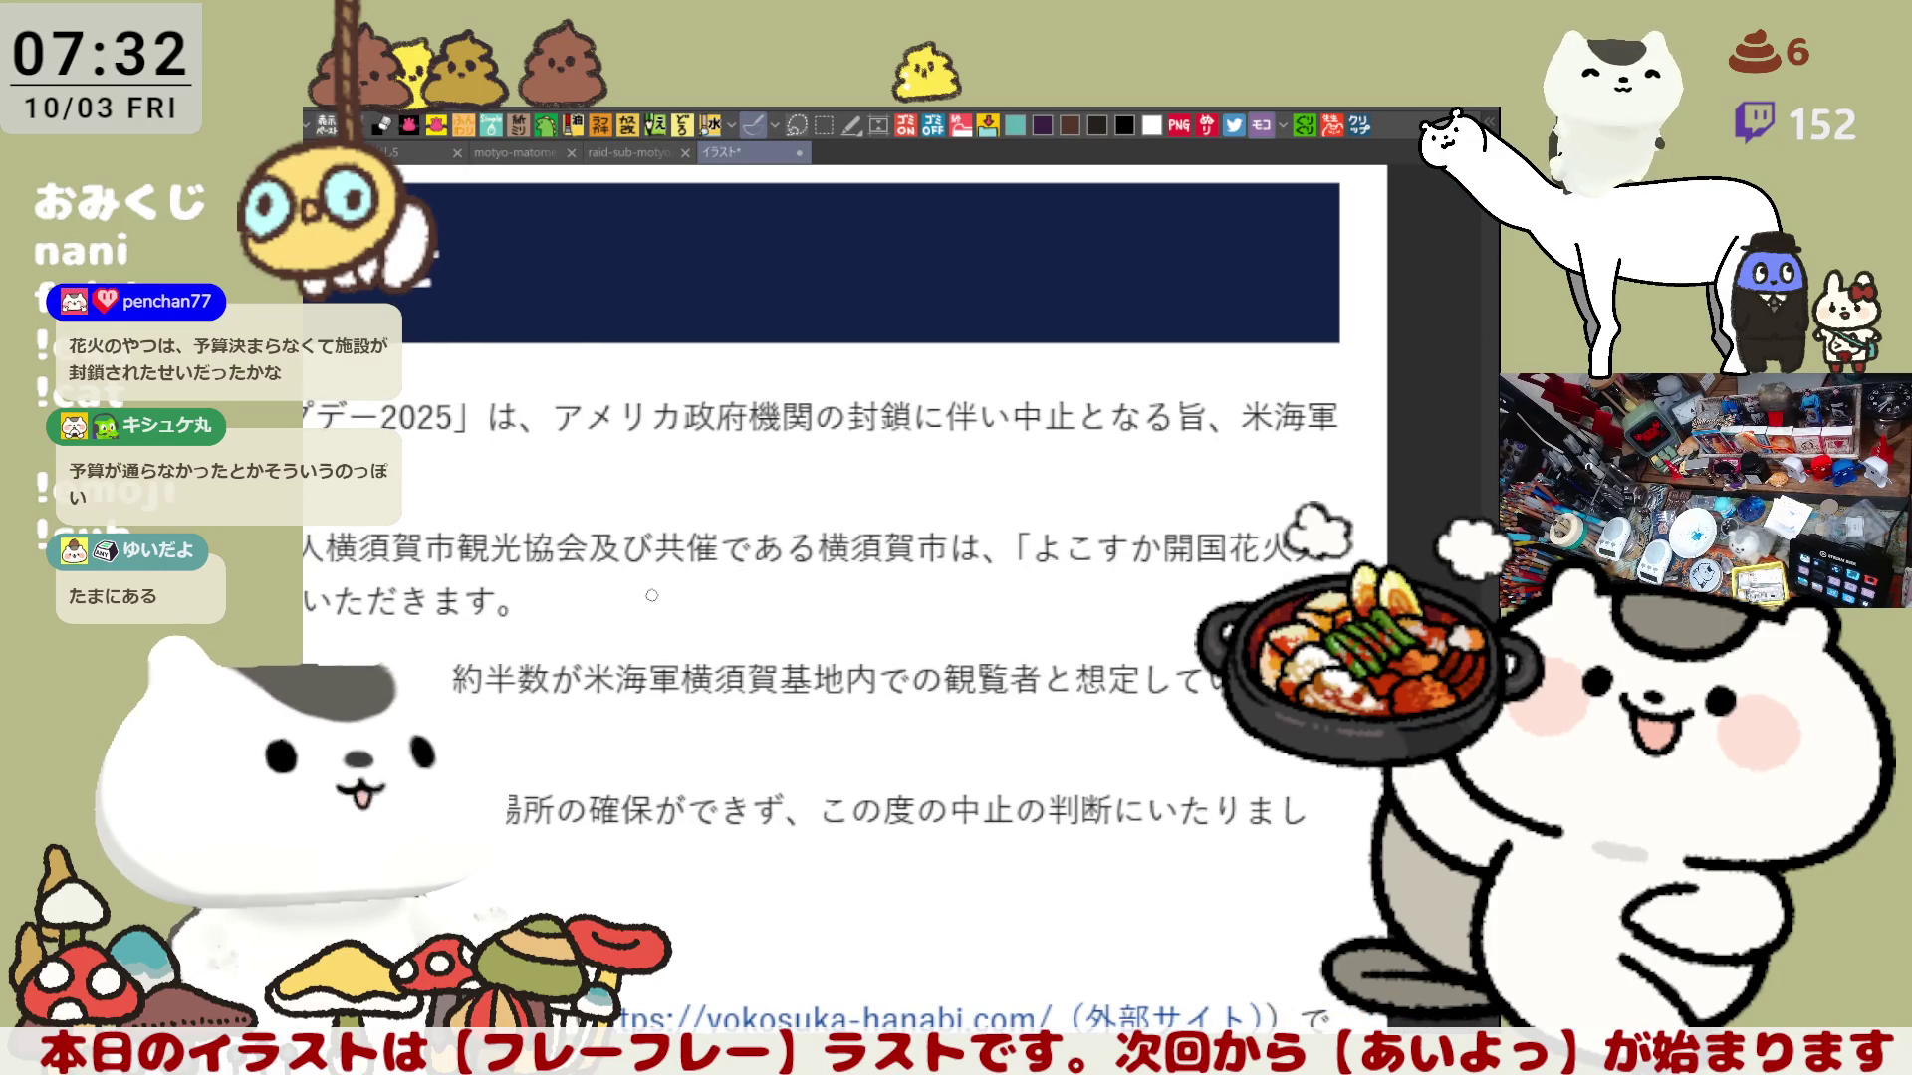
{"action": "scroll", "coordinate": [651, 597], "scroll_direction": "down", "scroll_amount": 1}
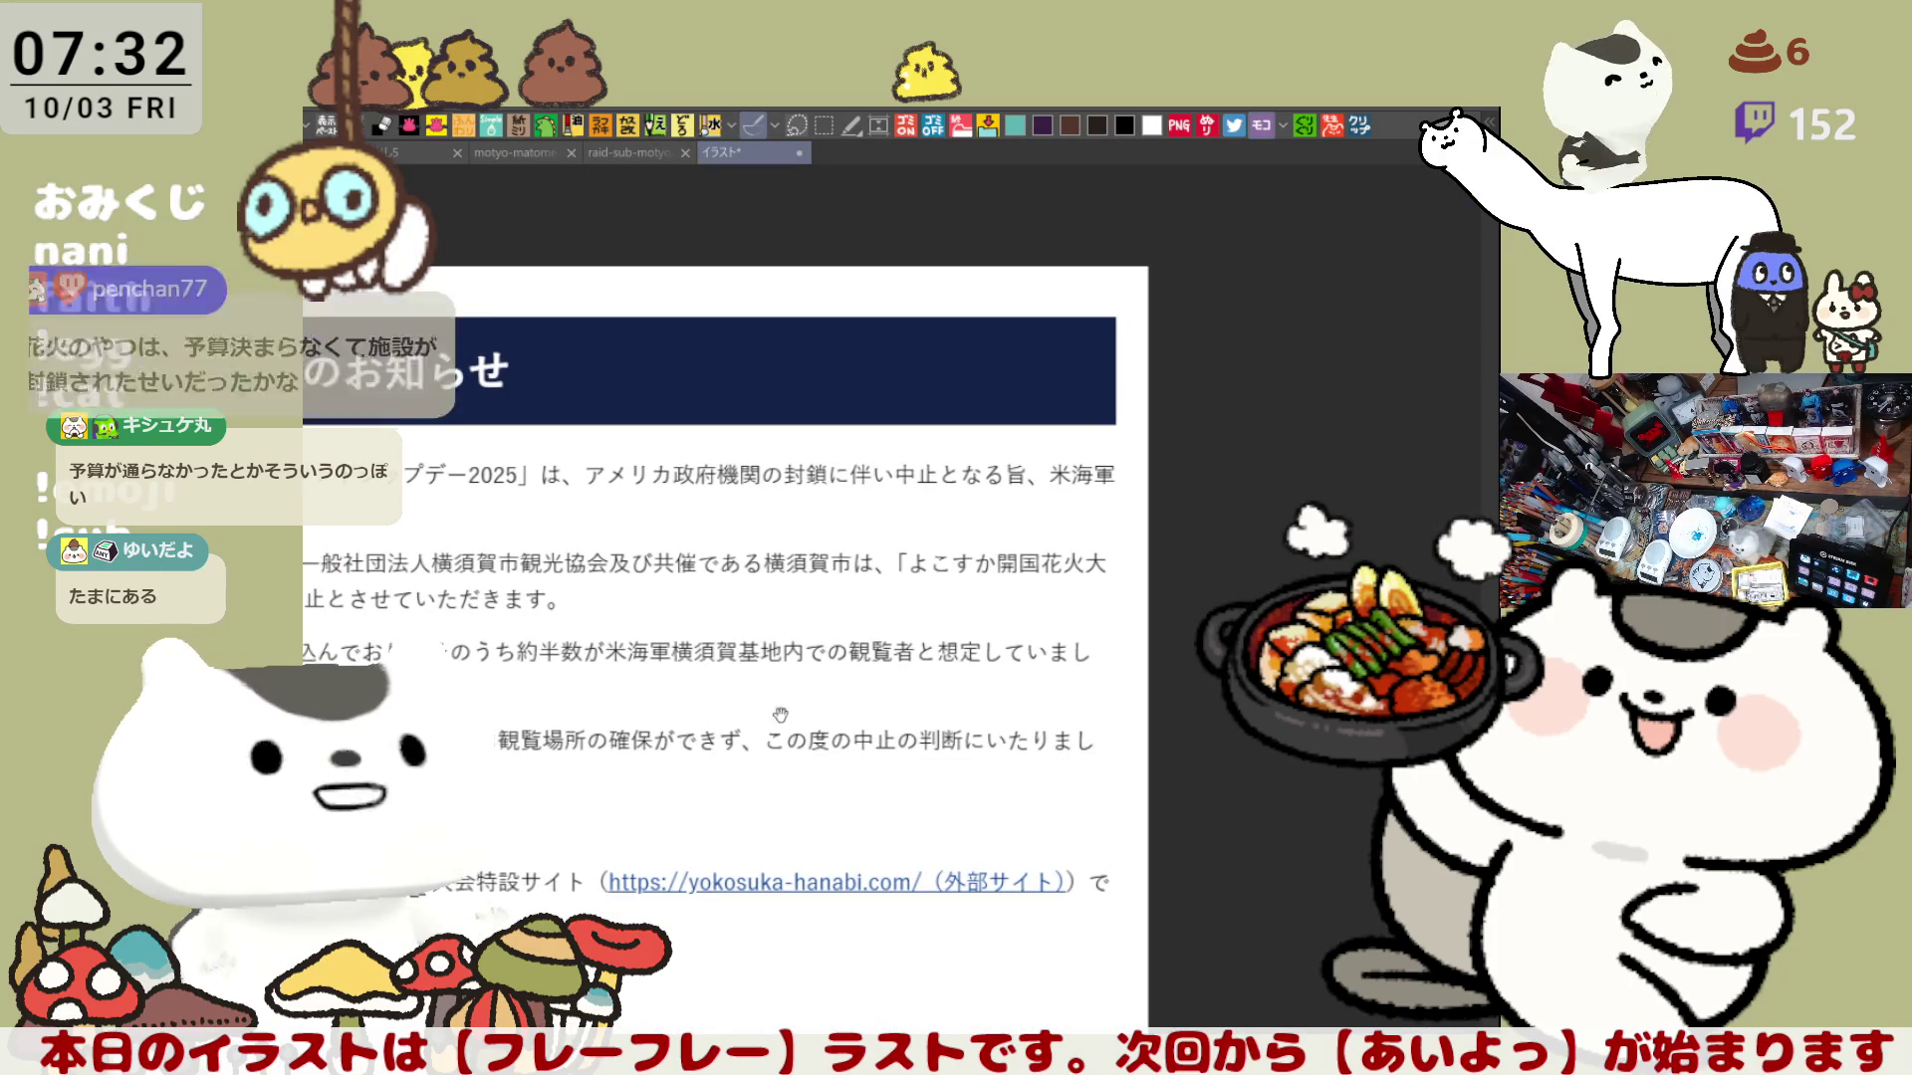
{"action": "scroll", "coordinate": [897, 598], "scroll_direction": "left", "scroll_amount": 5}
{"action": "scroll", "coordinate": [1162, 597], "scroll_direction": "left", "scroll_amount": 1}
{"action": "scroll", "coordinate": [1159, 524], "scroll_direction": "left", "scroll_amount": 1}
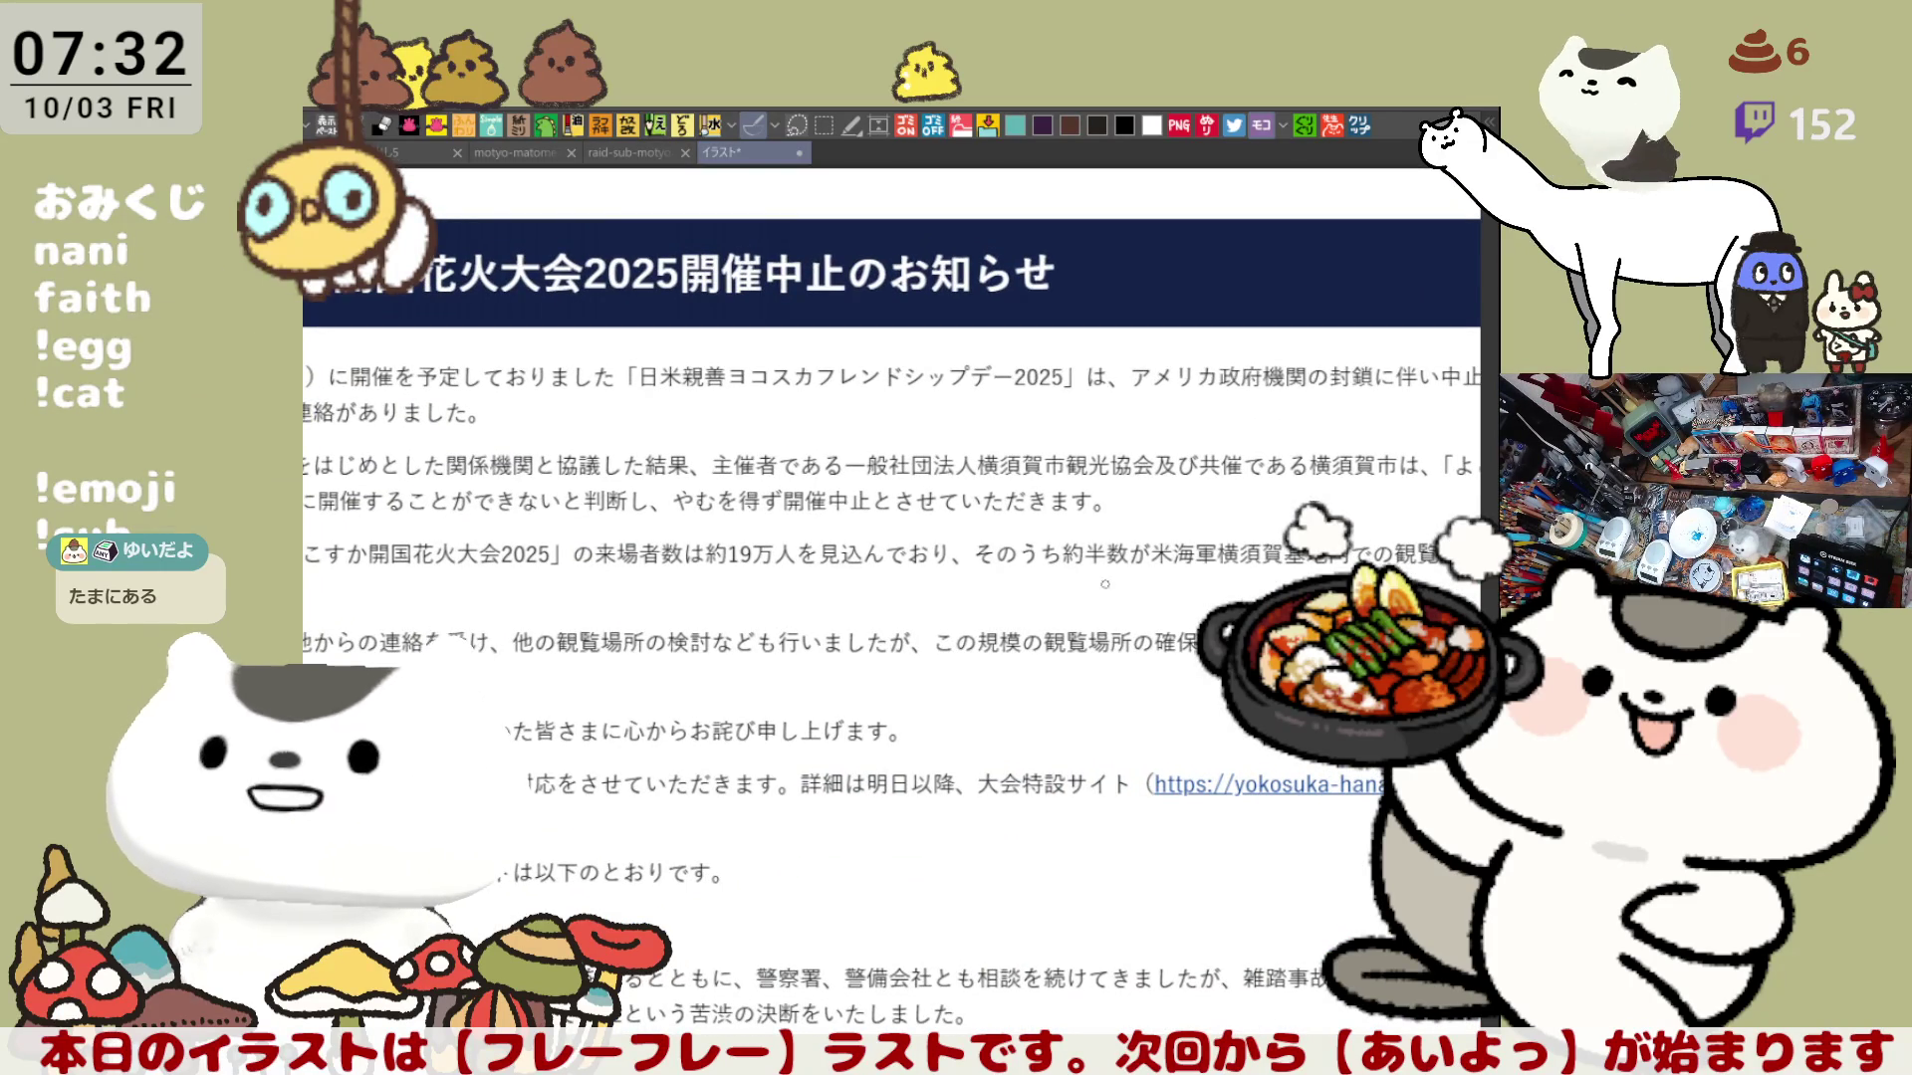
{"action": "left_click_drag", "start_coordinate": [1159, 449], "coordinate": [859, 544]}
Step: After two undone underlines, draw a green loop enclosing アメリカ政府機関の封鎖
{"action": "left_click_drag", "start_coordinate": [736, 502], "coordinate": [1031, 491]}
{"action": "key", "text": "ctrl+z"}
{"action": "left_click_drag", "start_coordinate": [758, 499], "coordinate": [1052, 501]}
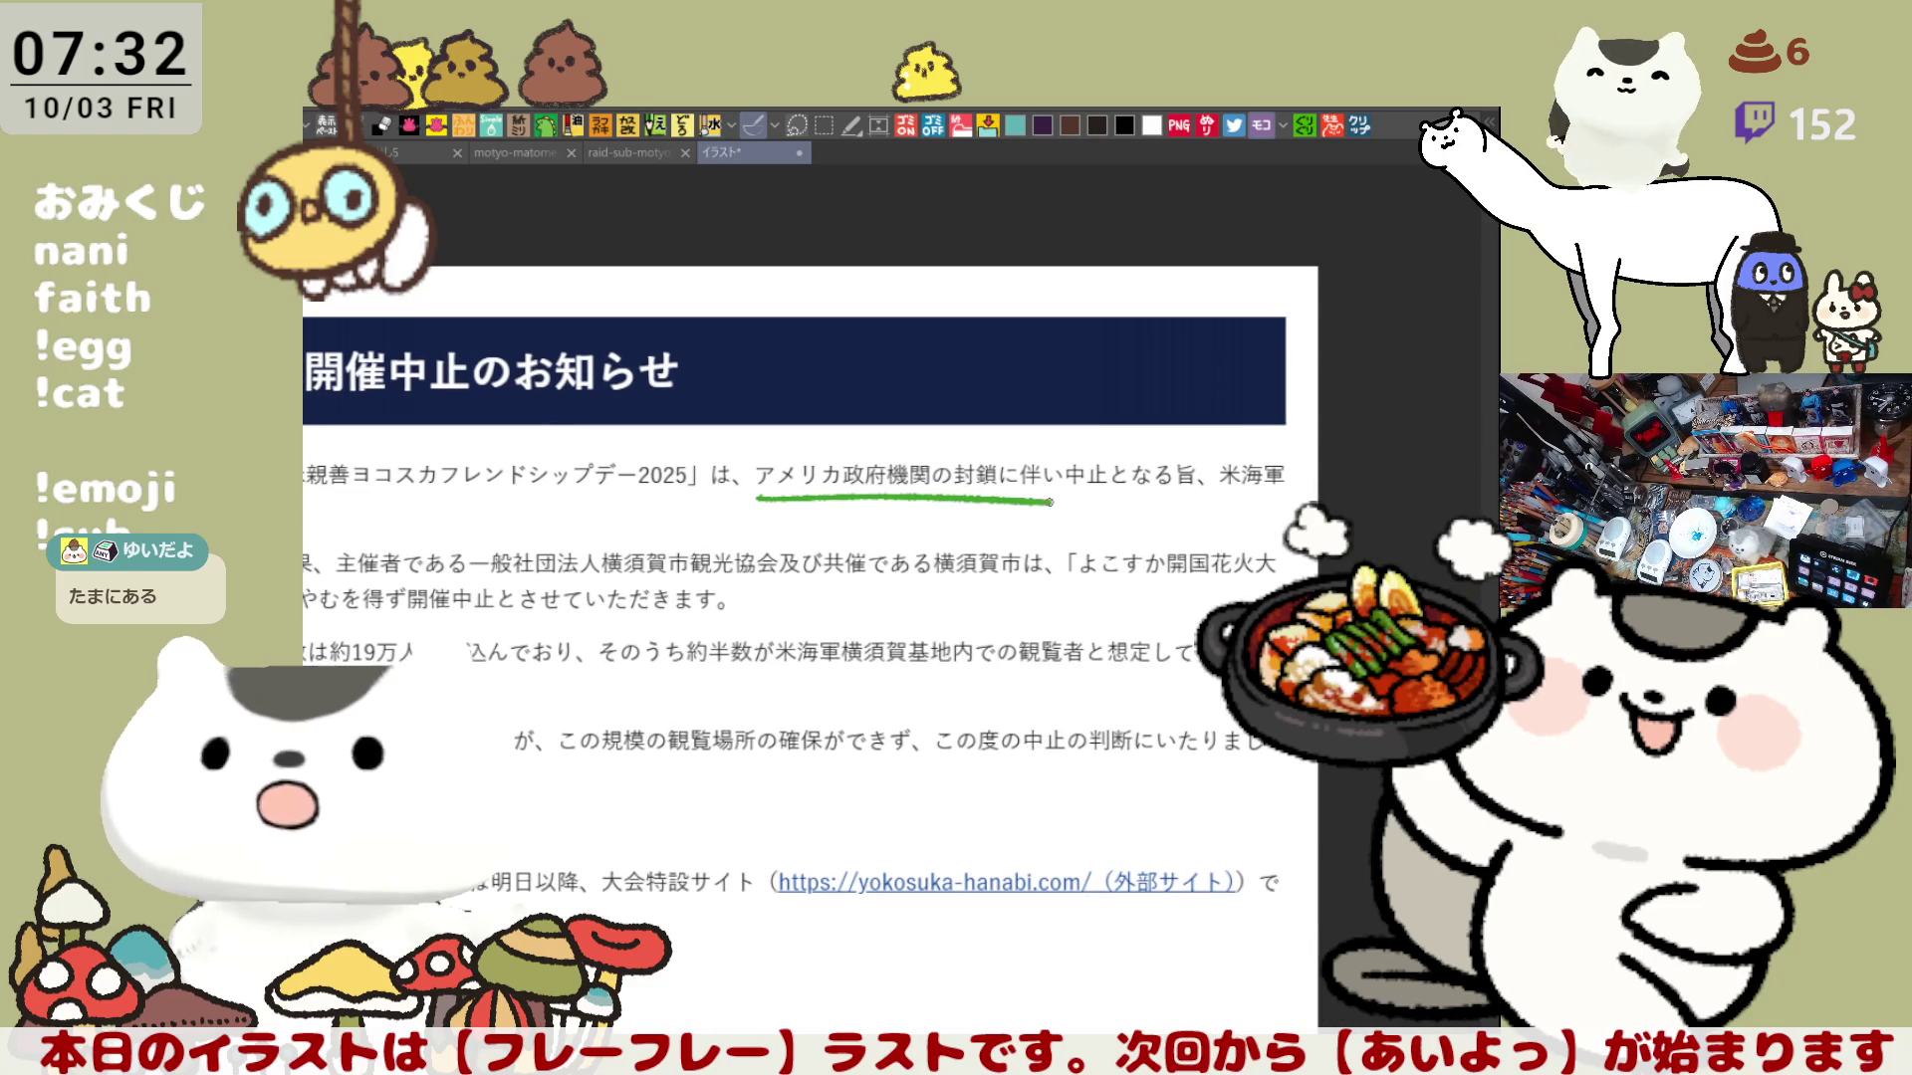
{"action": "key", "text": "ctrl+z"}
{"action": "left_click_drag", "start_coordinate": [745, 497], "coordinate": [716, 503]}
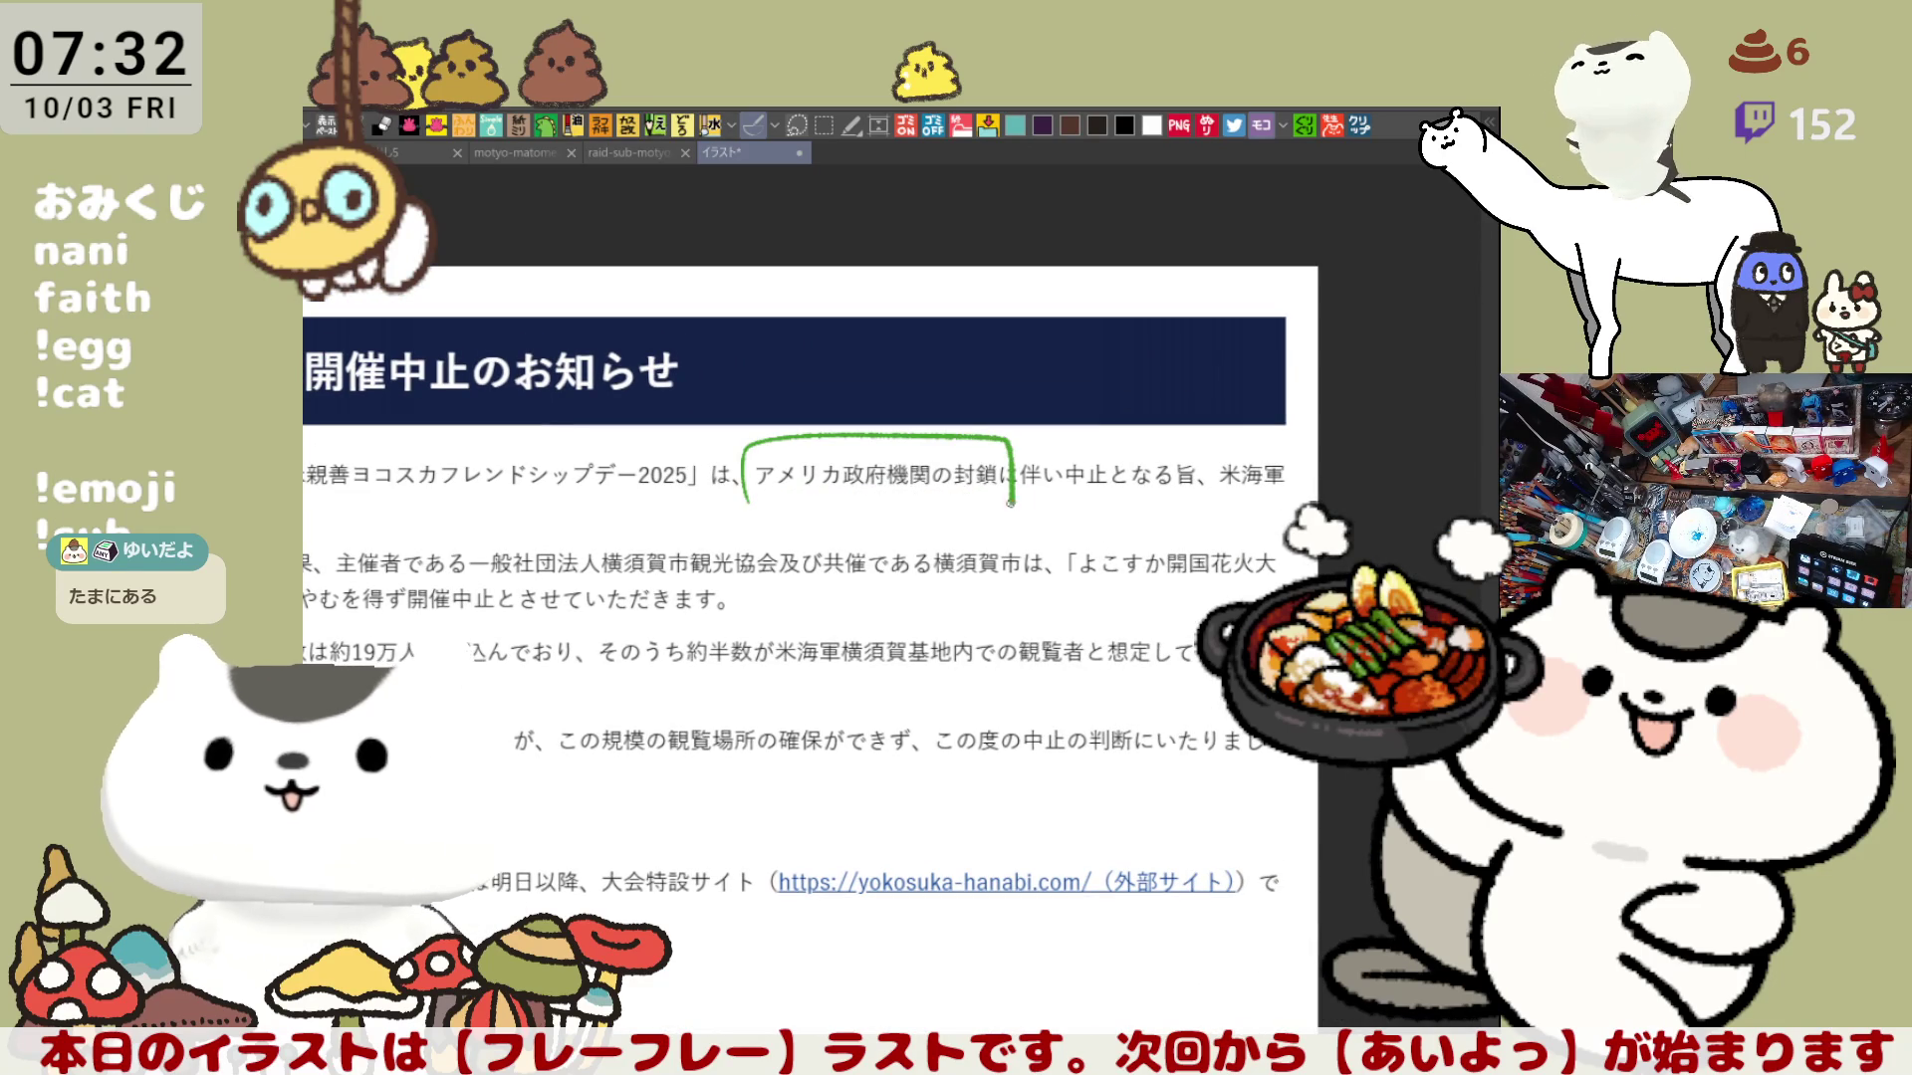
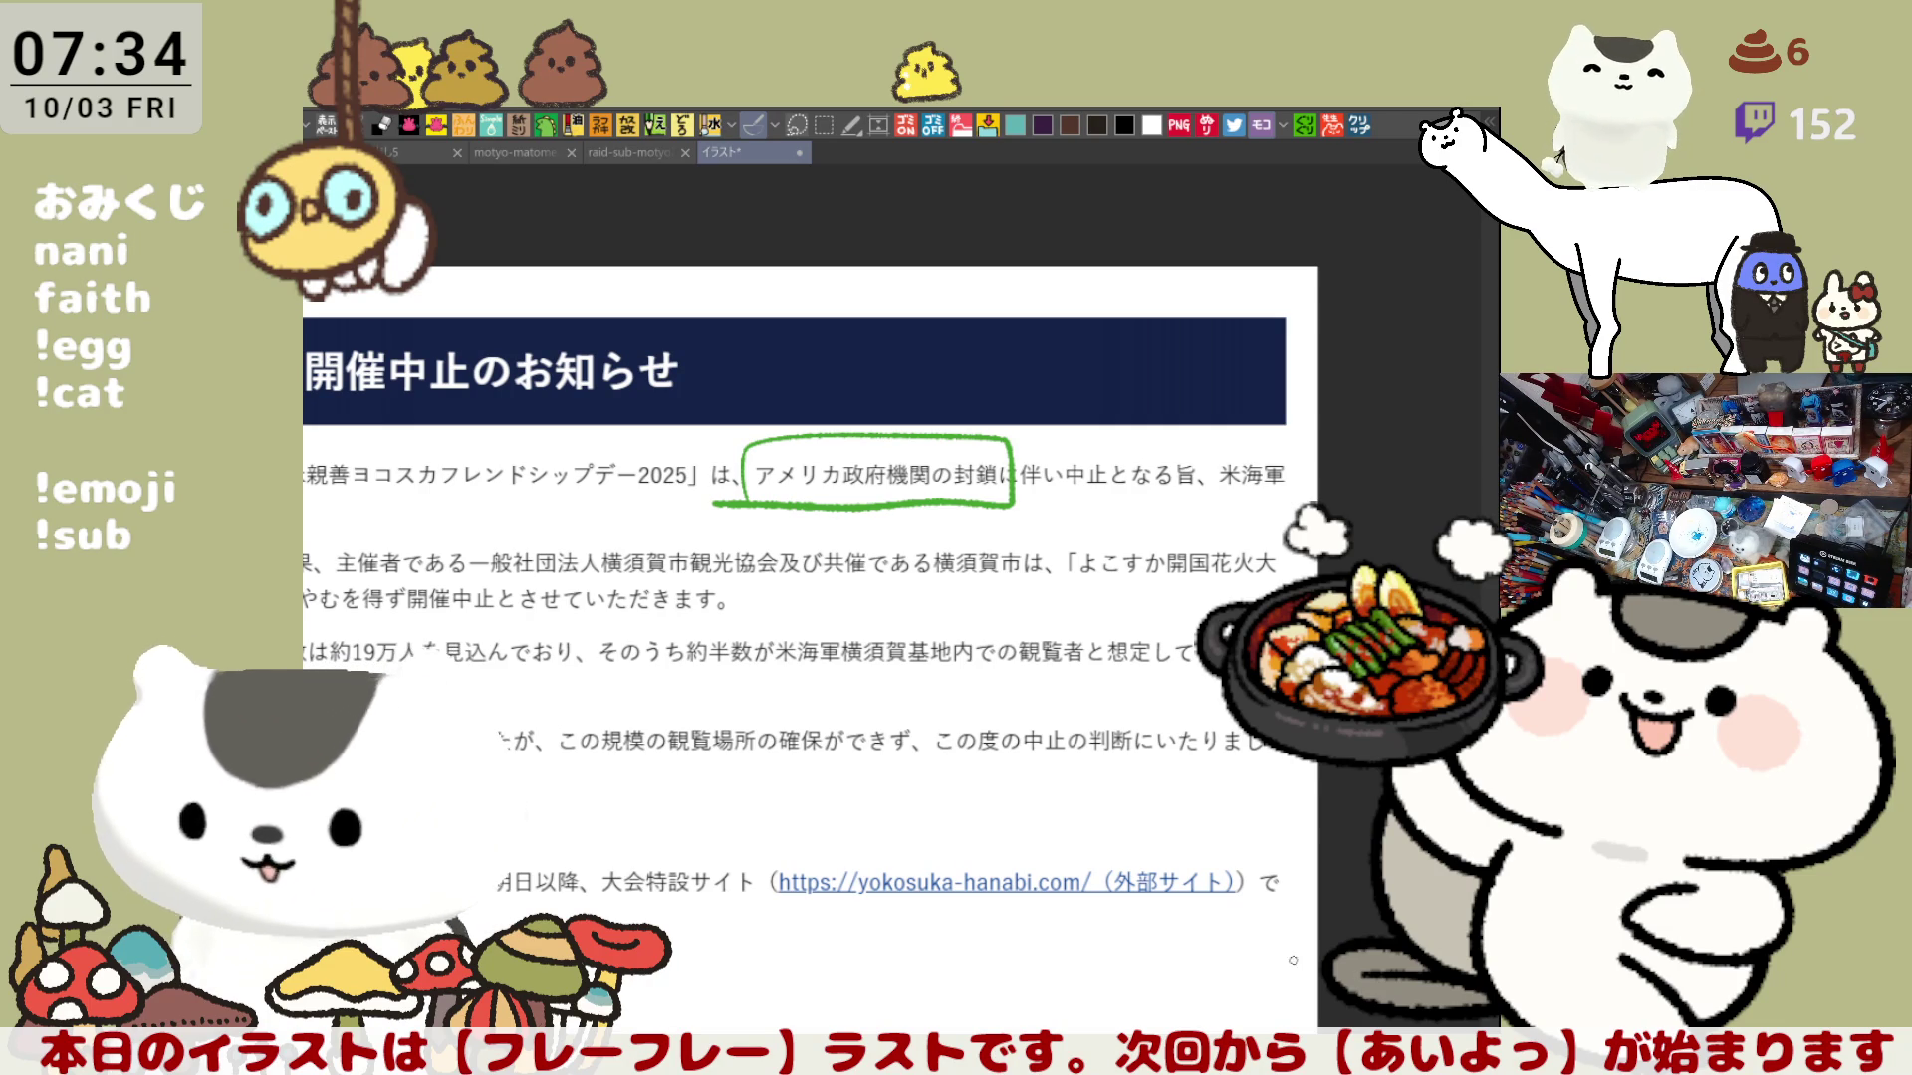
Step: Pan the bar chart of US shutdowns fully into view, then hide it to reveal the article
{"action": "left_click_drag", "start_coordinate": [622, 711], "coordinate": [972, 626]}
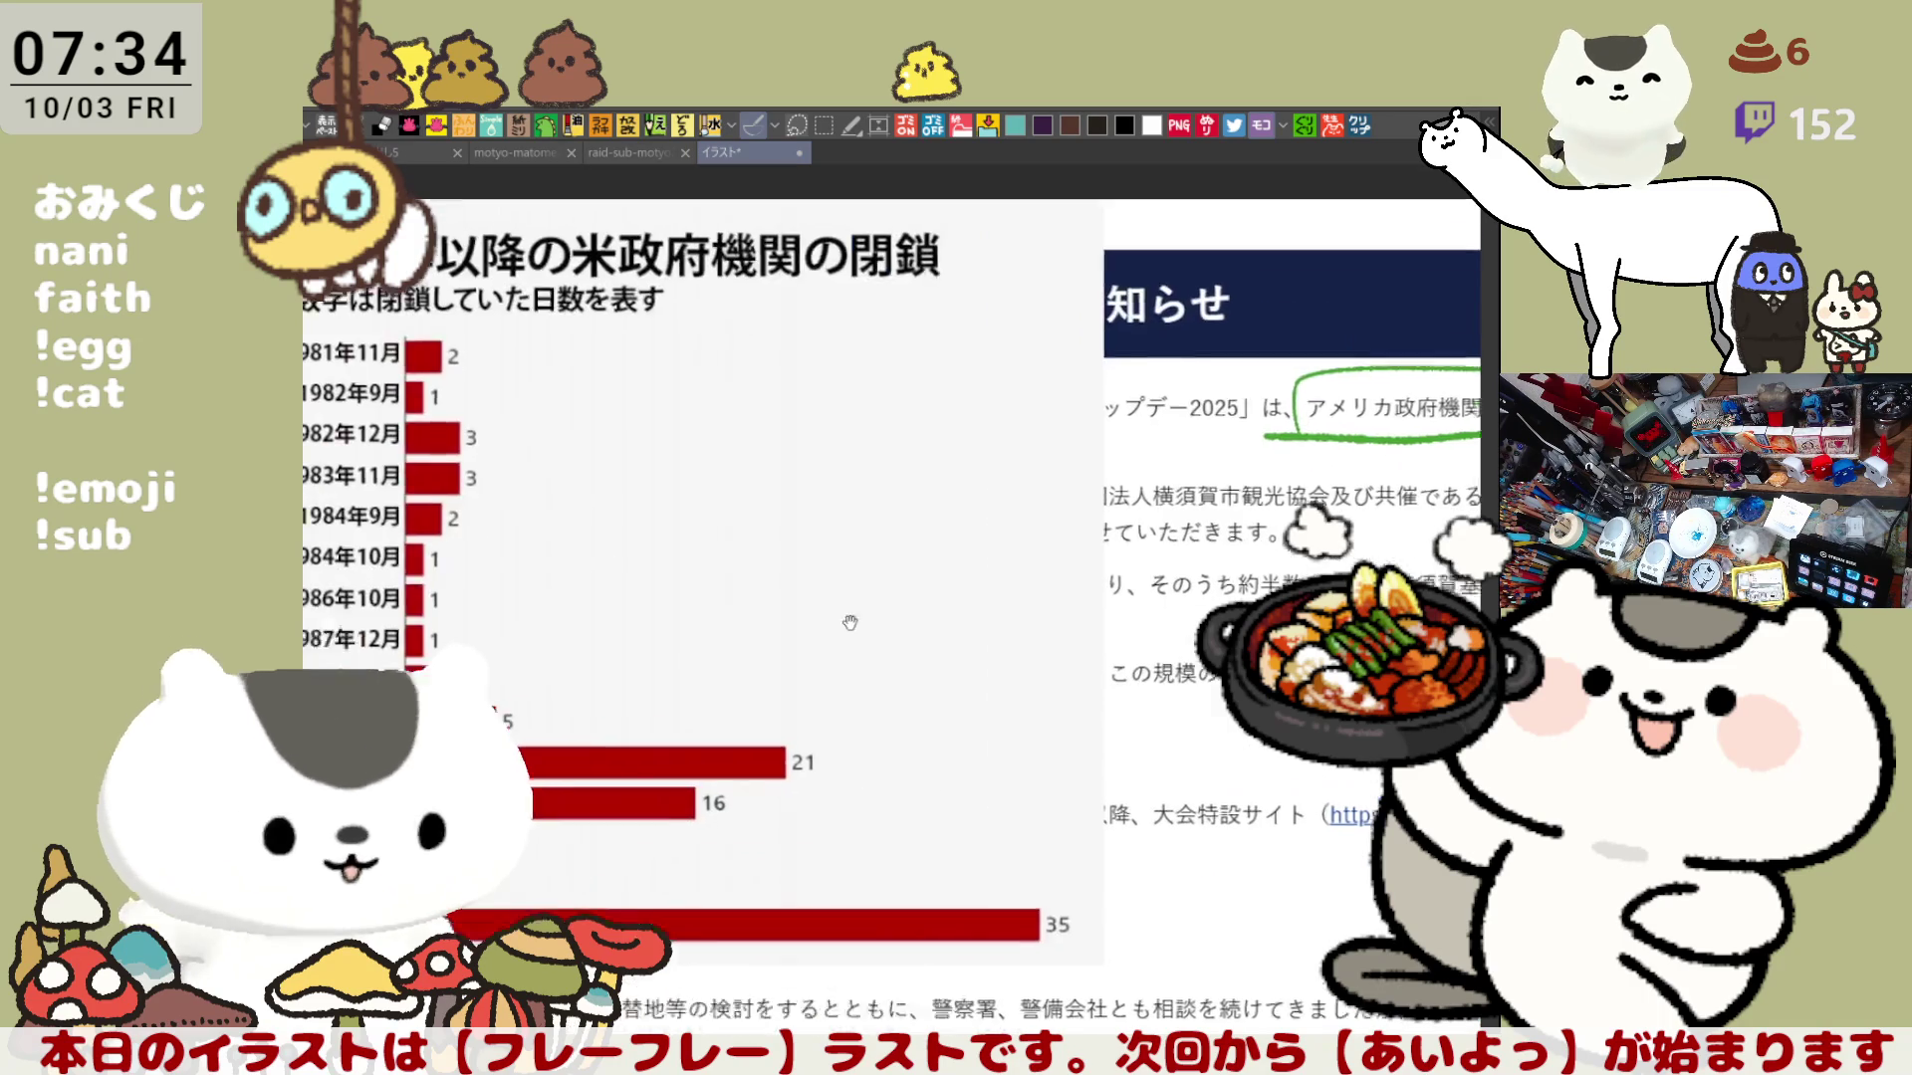
{"action": "left_click_drag", "start_coordinate": [463, 583], "coordinate": [881, 613]}
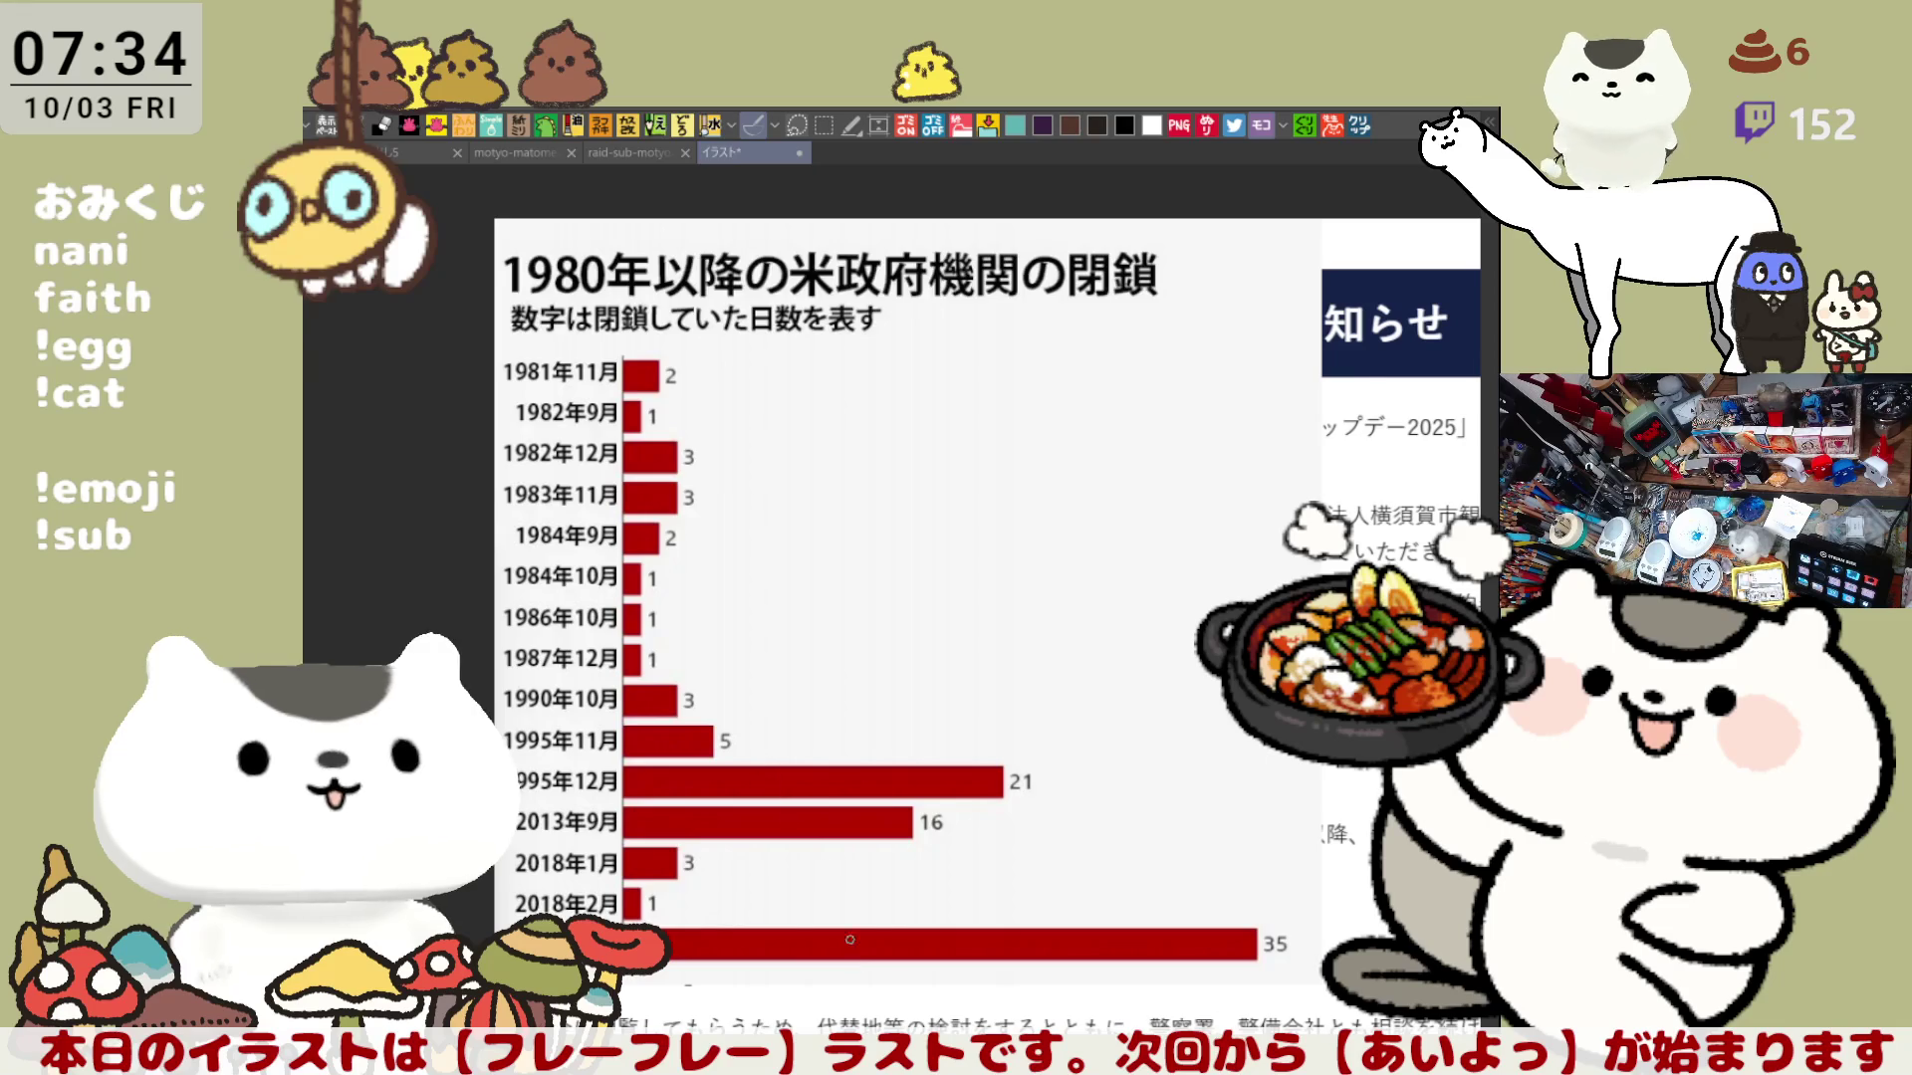
{"action": "scroll", "coordinate": [848, 940], "scroll_direction": "down", "scroll_amount": 2}
{"action": "scroll", "coordinate": [852, 896], "scroll_direction": "down", "scroll_amount": 2}
{"action": "scroll", "coordinate": [866, 838], "scroll_direction": "down", "scroll_amount": 1}
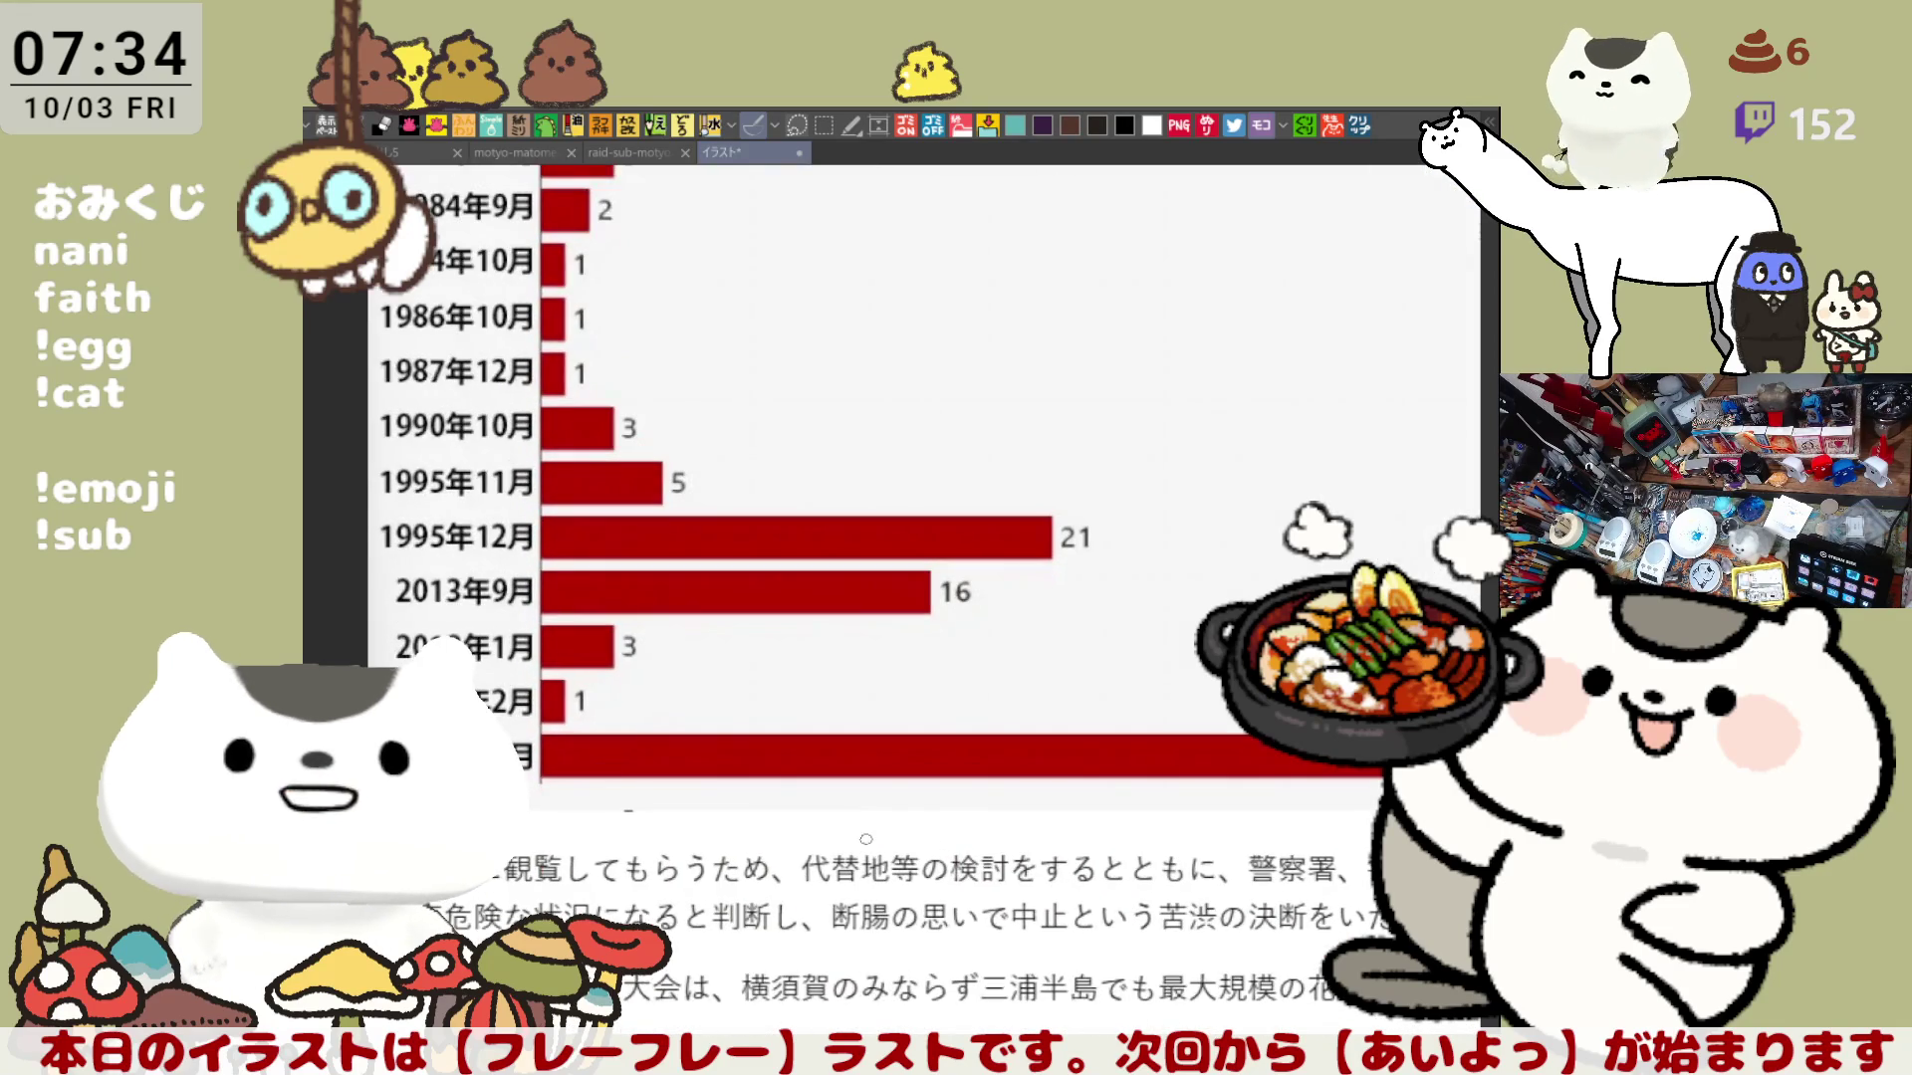
{"action": "scroll", "coordinate": [858, 839], "scroll_direction": "down", "scroll_amount": 1}
{"action": "scroll", "coordinate": [857, 839], "scroll_direction": "down", "scroll_amount": 1}
{"action": "scroll", "coordinate": [858, 839], "scroll_direction": "down", "scroll_amount": 1}
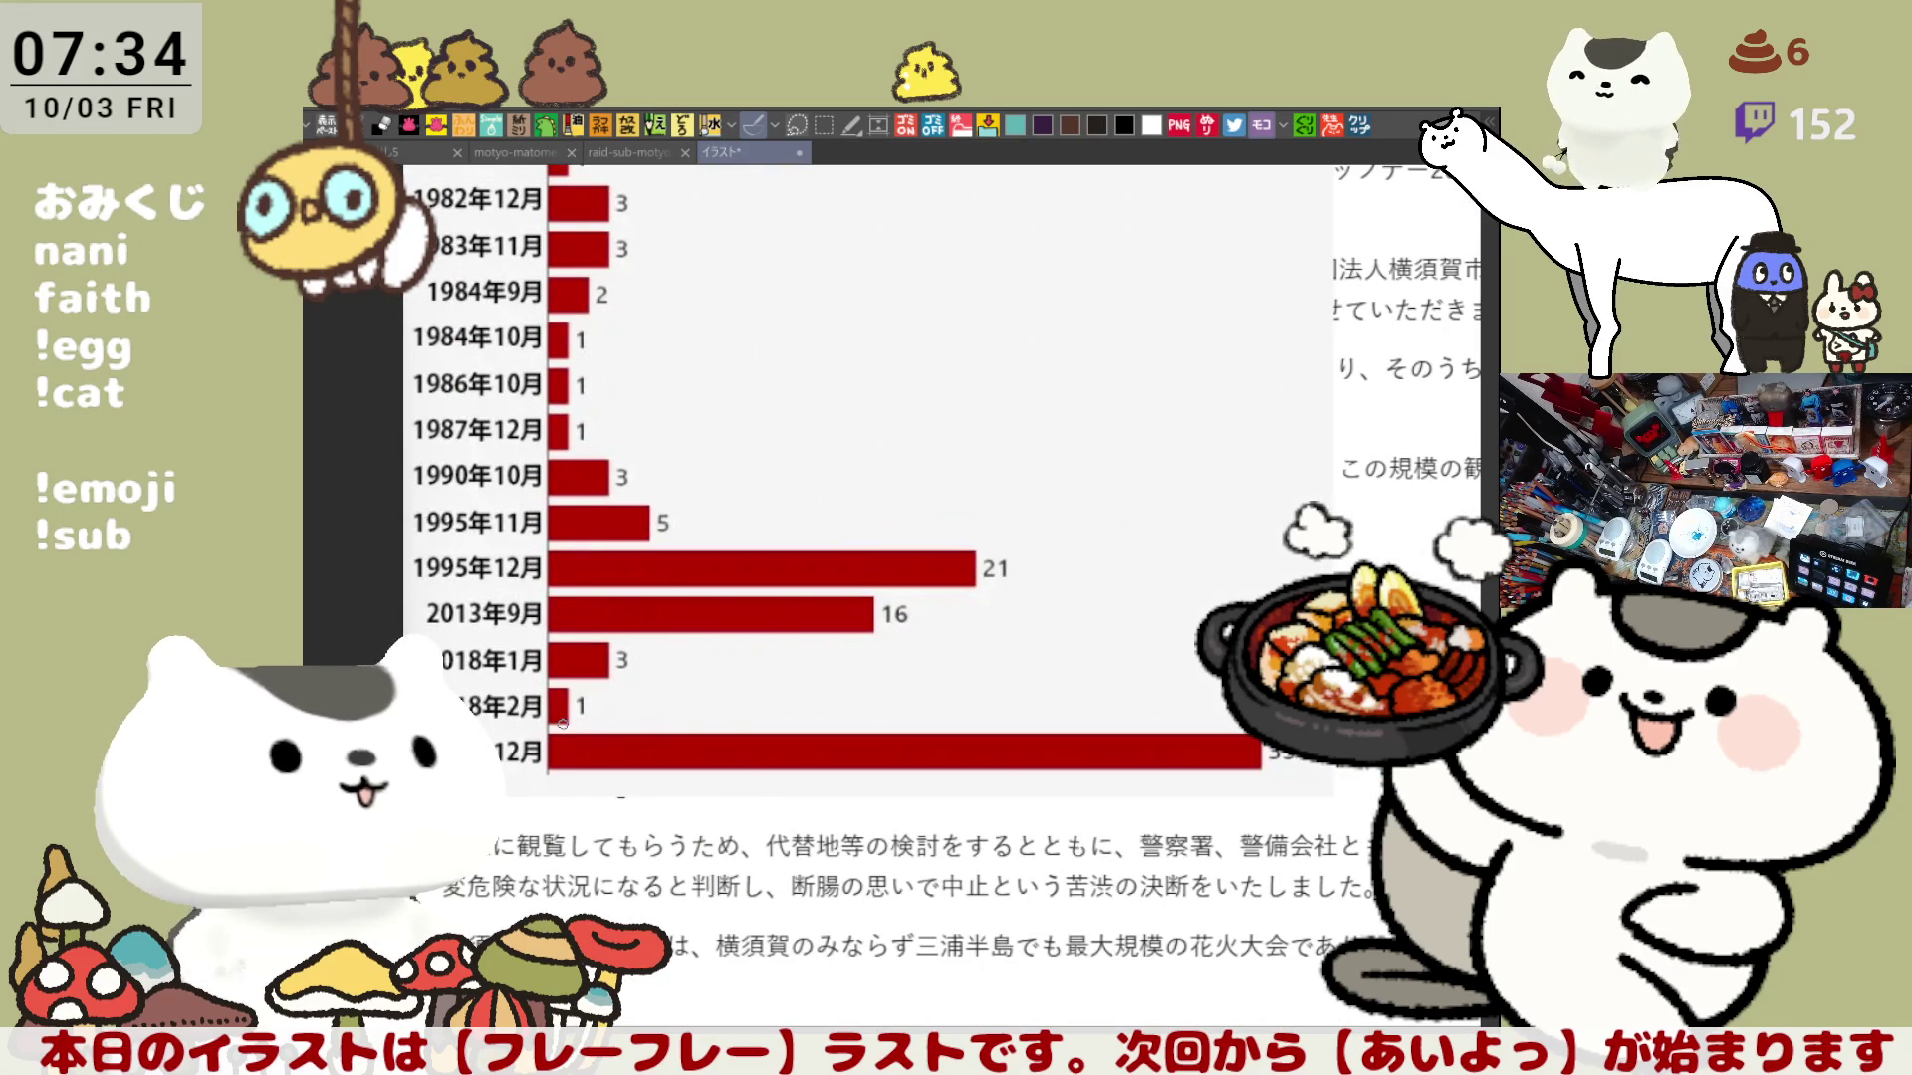
{"action": "left_click_drag", "start_coordinate": [882, 790], "coordinate": [806, 718]}
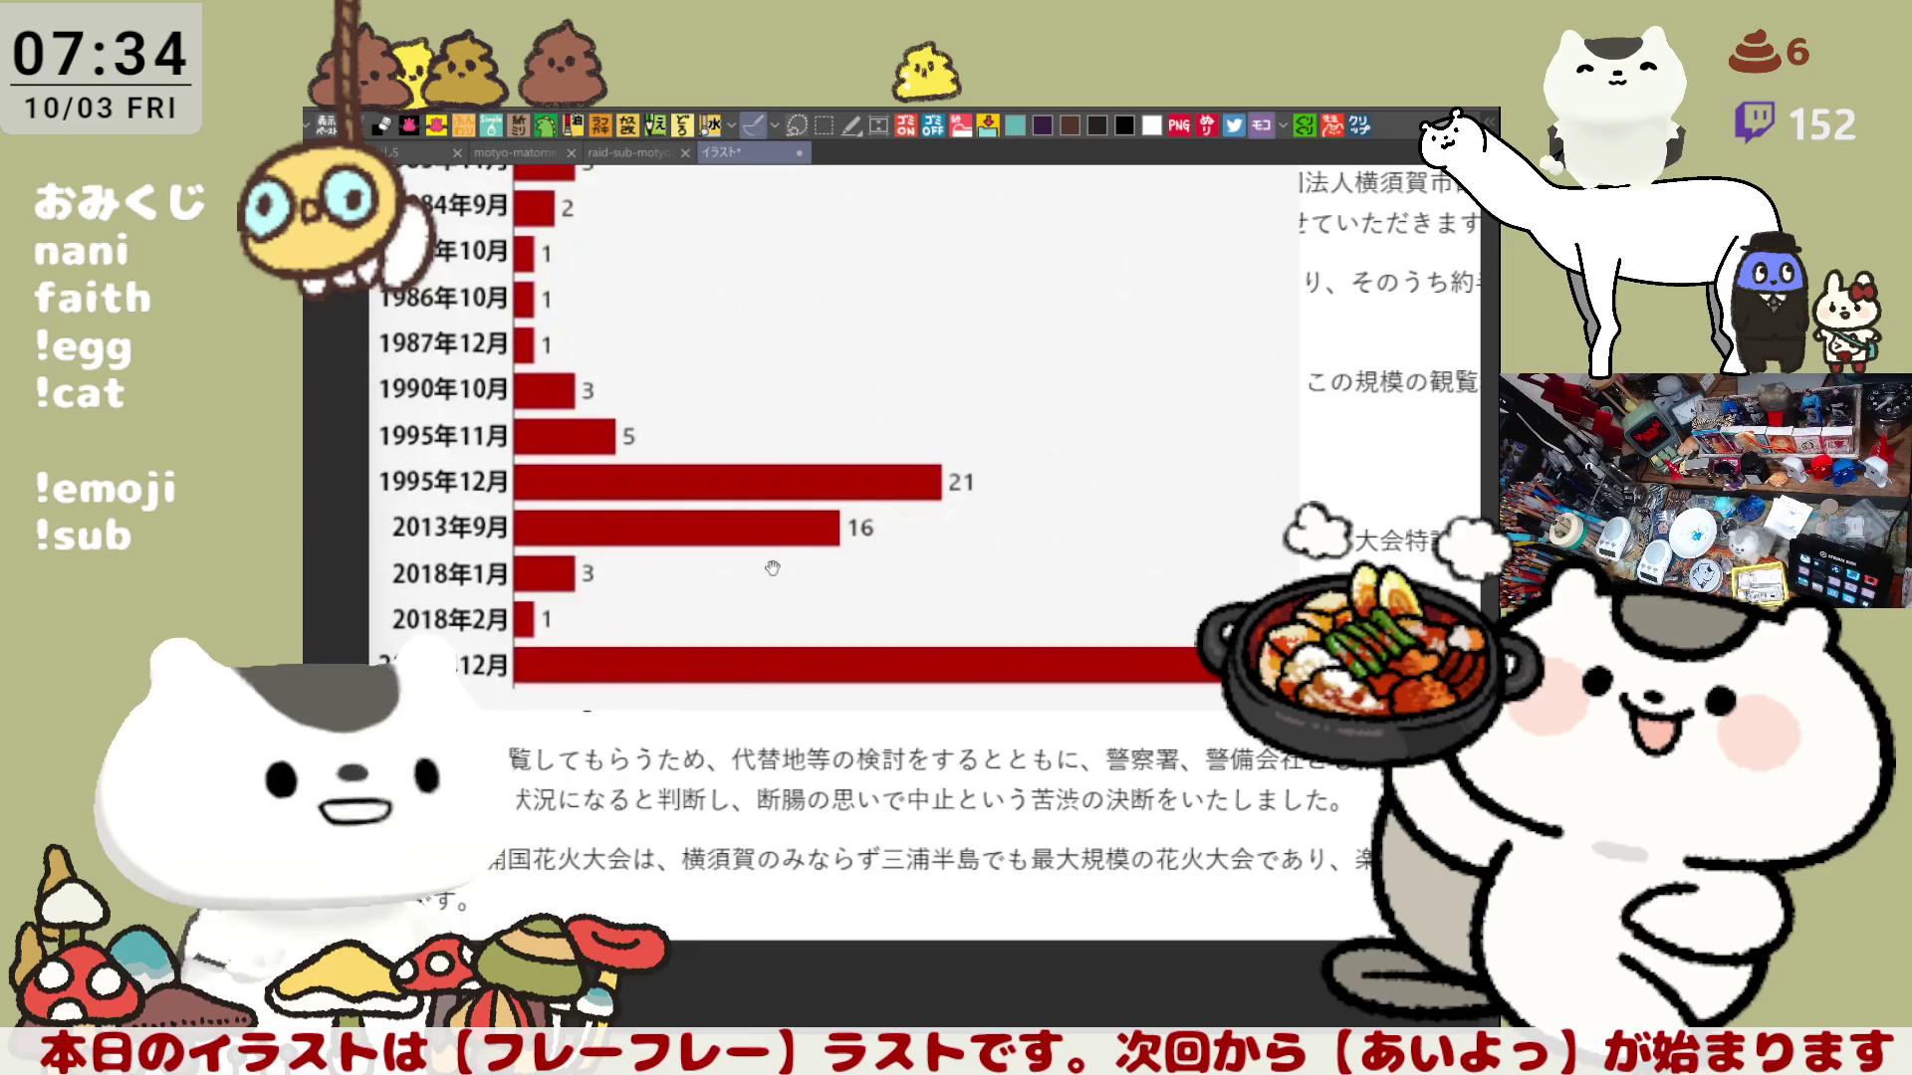
{"action": "scroll", "coordinate": [769, 547], "scroll_direction": "up", "scroll_amount": 3}
{"action": "scroll", "coordinate": [896, 728], "scroll_direction": "up", "scroll_amount": 1}
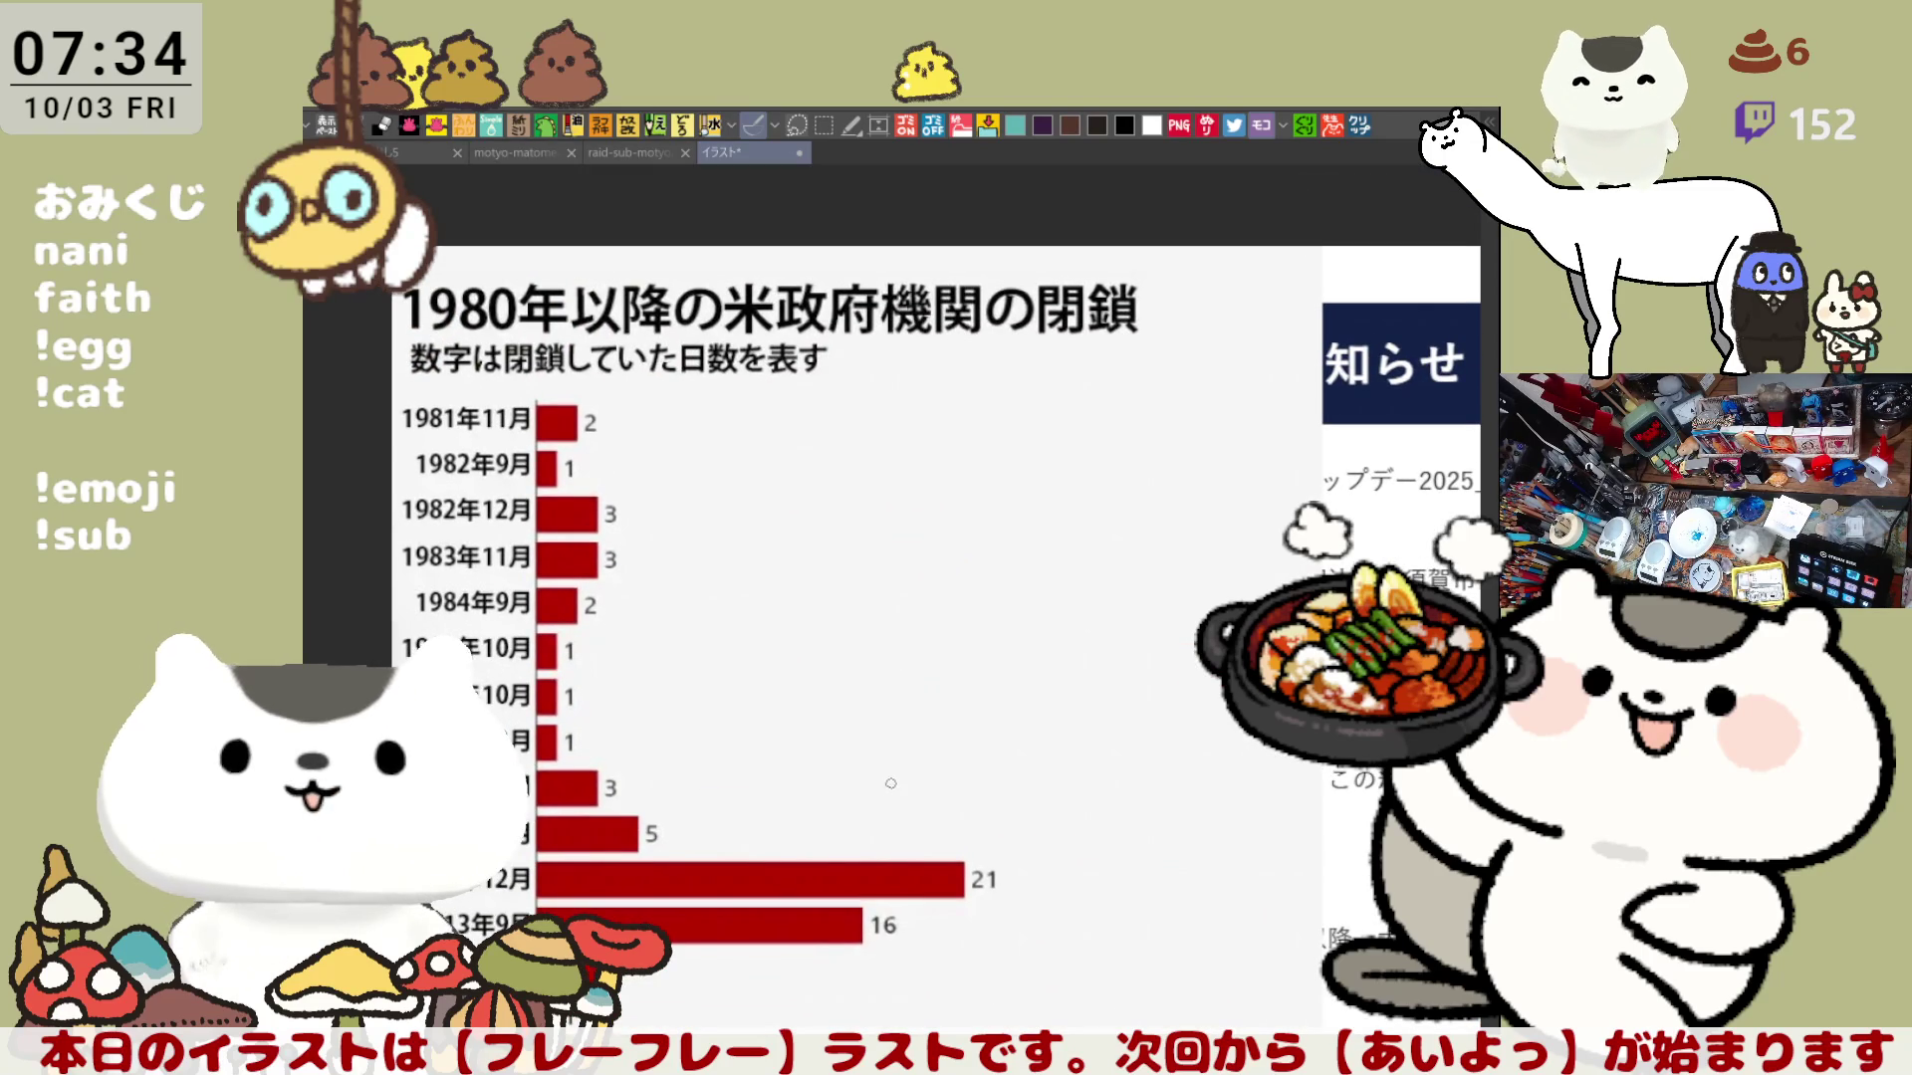
{"action": "scroll", "coordinate": [892, 782], "scroll_direction": "down", "scroll_amount": 2}
{"action": "scroll", "coordinate": [879, 786], "scroll_direction": "down", "scroll_amount": 1}
{"action": "scroll", "coordinate": [866, 792], "scroll_direction": "down", "scroll_amount": 1}
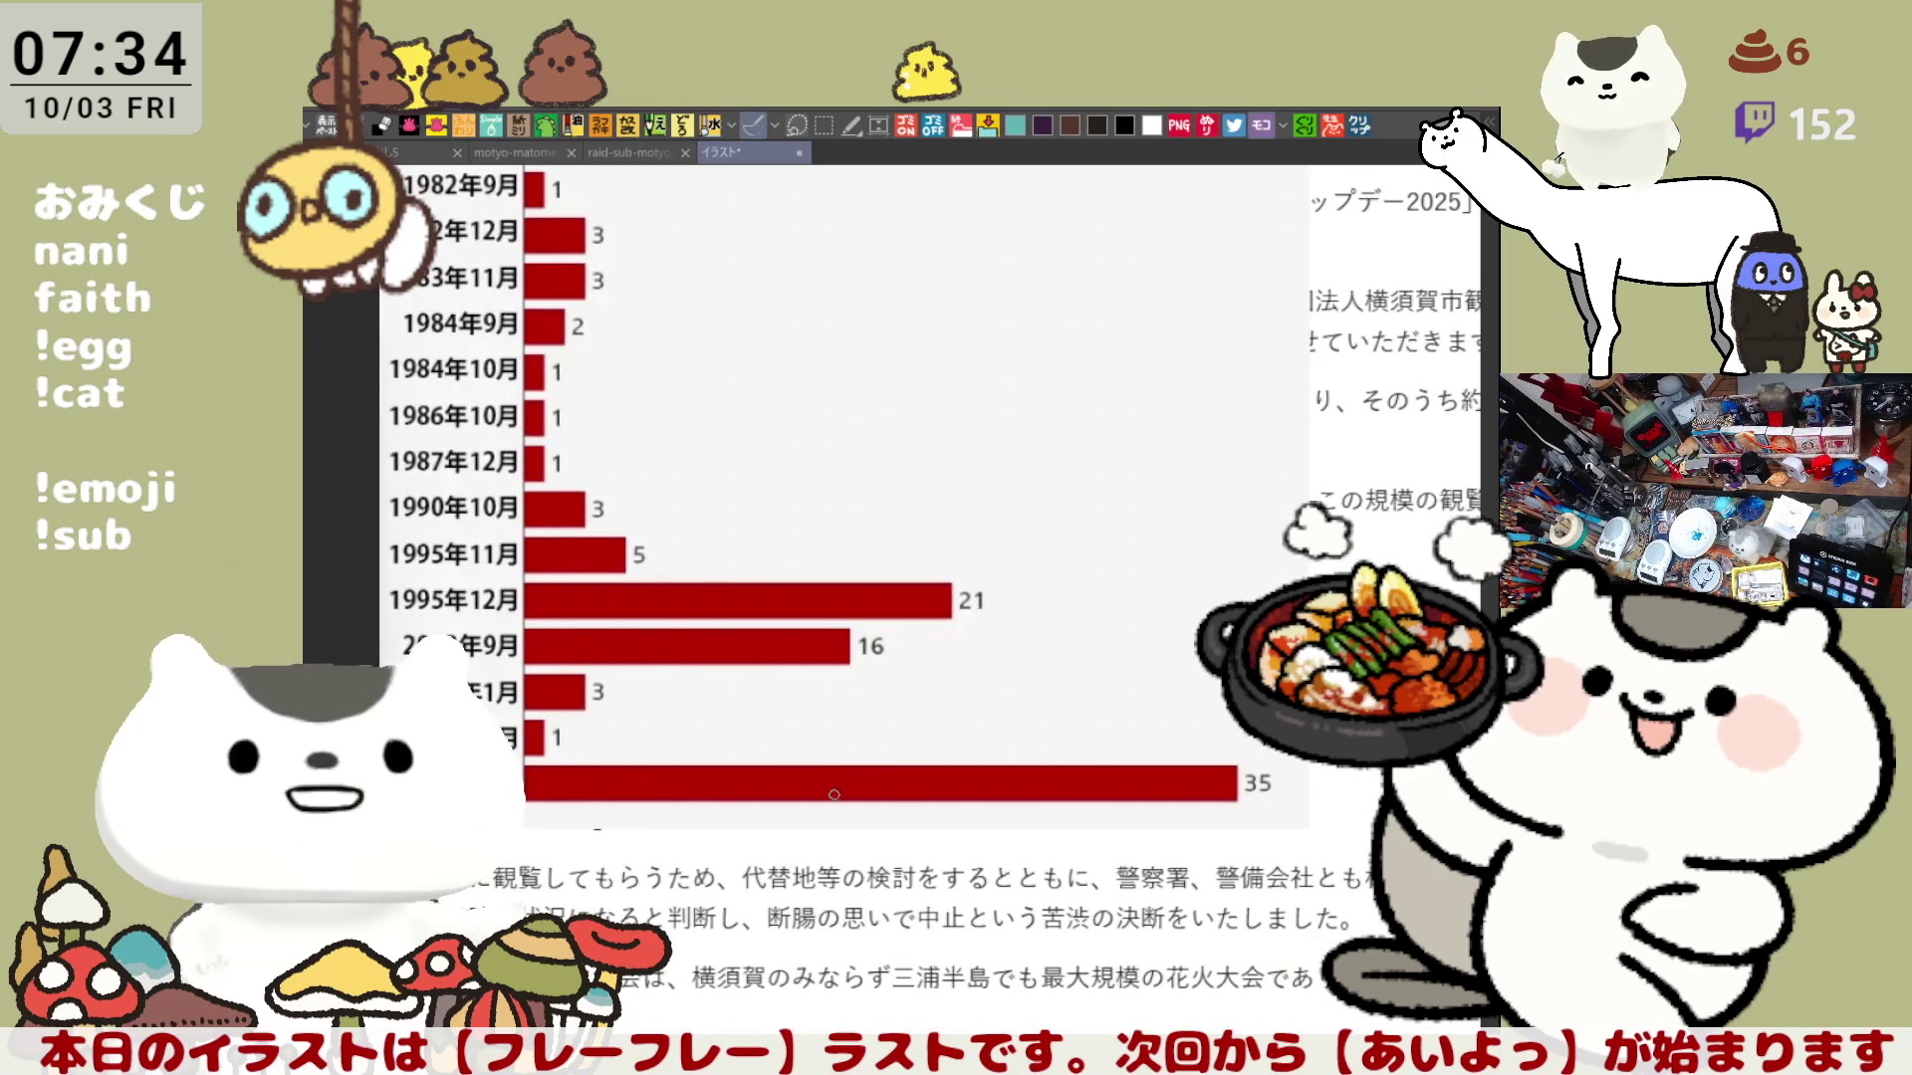
{"action": "scroll", "coordinate": [690, 818], "scroll_direction": "up", "scroll_amount": 1}
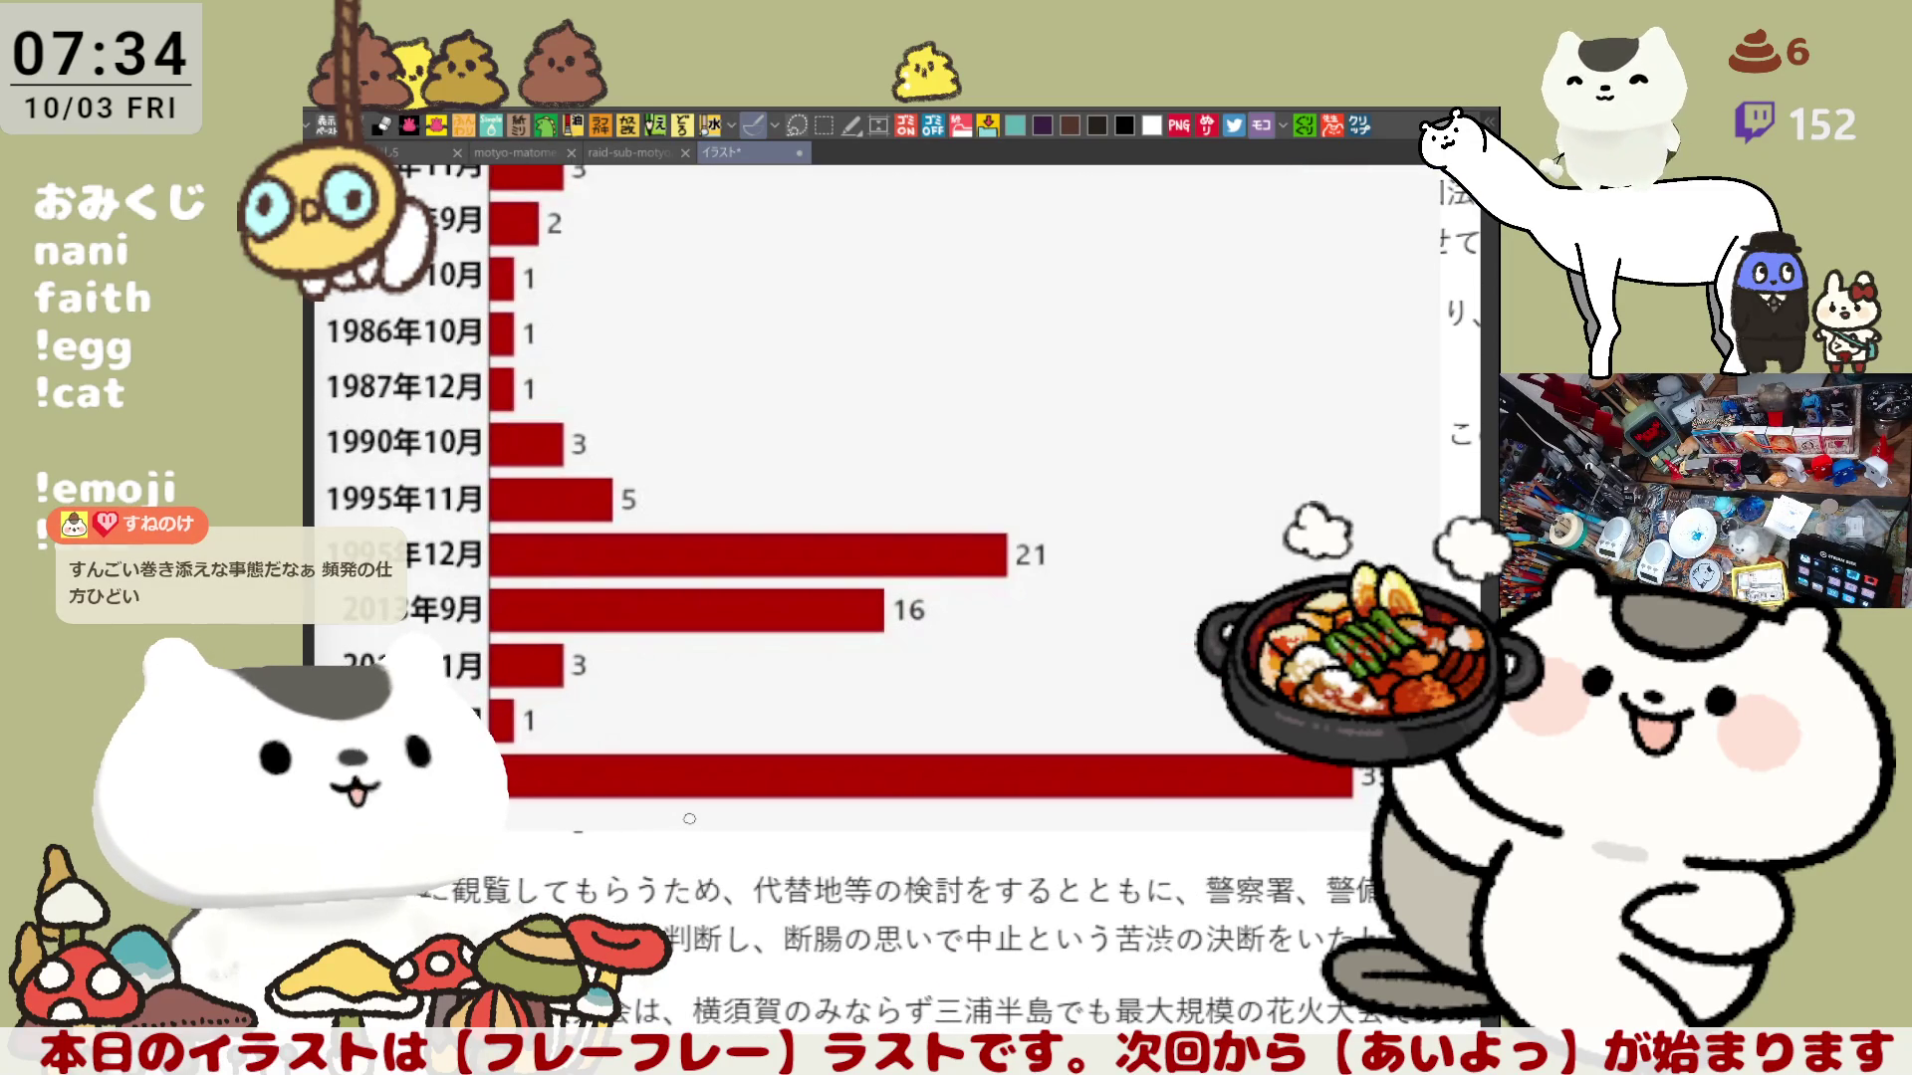
{"action": "scroll", "coordinate": [987, 720], "scroll_direction": "down", "scroll_amount": 1}
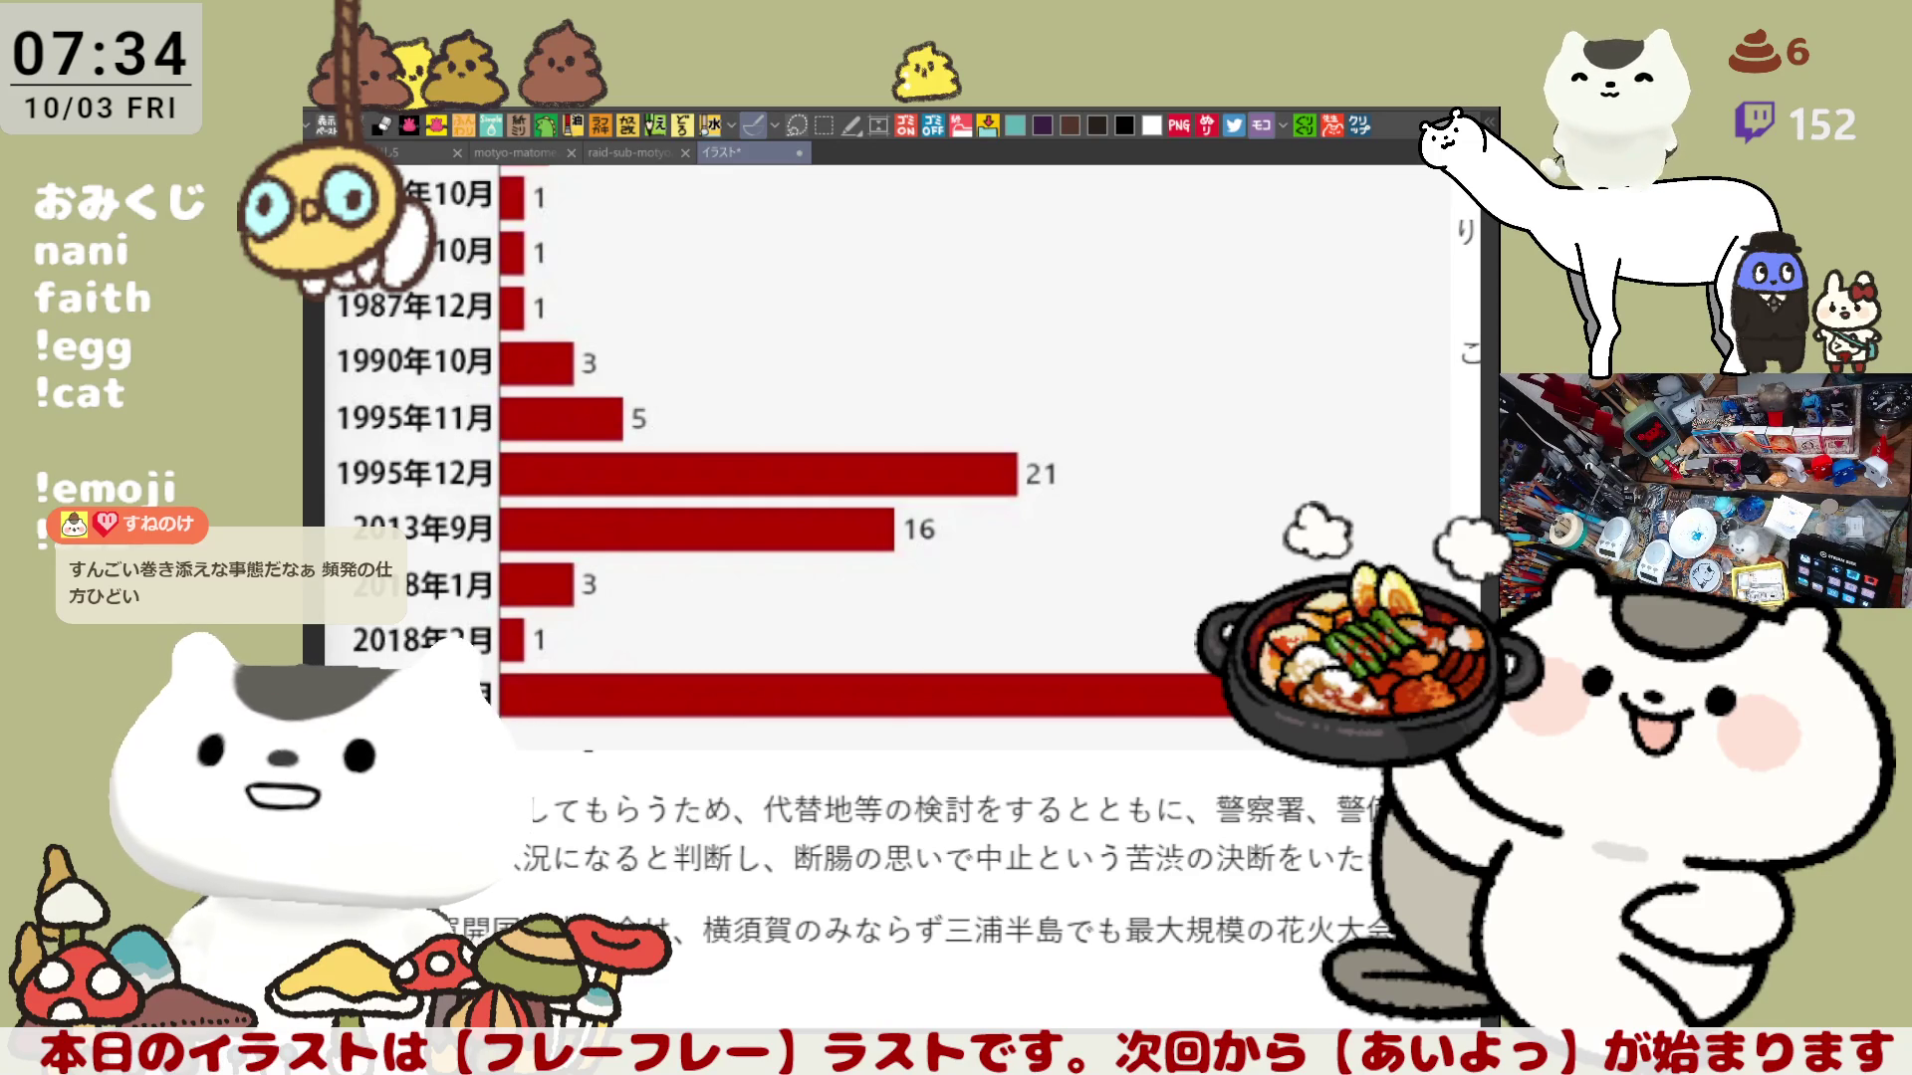
{"action": "scroll", "coordinate": [1009, 679], "scroll_direction": "down", "scroll_amount": 3}
{"action": "scroll", "coordinate": [1009, 680], "scroll_direction": "down", "scroll_amount": 1}
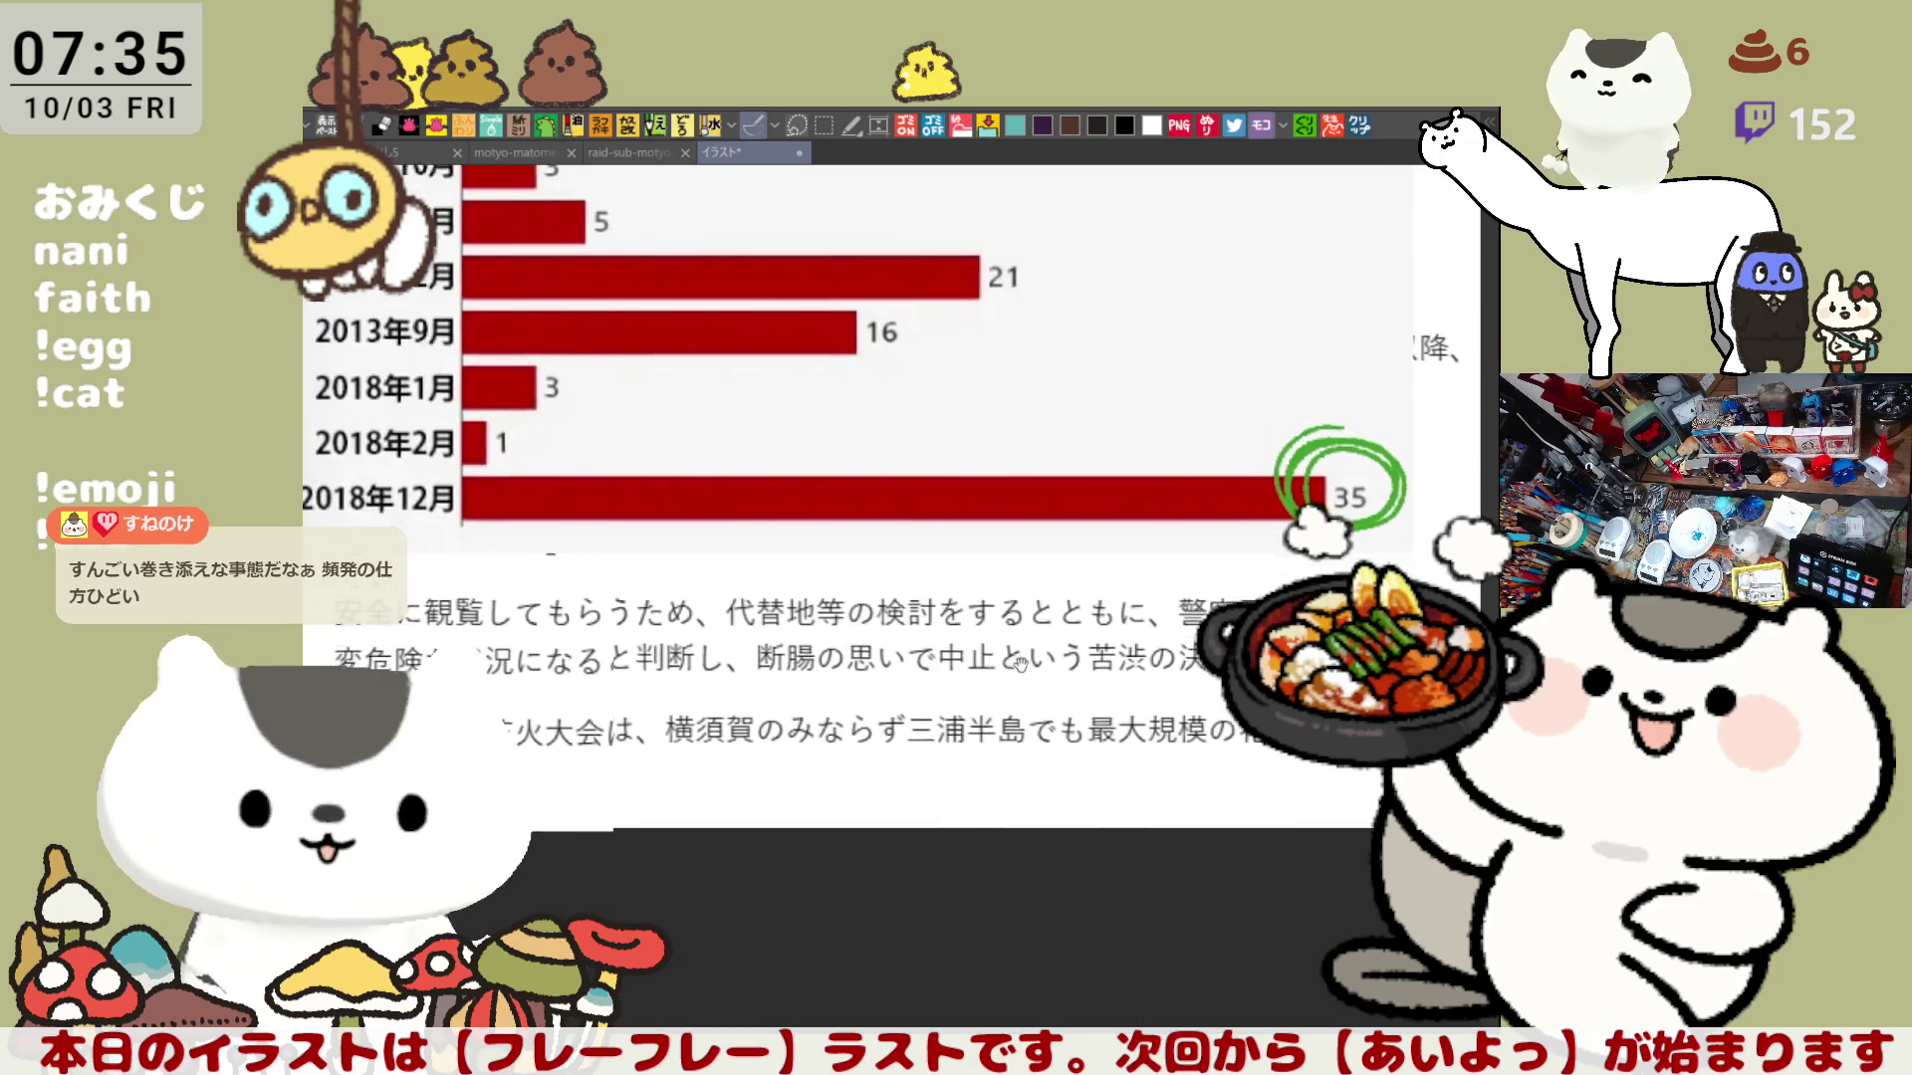
{"action": "scroll", "coordinate": [1009, 680], "scroll_direction": "up", "scroll_amount": 1}
{"action": "scroll", "coordinate": [1006, 644], "scroll_direction": "up", "scroll_amount": 1}
{"action": "scroll", "coordinate": [1002, 597], "scroll_direction": "up", "scroll_amount": 1}
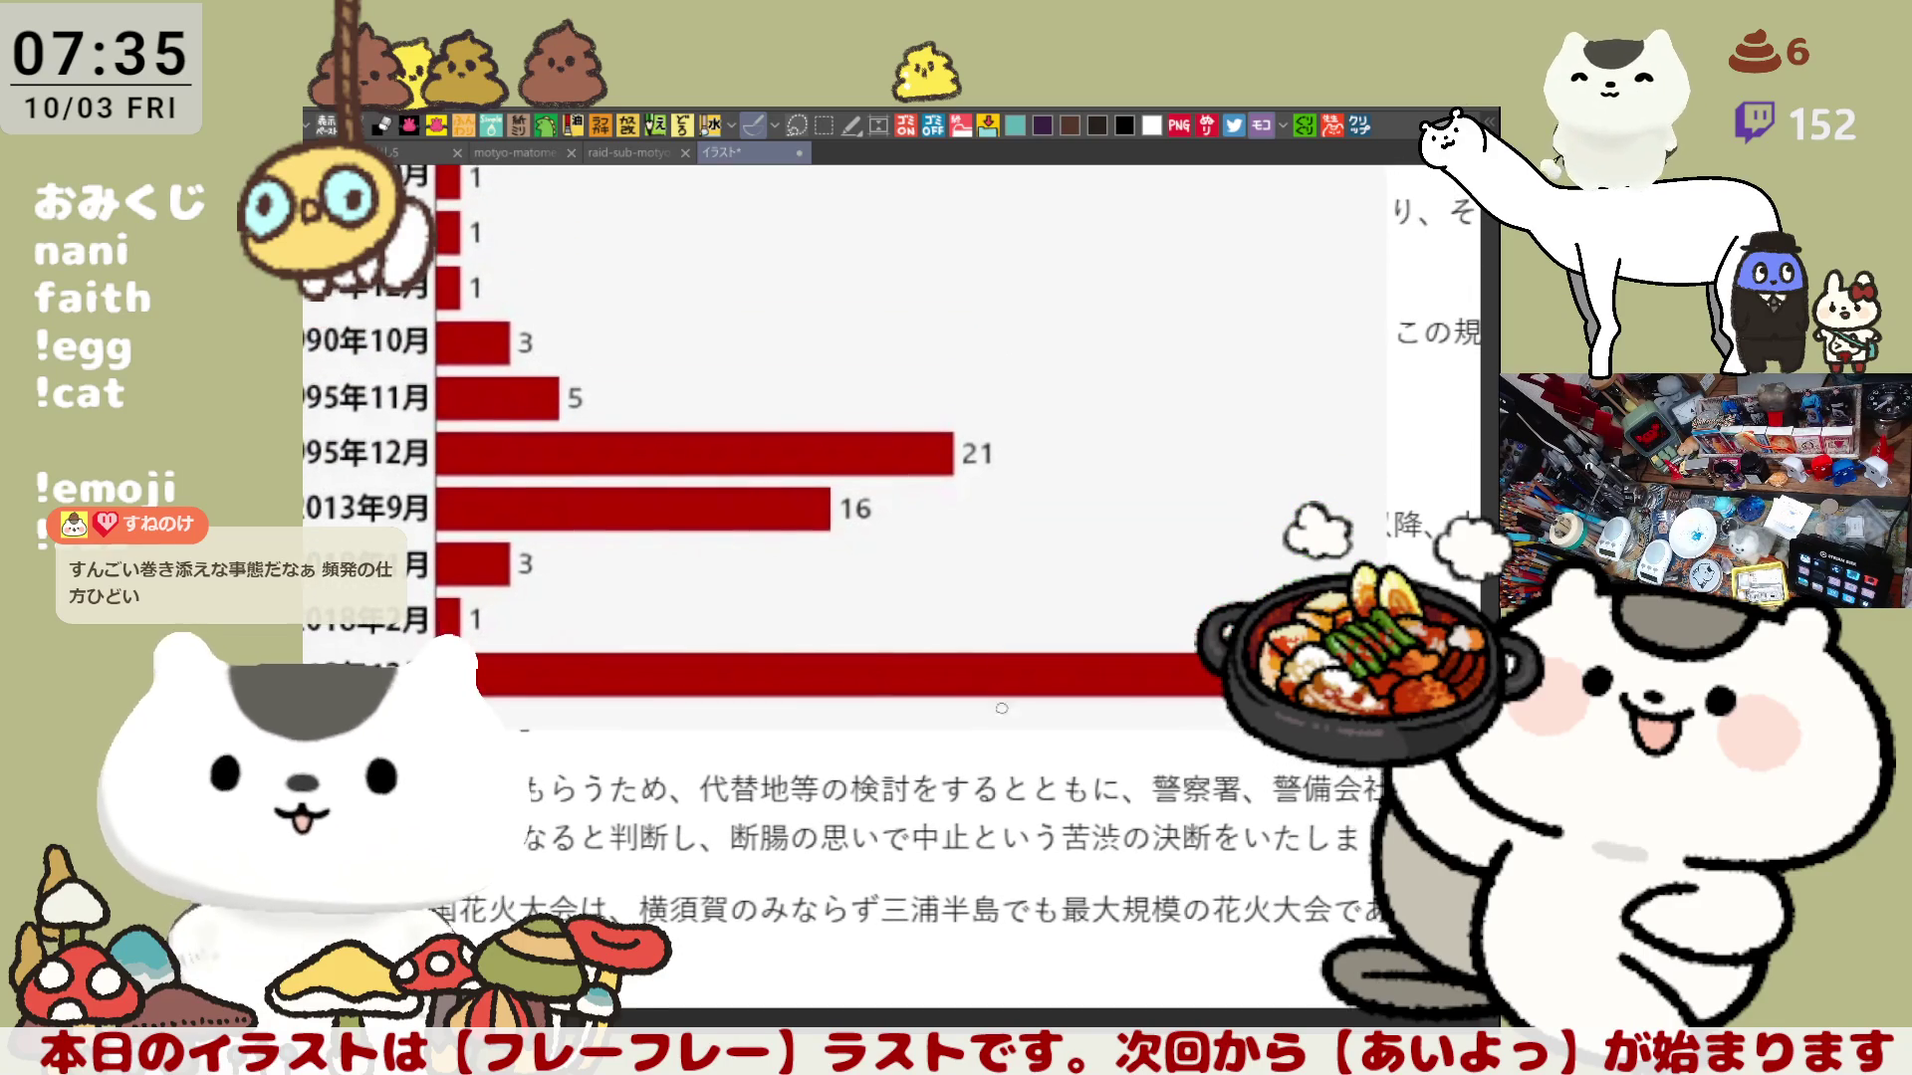
{"action": "scroll", "coordinate": [1000, 576], "scroll_direction": "up", "scroll_amount": 1}
{"action": "scroll", "coordinate": [1001, 604], "scroll_direction": "up", "scroll_amount": 1}
{"action": "scroll", "coordinate": [1002, 635], "scroll_direction": "up", "scroll_amount": 1}
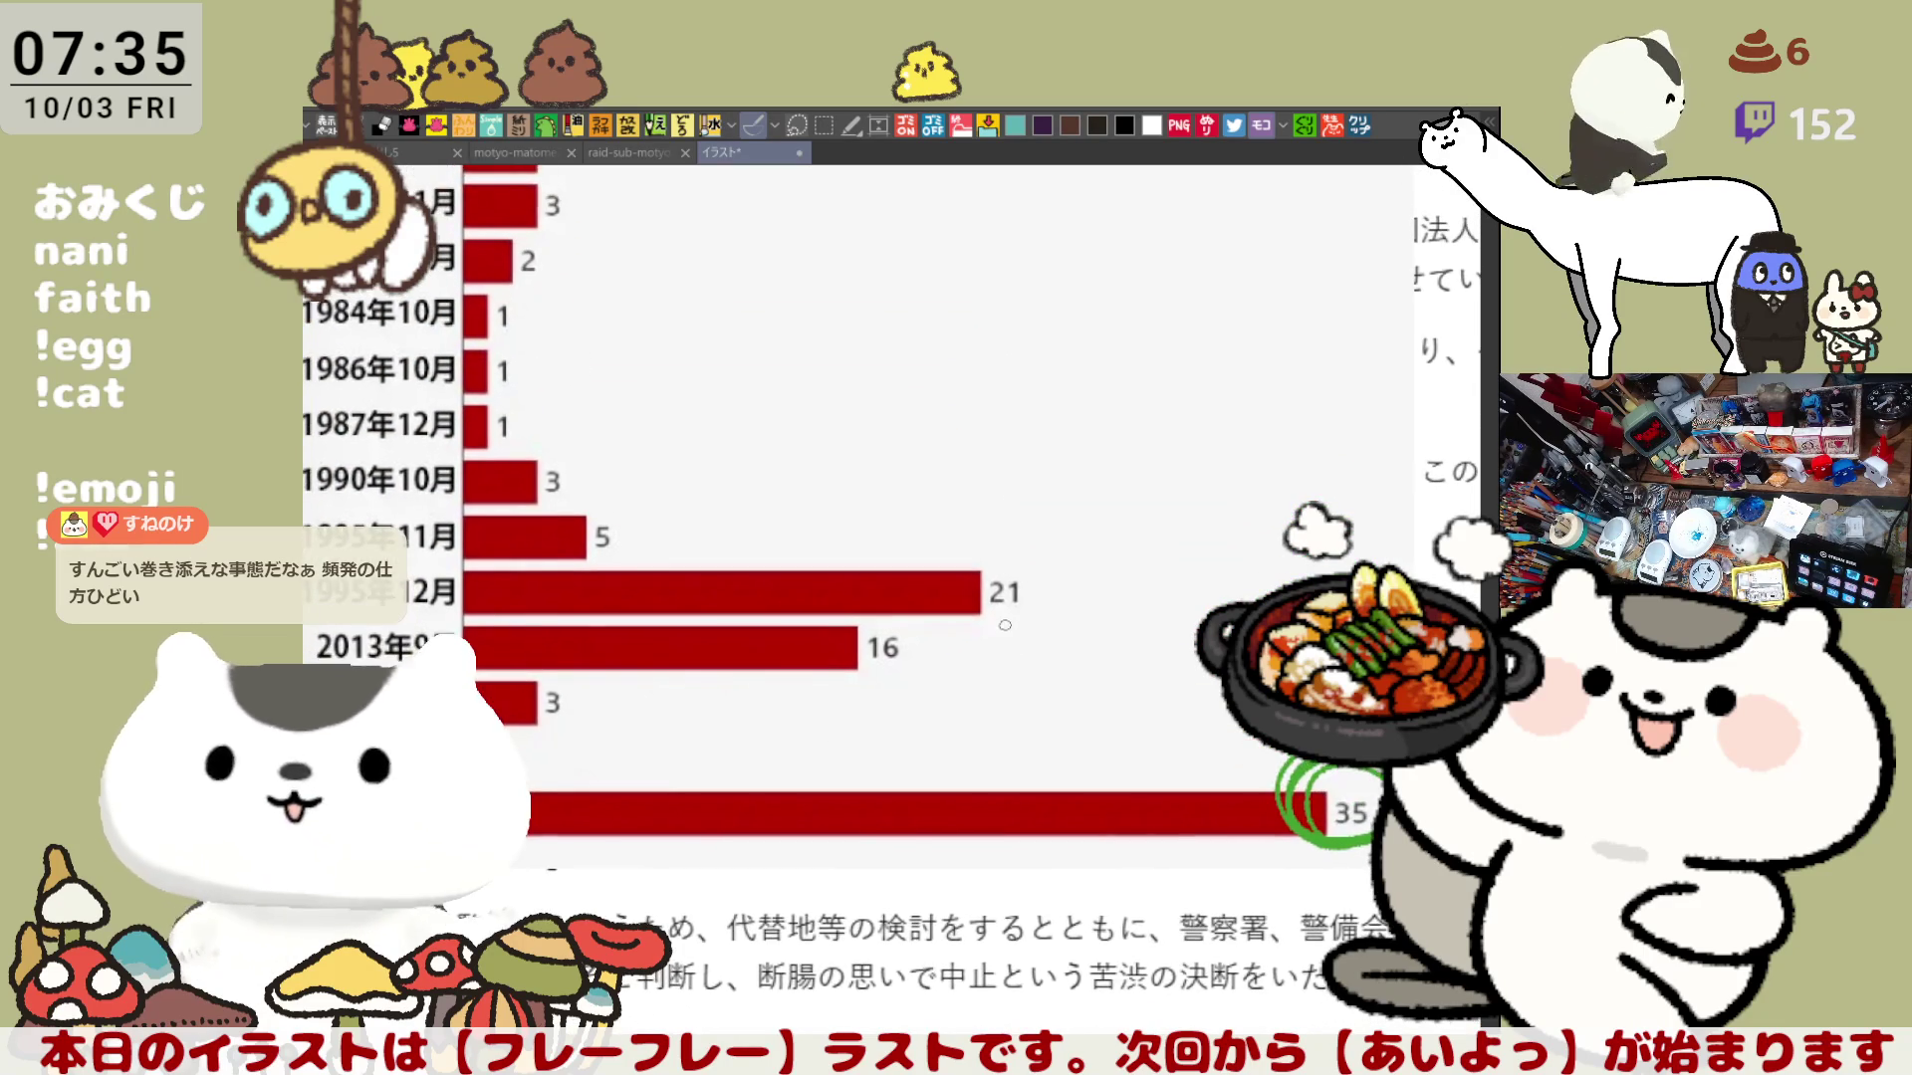
{"action": "scroll", "coordinate": [1005, 654], "scroll_direction": "up", "scroll_amount": 1}
{"action": "scroll", "coordinate": [1008, 661], "scroll_direction": "down", "scroll_amount": 1}
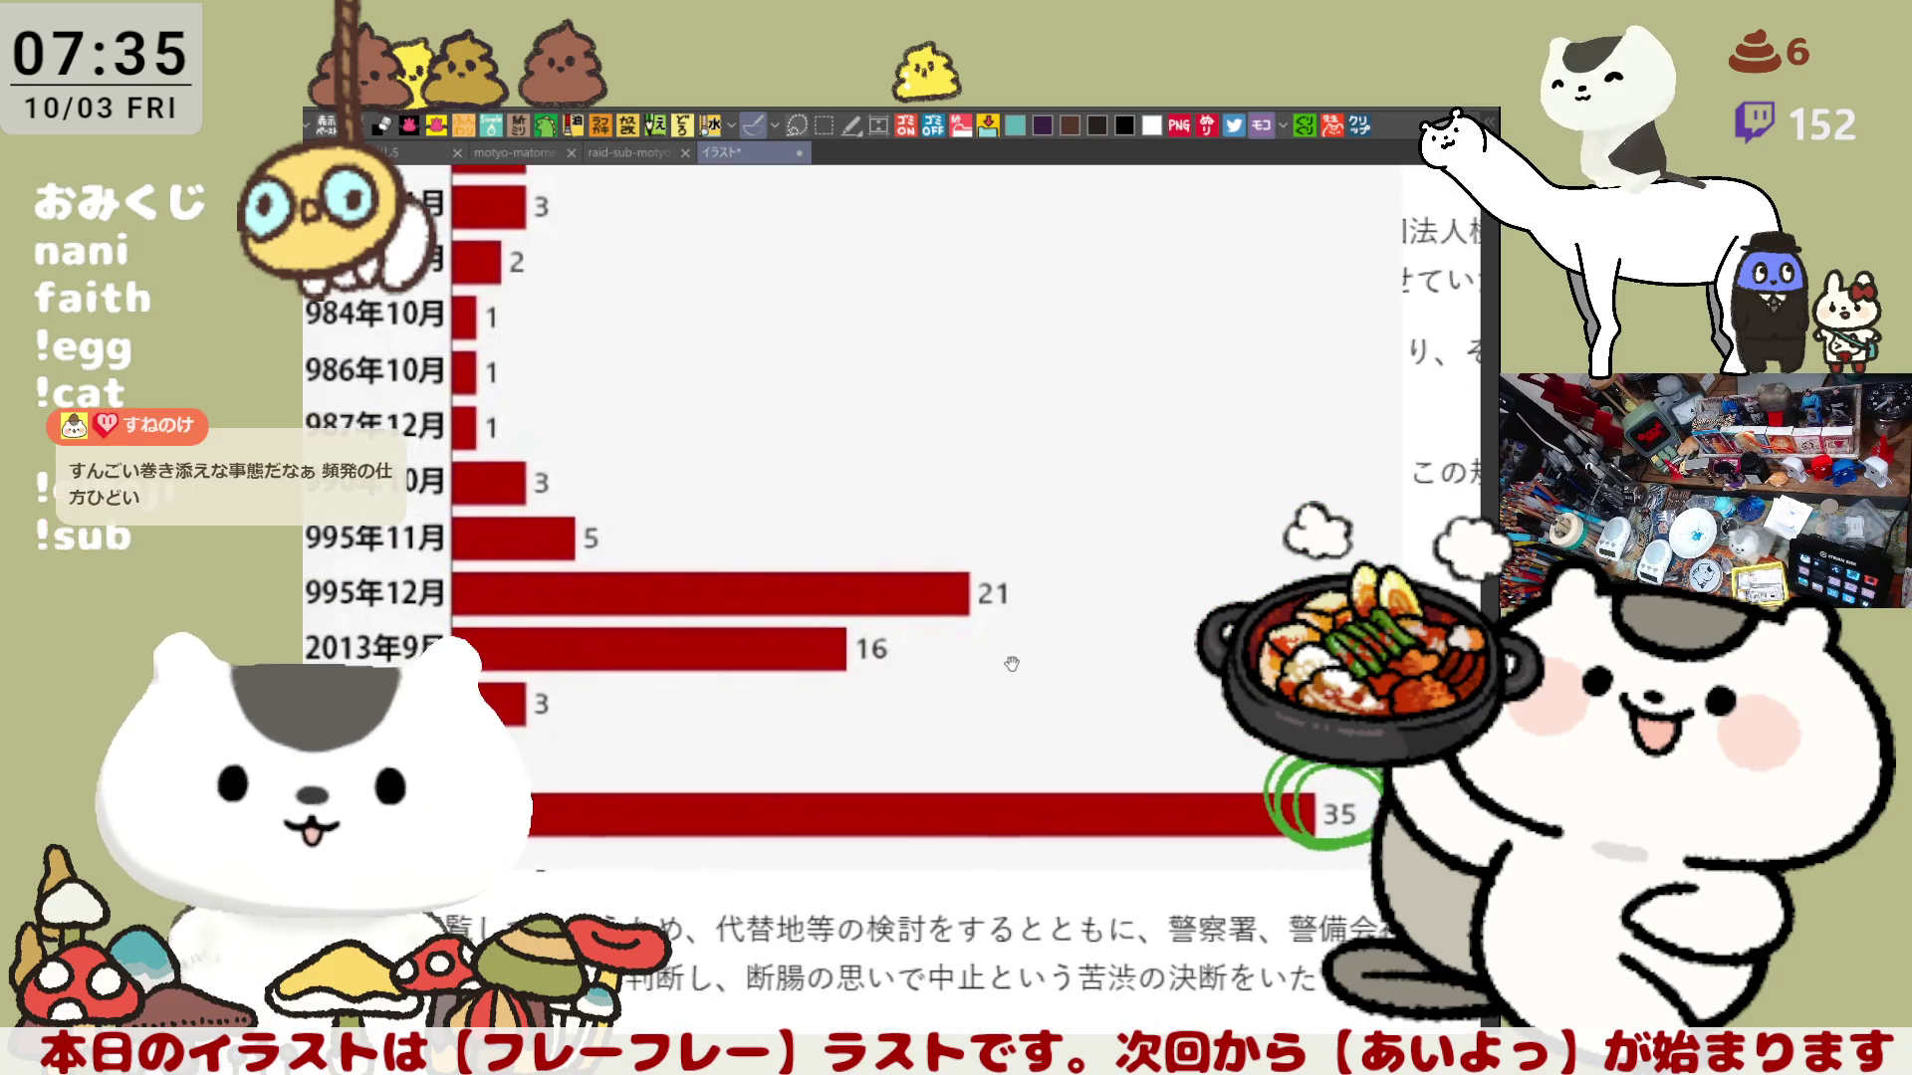
{"action": "scroll", "coordinate": [1011, 669], "scroll_direction": "down", "scroll_amount": 2}
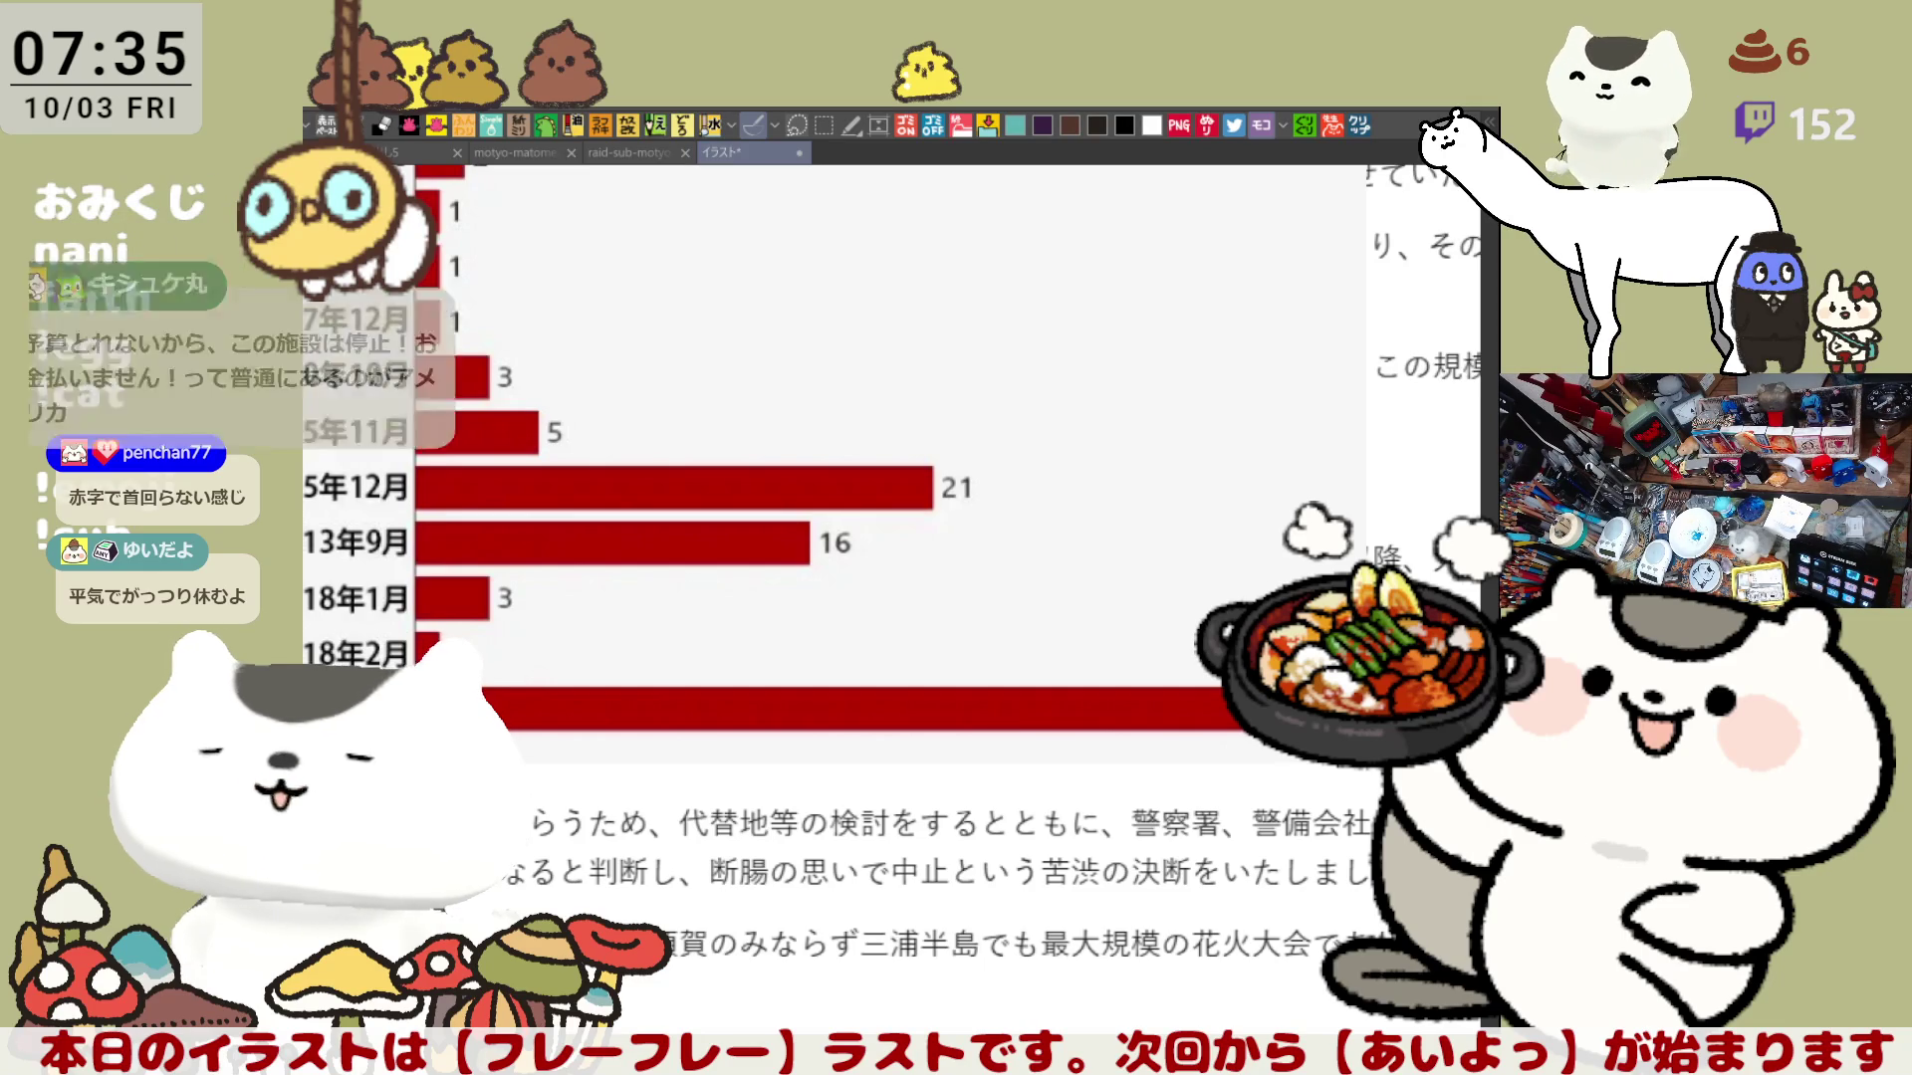
{"action": "left_click", "coordinate": [1004, 727]}
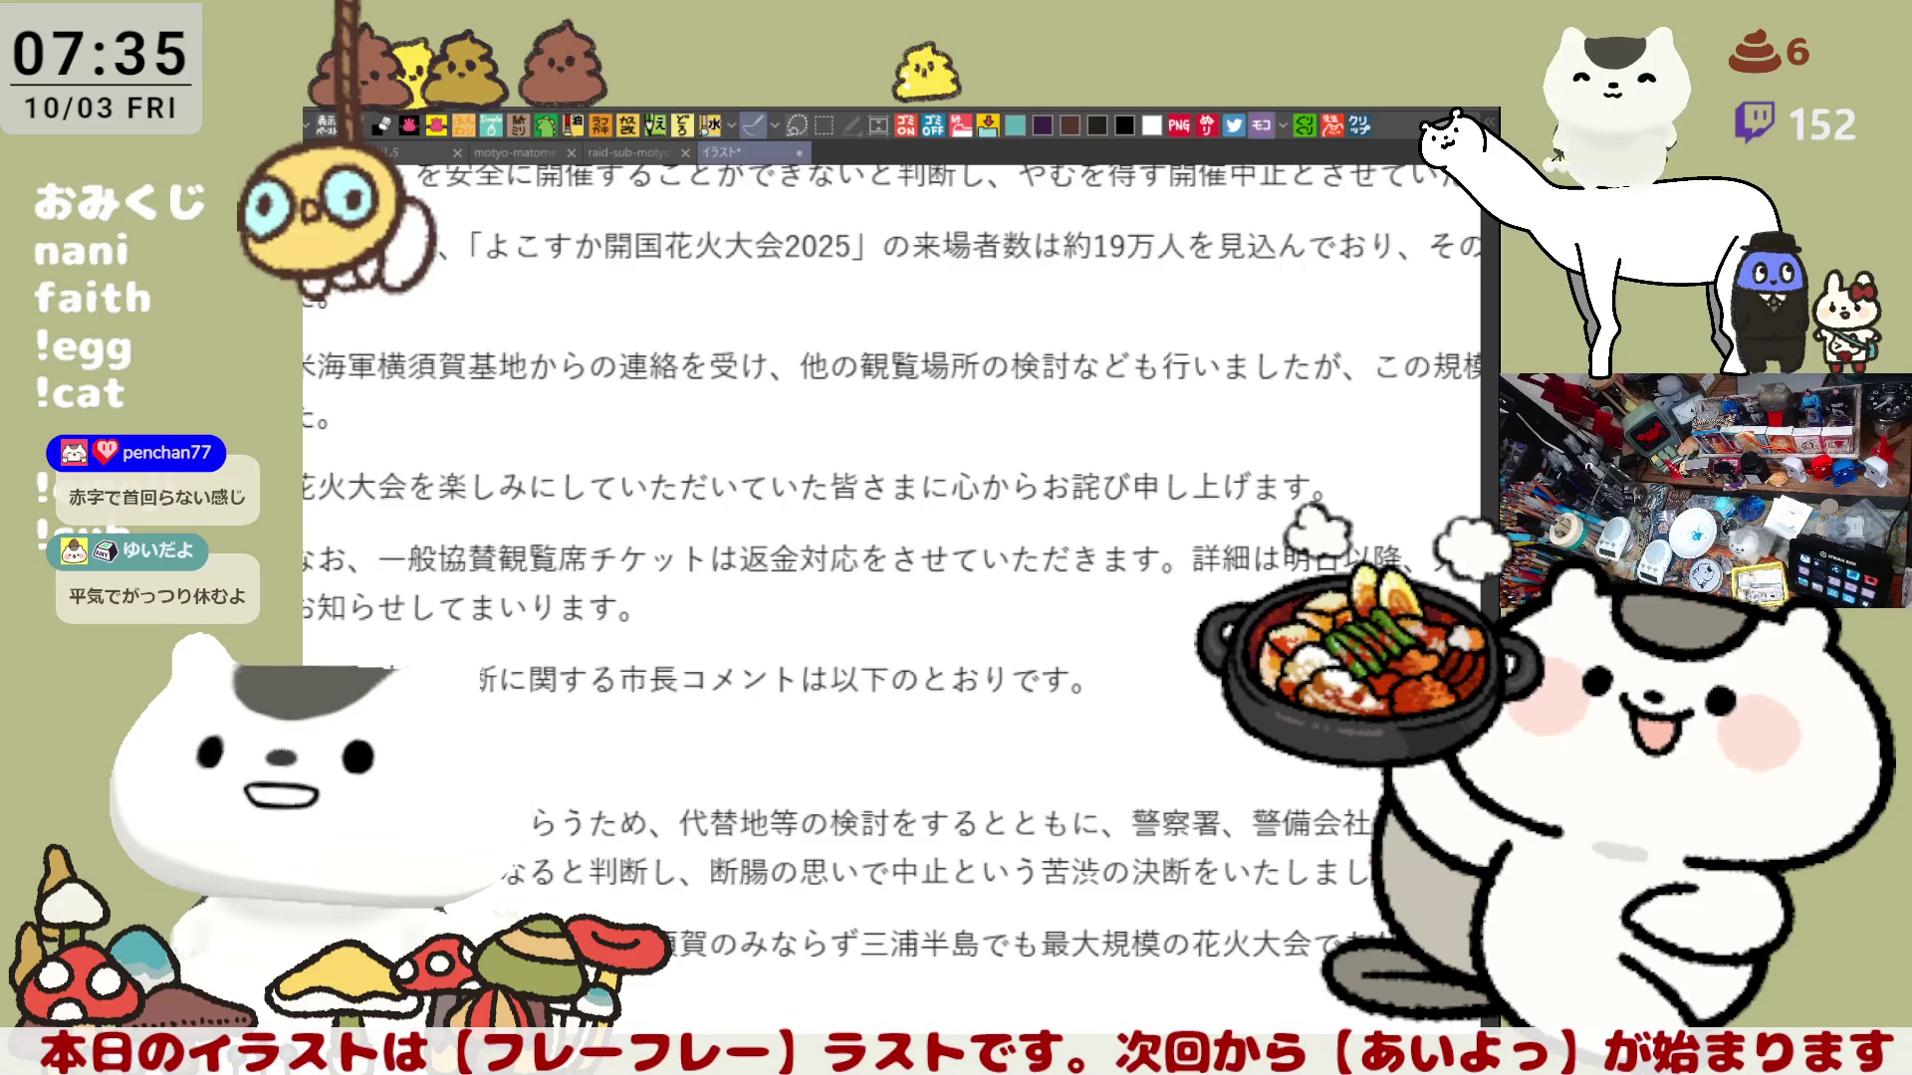
Step: Adjust the zoom on the article text until it reads comfortably
{"action": "key", "text": "ctrl+minus"}
{"action": "key", "text": "ctrl+minus"}
{"action": "key", "text": "ctrl+plus"}
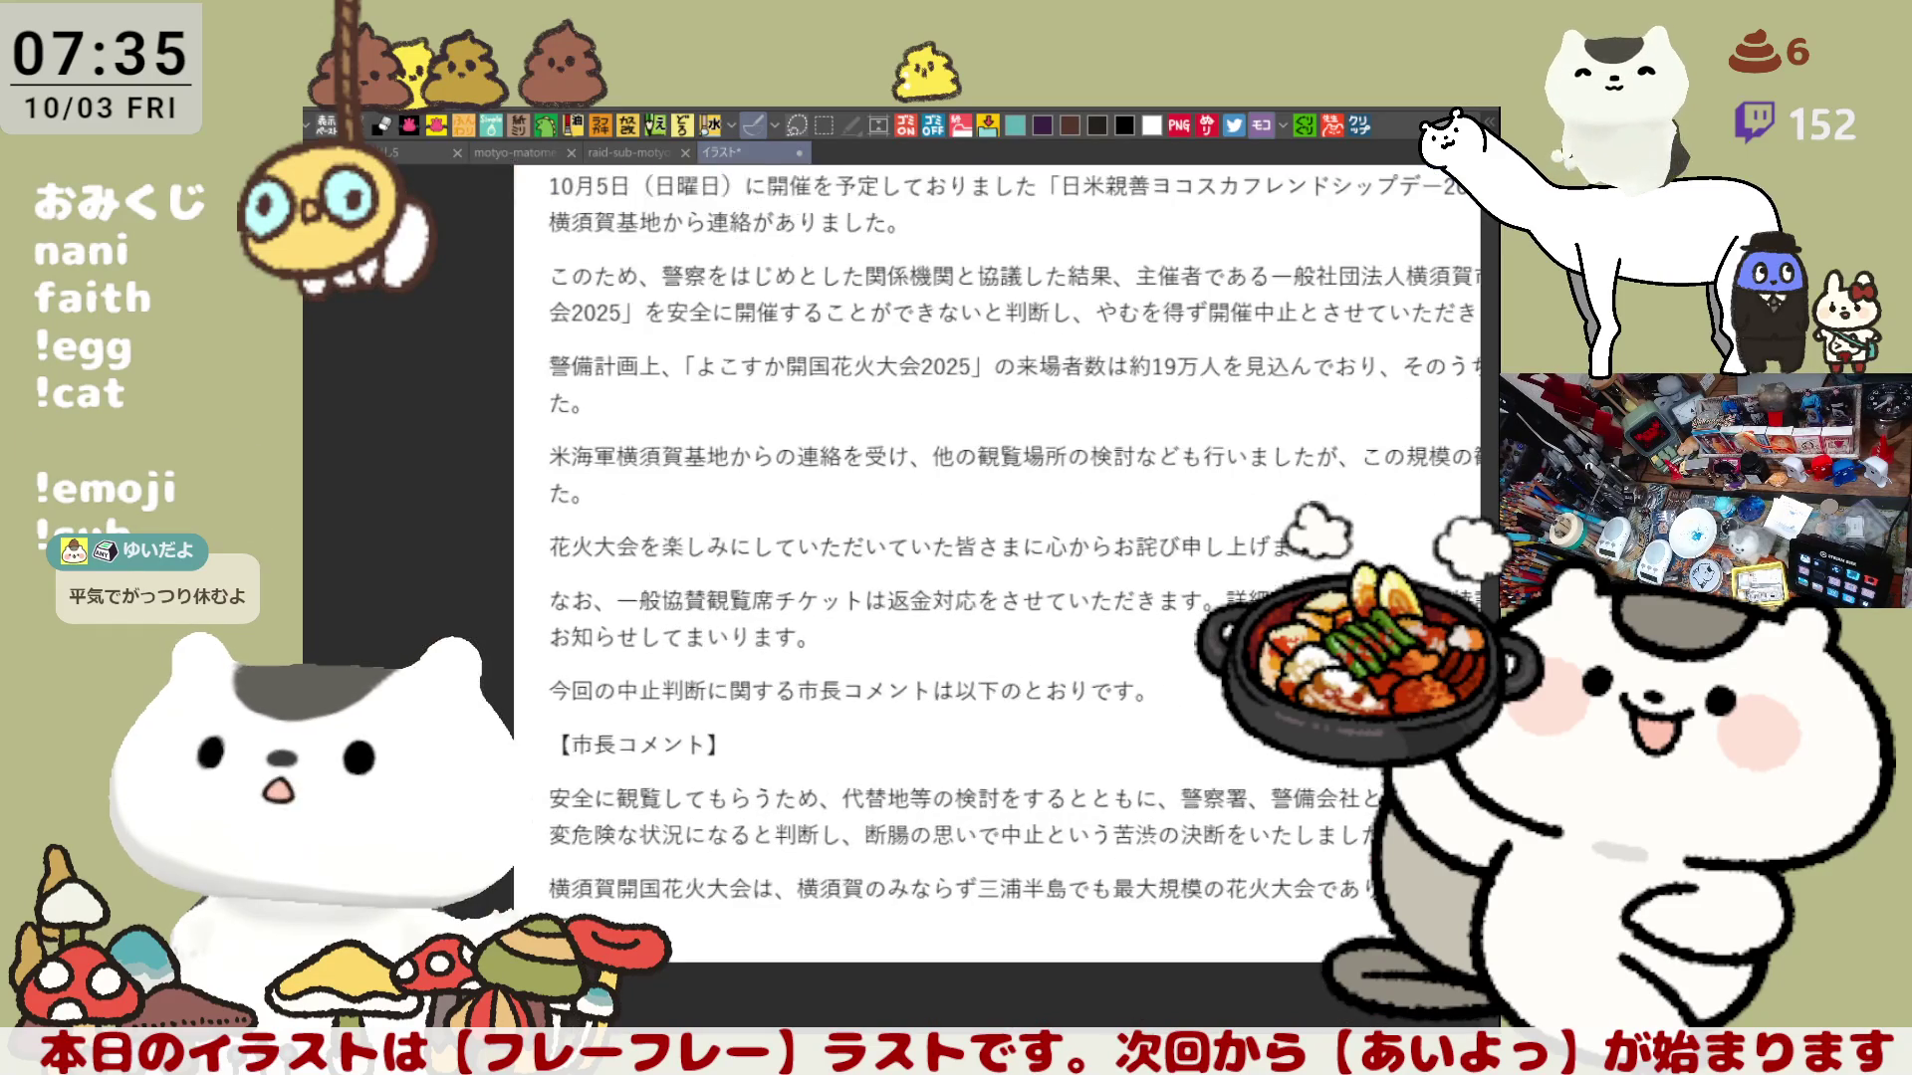
{"action": "key", "text": "ctrl+plus"}
{"action": "key", "text": "ctrl+minus"}
{"action": "key", "text": "ctrl+plus"}
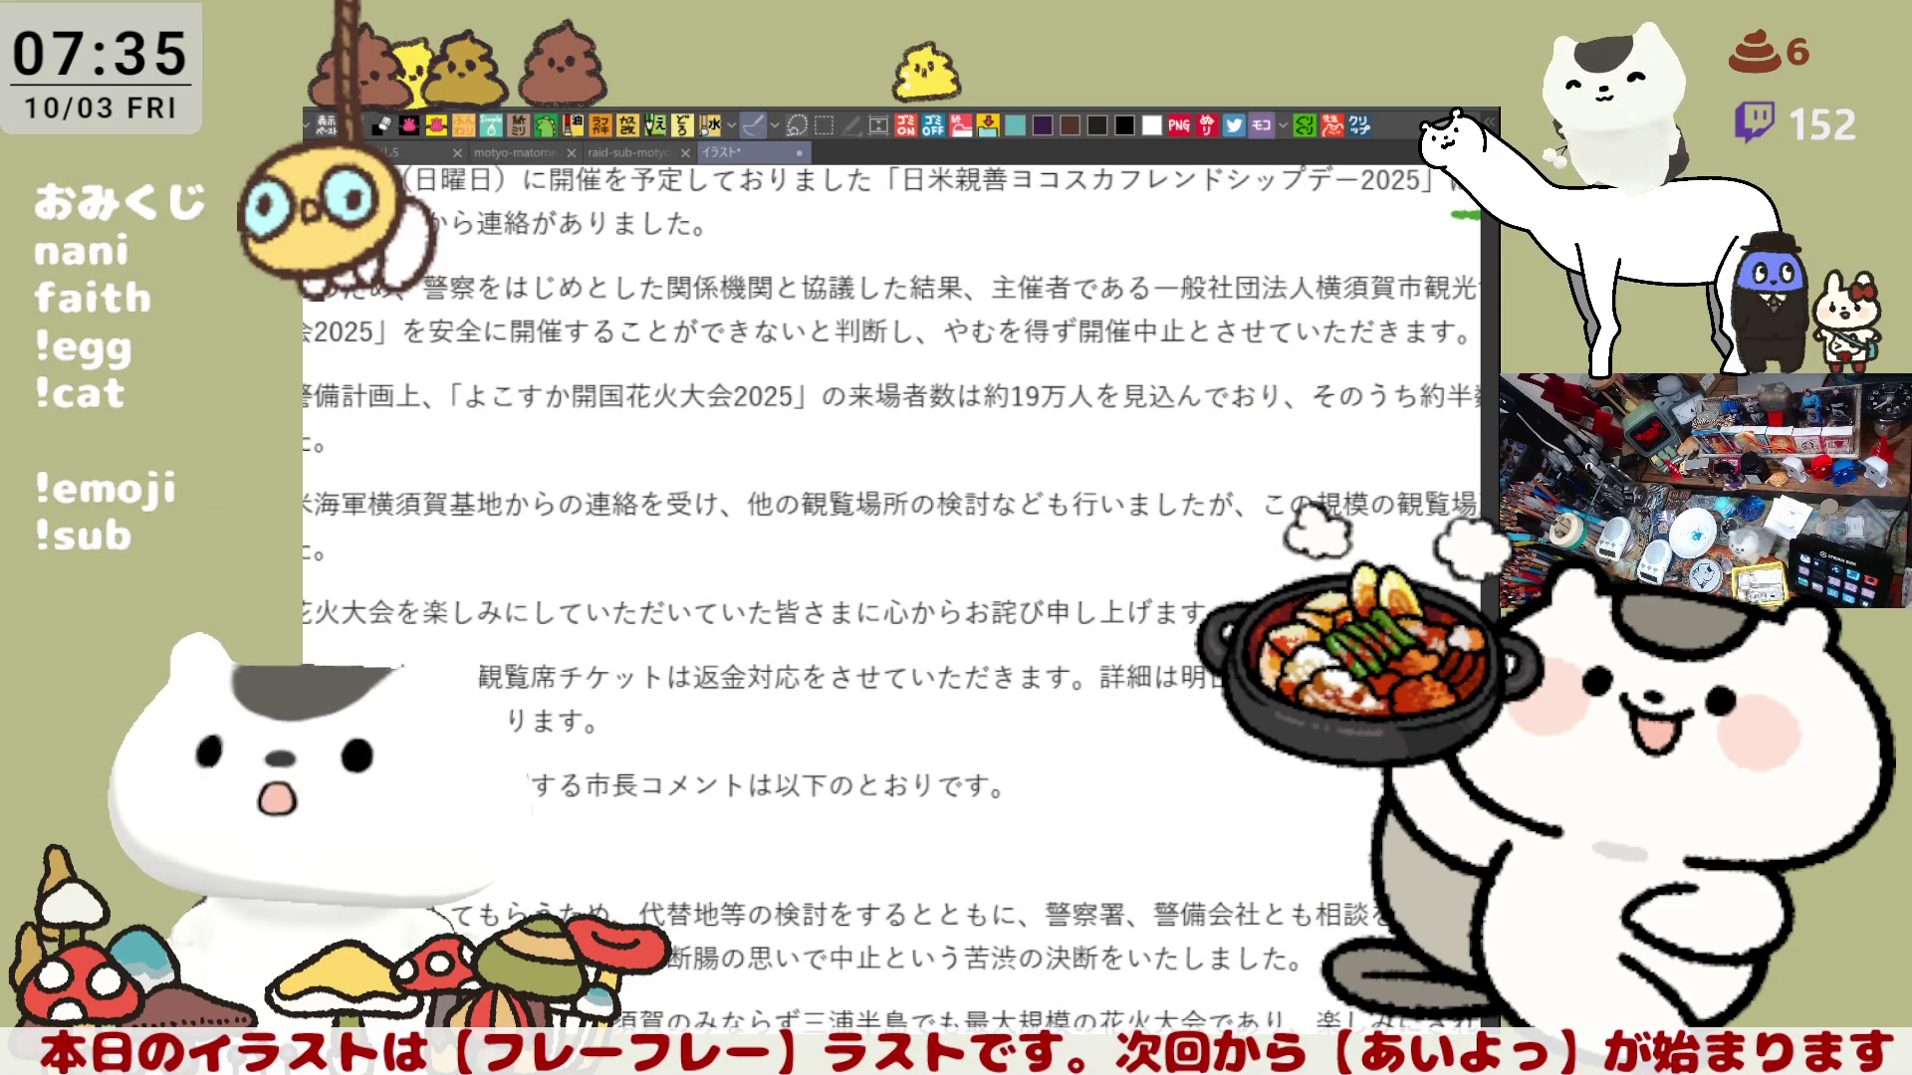
Step: Pan to read the green-circled phrase and its line, then close the article document
{"action": "mouse_move", "coordinate": [956, 597]}
{"action": "left_mouse_down"}
{"action": "mouse_move", "coordinate": [896, 628]}
{"action": "mouse_move", "coordinate": [214, 618]}
{"action": "left_mouse_up"}
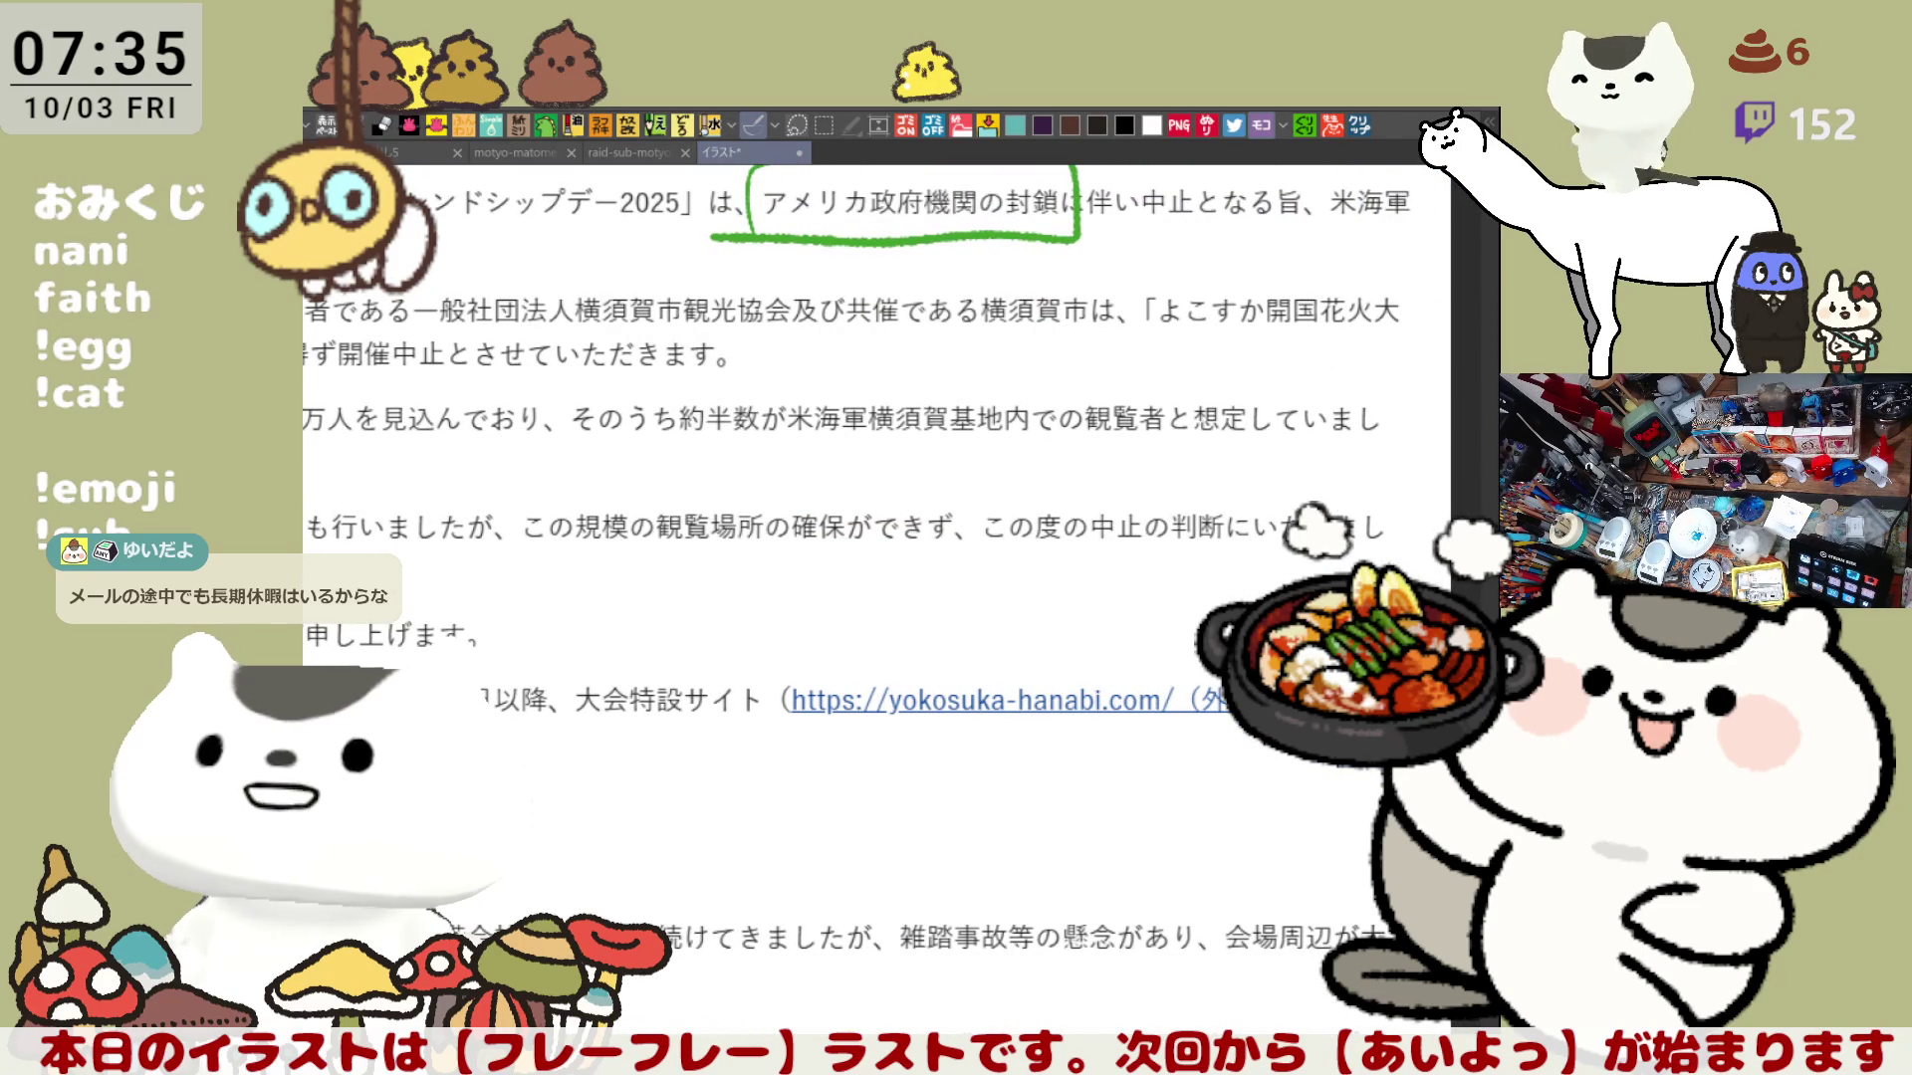
{"action": "mouse_move", "coordinate": [213, 618]}
{"action": "left_mouse_down"}
{"action": "mouse_move", "coordinate": [401, 590]}
{"action": "mouse_move", "coordinate": [561, 658]}
{"action": "mouse_move", "coordinate": [887, 601]}
{"action": "left_mouse_up"}
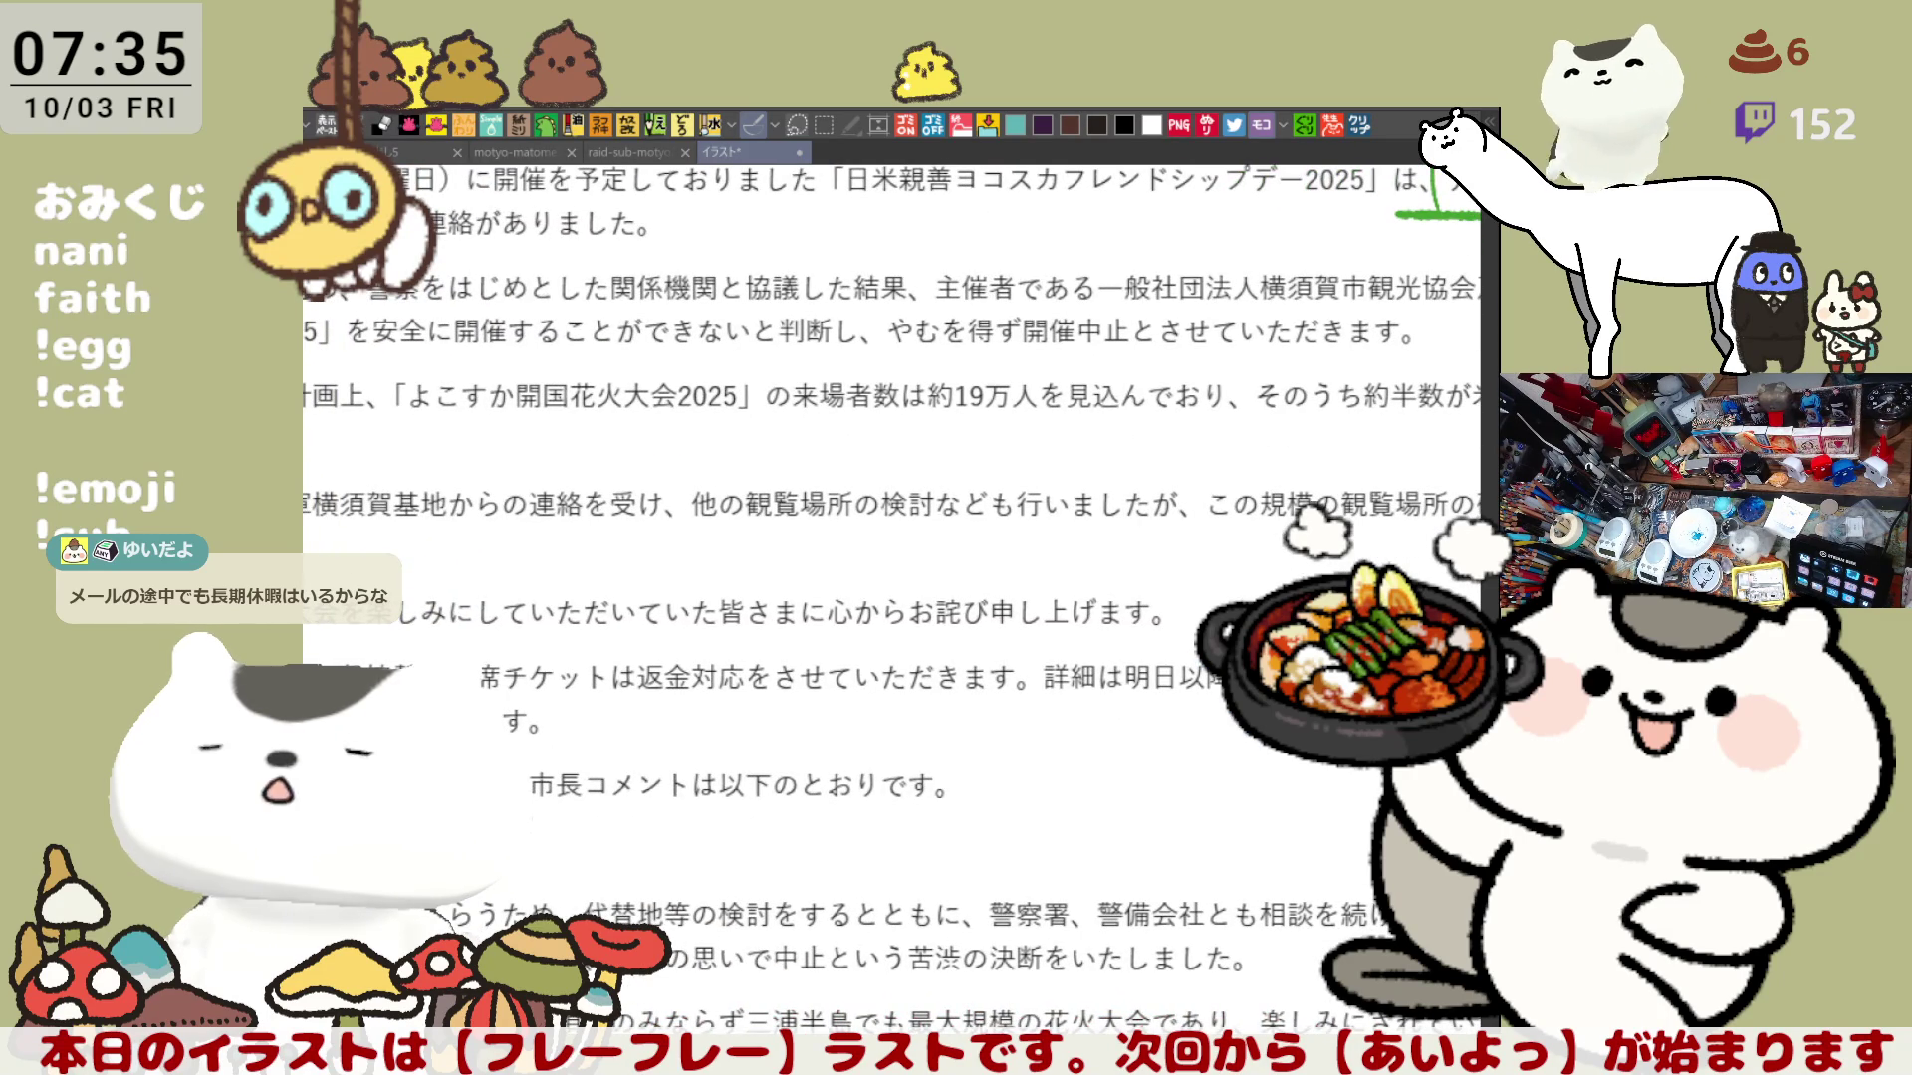
{"action": "mouse_move", "coordinate": [888, 602]}
{"action": "left_mouse_down"}
{"action": "mouse_move", "coordinate": [551, 609]}
{"action": "mouse_move", "coordinate": [321, 673]}
{"action": "mouse_move", "coordinate": [343, 615]}
{"action": "mouse_move", "coordinate": [670, 514]}
{"action": "mouse_move", "coordinate": [1269, 513]}
{"action": "mouse_move", "coordinate": [1328, 548]}
{"action": "left_mouse_up"}
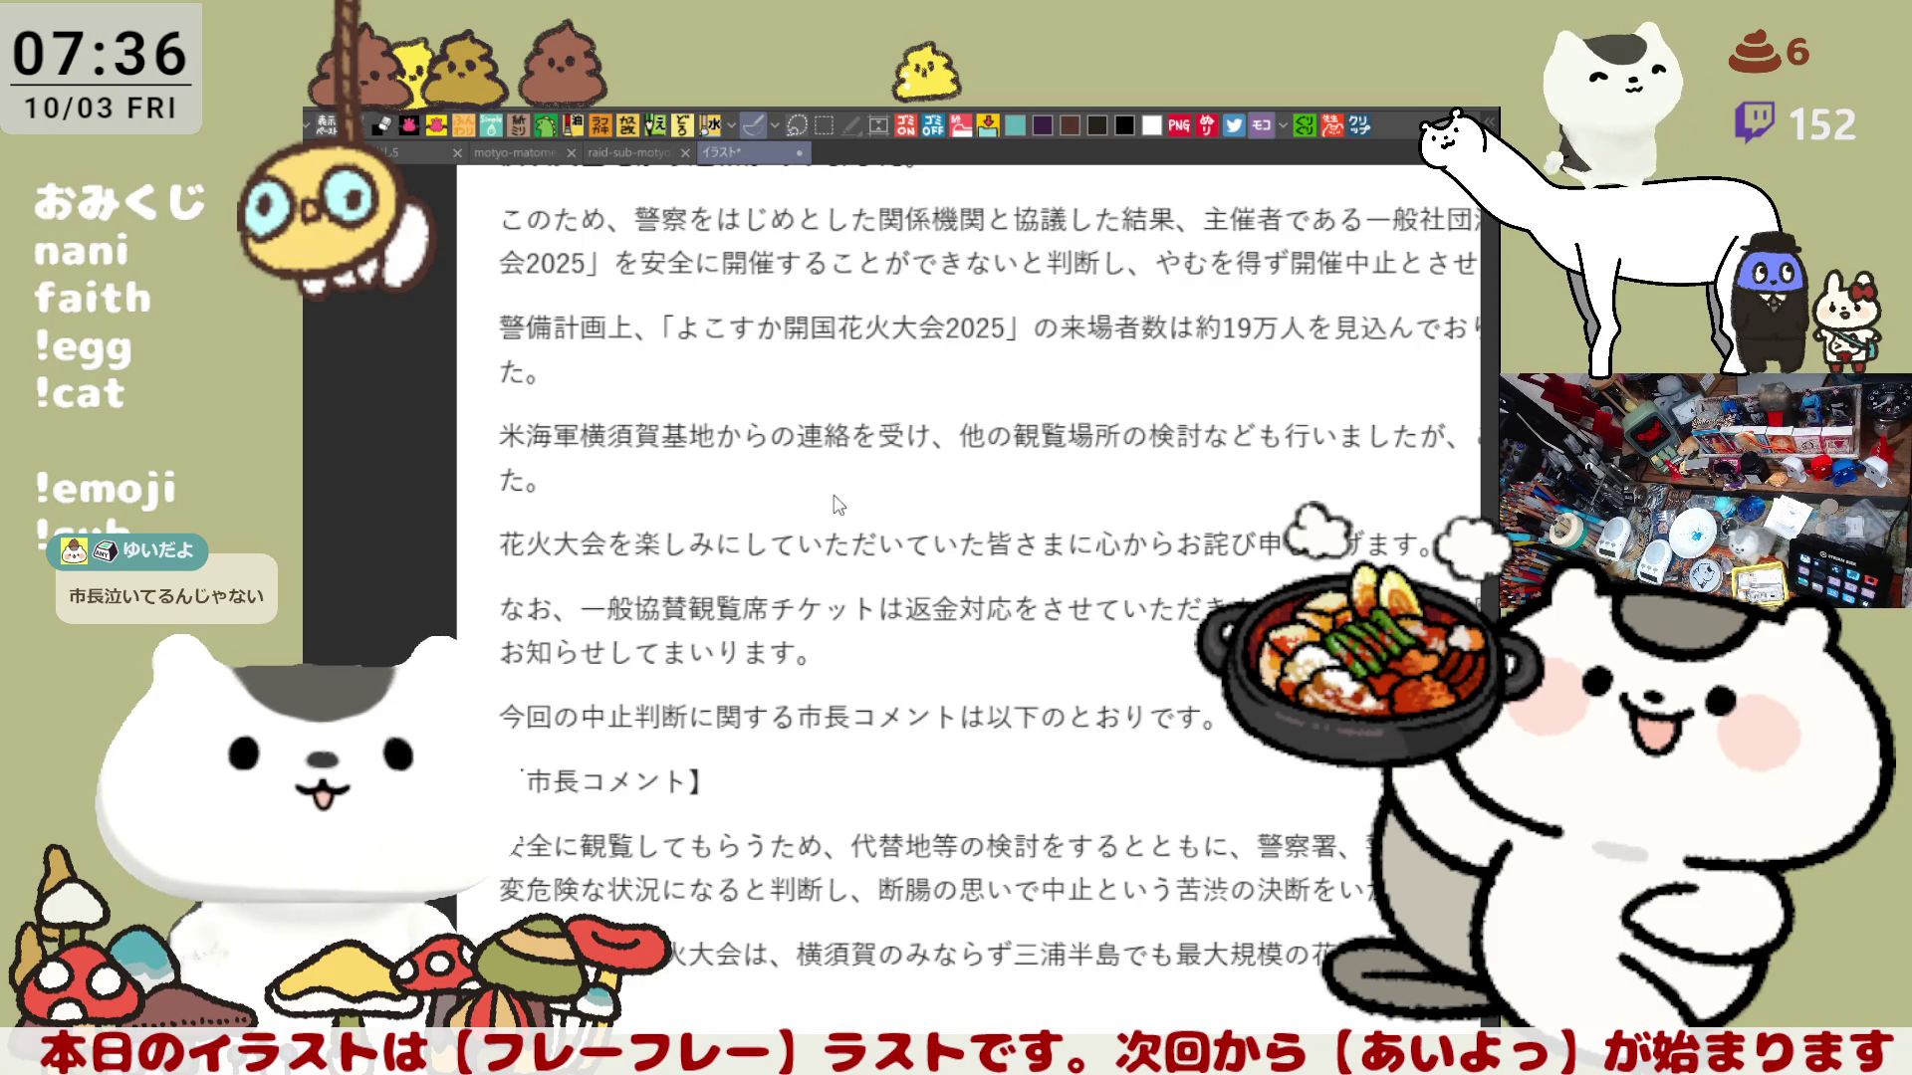
{"action": "key", "text": "ctrl+w"}
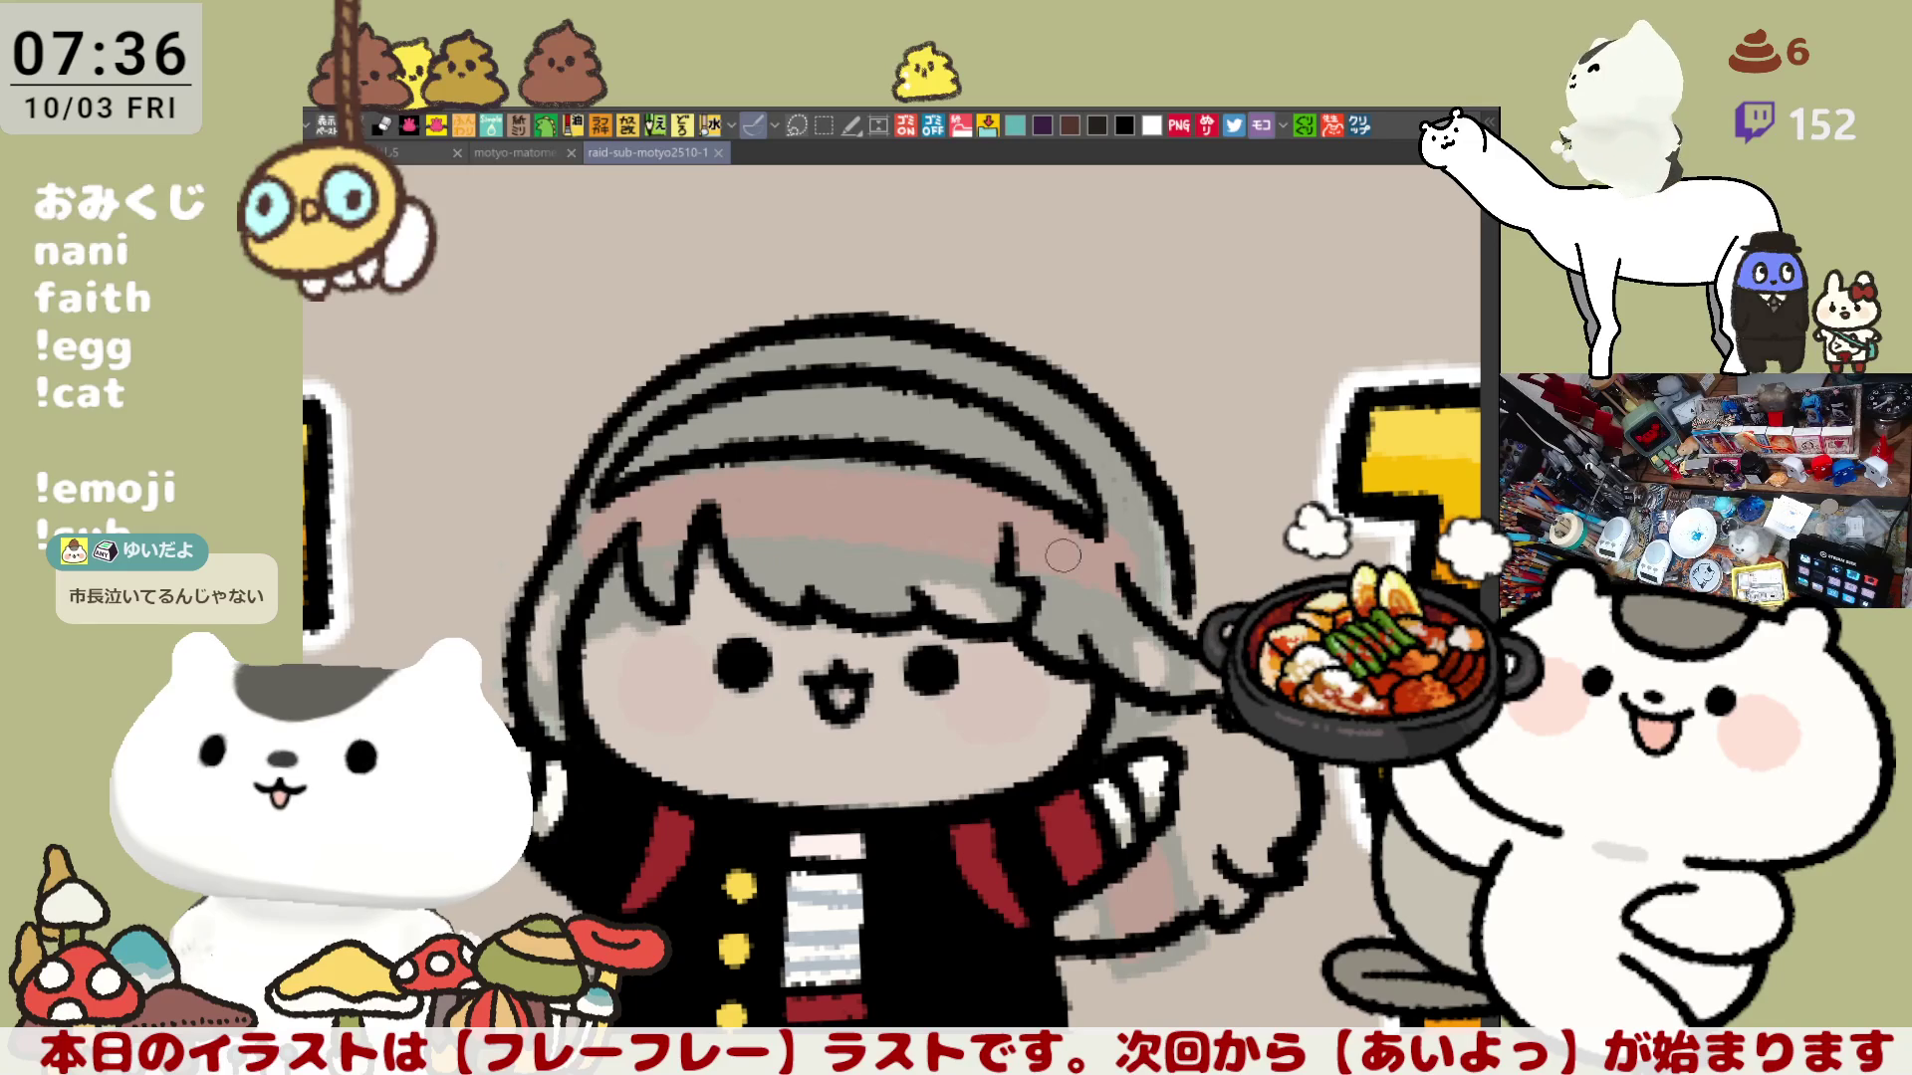
Step: Redraw the left-side hair outline of the chibi, undoing misdrawn strokes along the way
{"action": "mouse_move", "coordinate": [521, 565]}
{"action": "left_mouse_down"}
{"action": "mouse_move", "coordinate": [557, 551]}
{"action": "mouse_move", "coordinate": [518, 720]}
{"action": "left_mouse_up"}
{"action": "key", "text": "ctrl+z"}
{"action": "left_click_drag", "start_coordinate": [556, 547], "coordinate": [513, 716]}
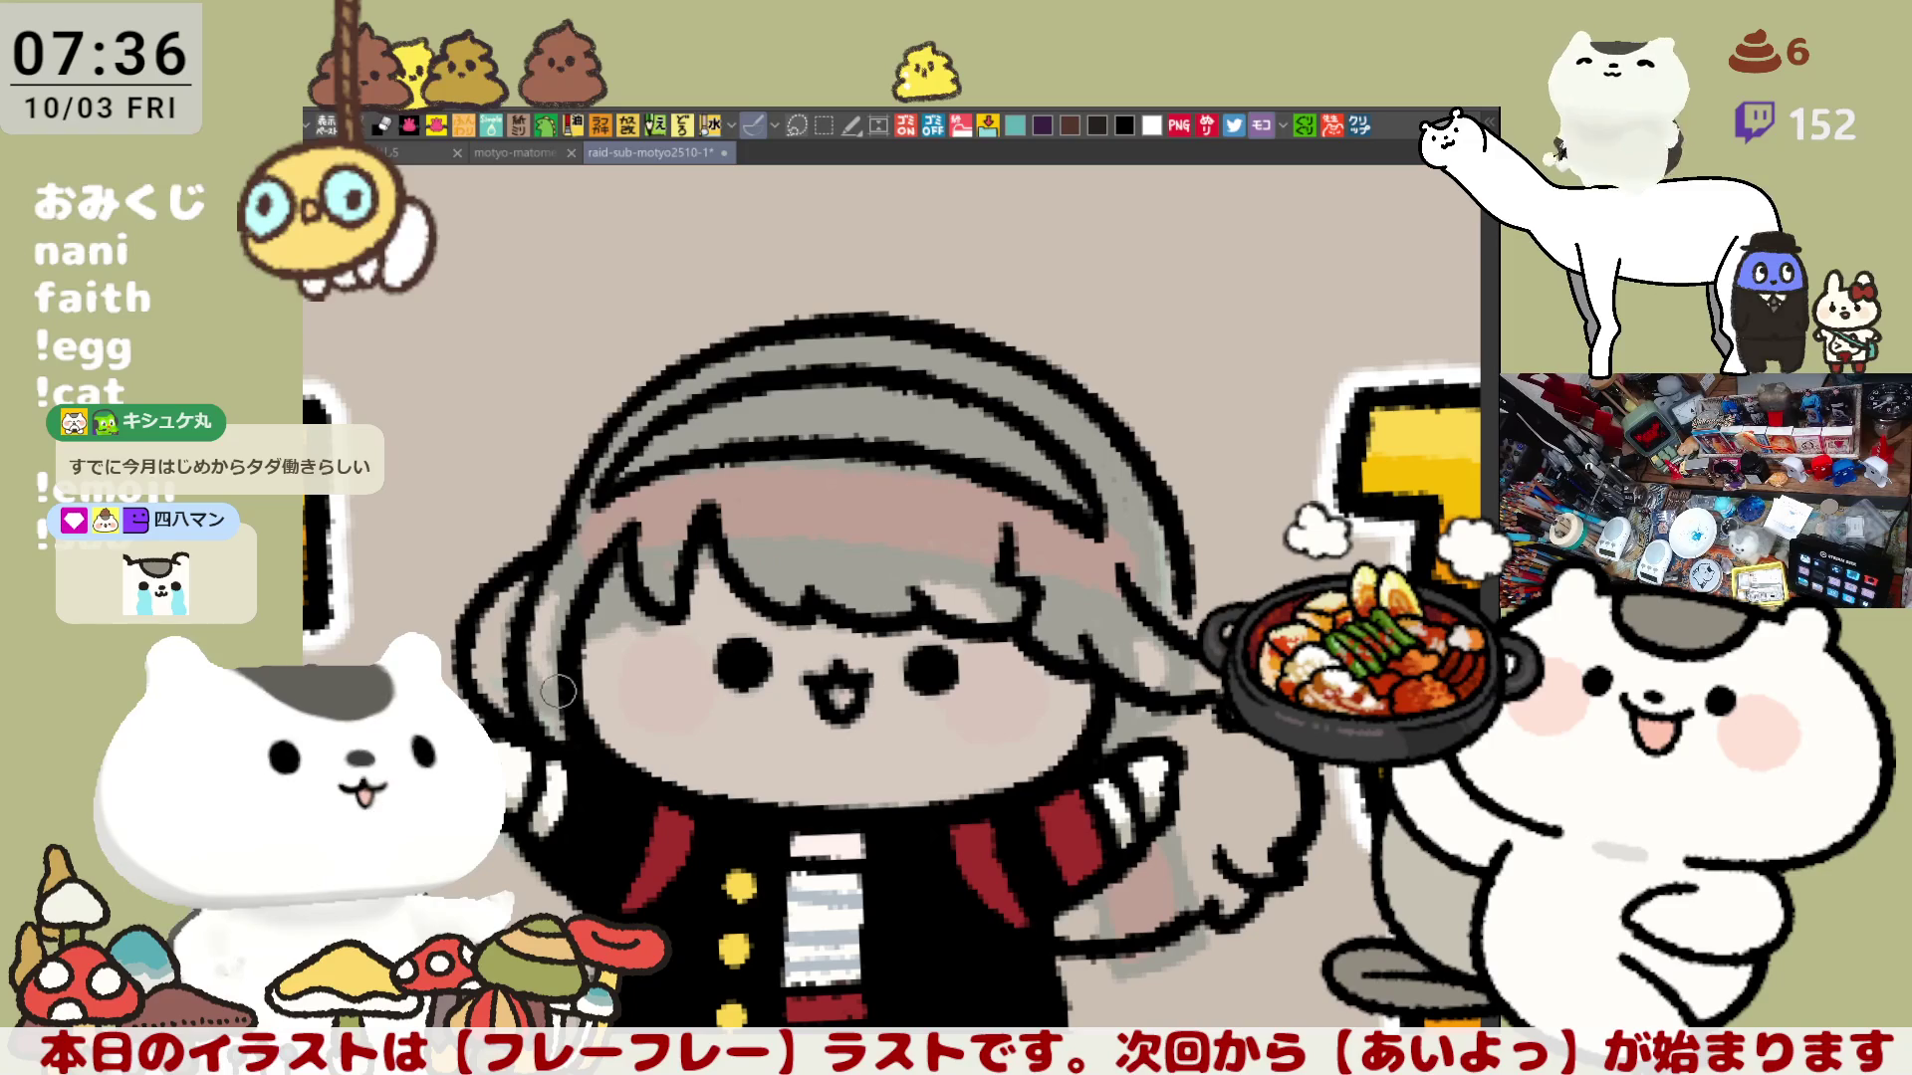
{"action": "scroll", "coordinate": [581, 683], "scroll_direction": "left", "scroll_amount": 2}
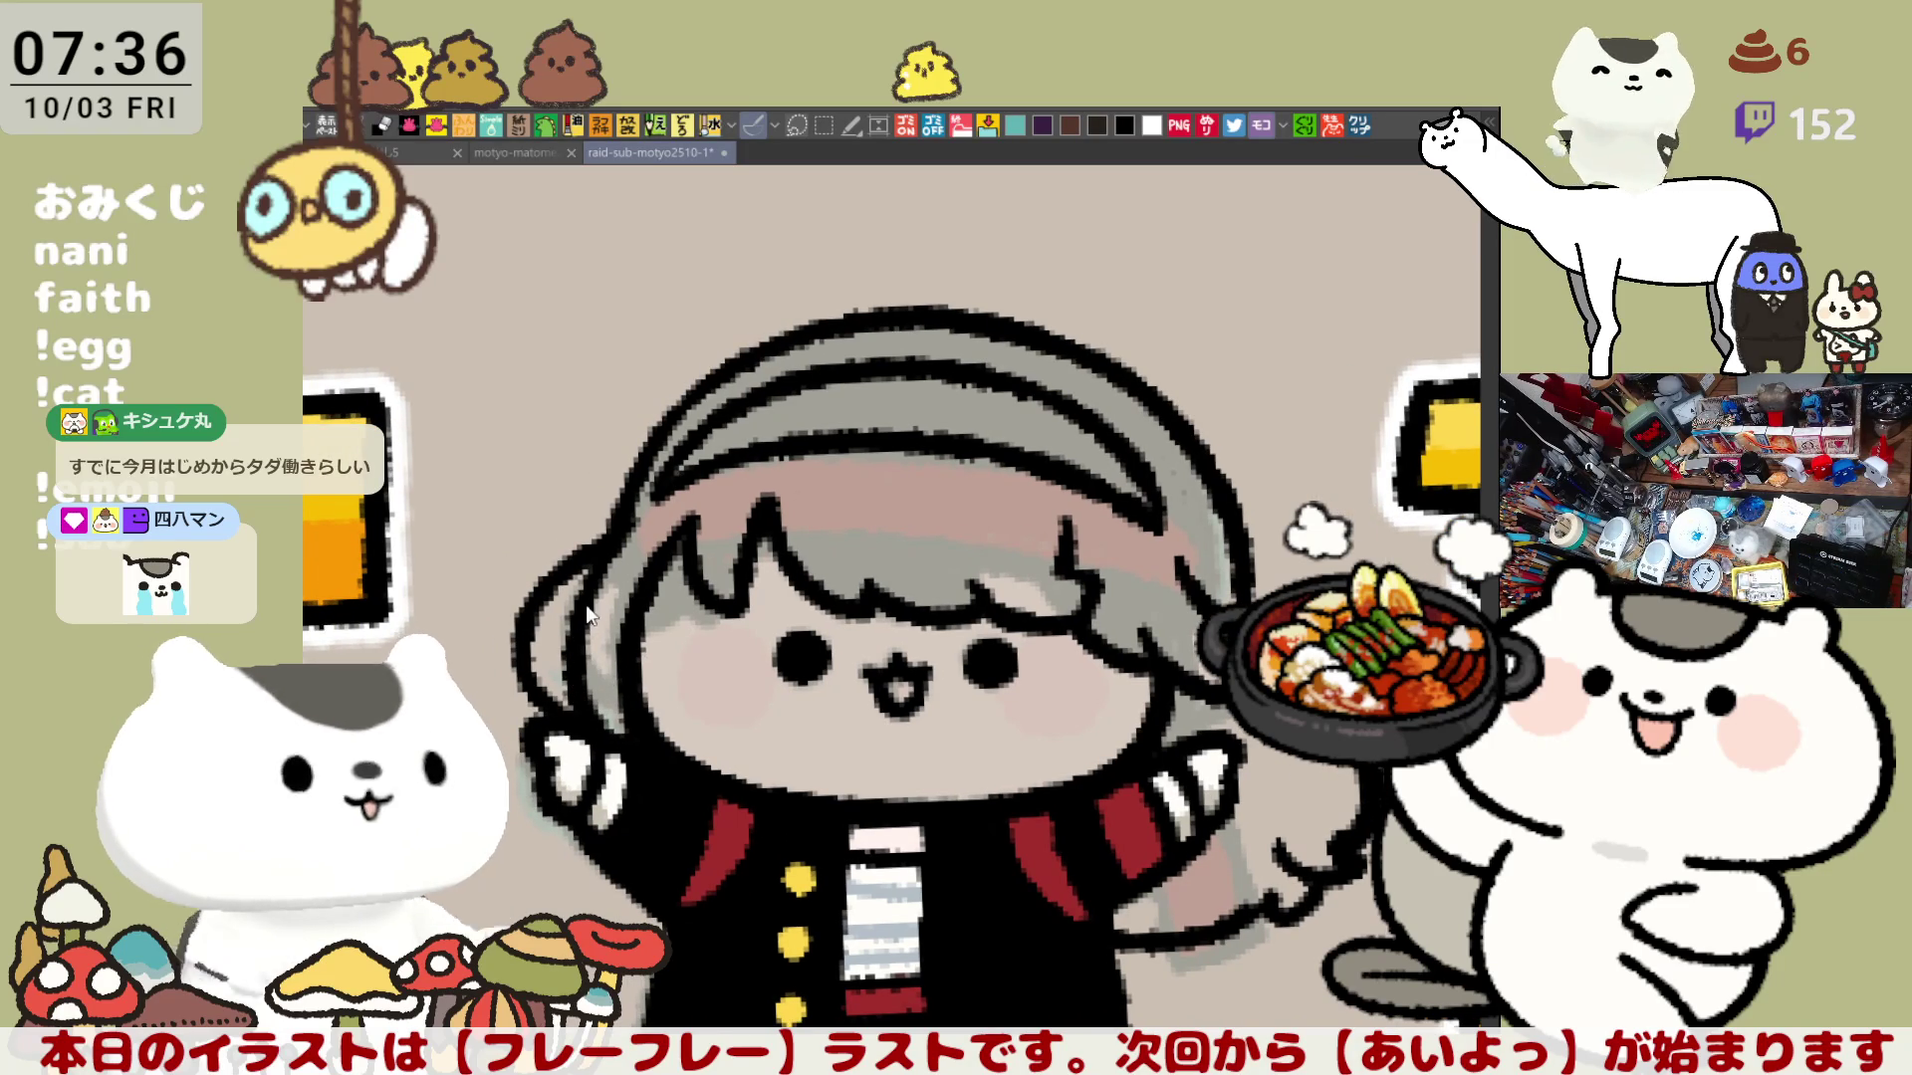
{"action": "key", "text": "ctrl+z"}
{"action": "left_click_drag", "start_coordinate": [626, 514], "coordinate": [555, 719]}
{"action": "left_click_drag", "start_coordinate": [599, 594], "coordinate": [555, 690]}
{"action": "key", "text": "ctrl+z"}
{"action": "left_click_drag", "start_coordinate": [600, 581], "coordinate": [567, 674]}
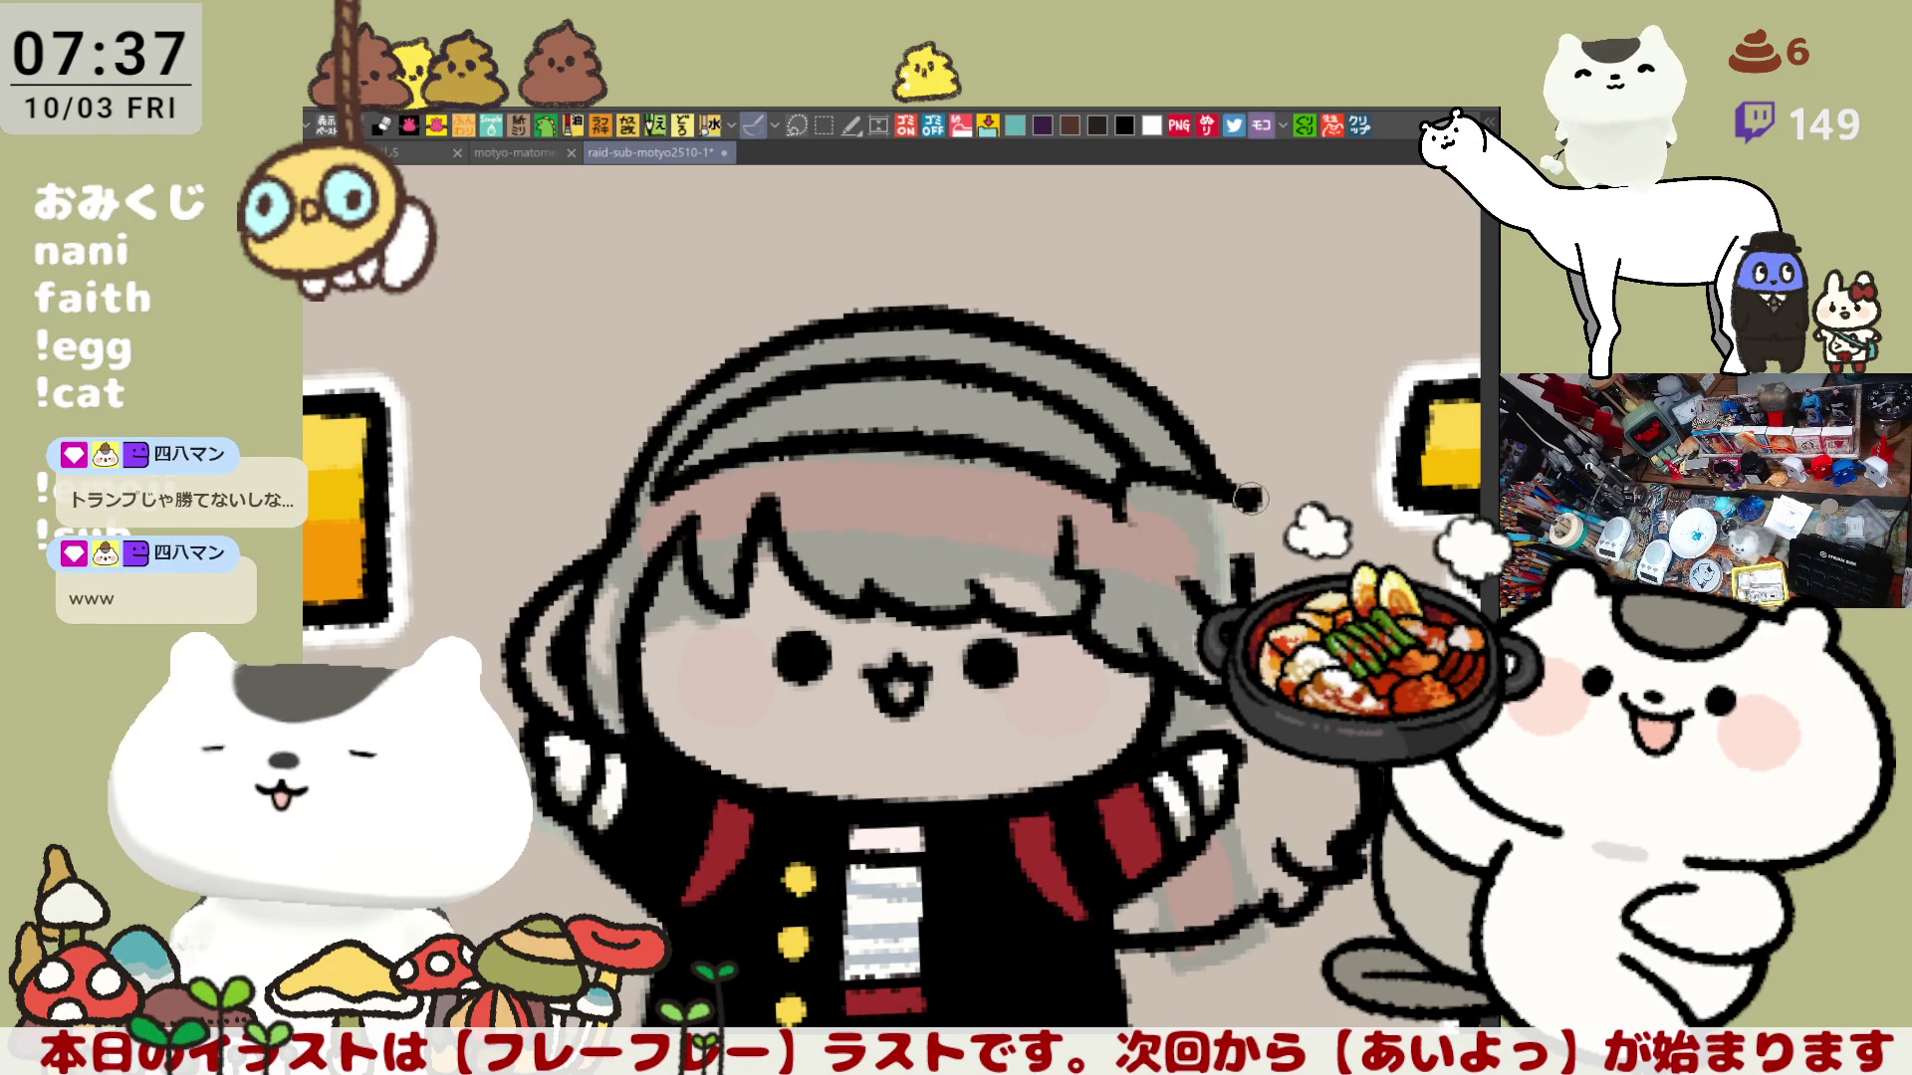
Step: Outline the upper-right edge of the hair and mirror the view to check it
{"action": "left_click_drag", "start_coordinate": [1118, 515], "coordinate": [1240, 493]}
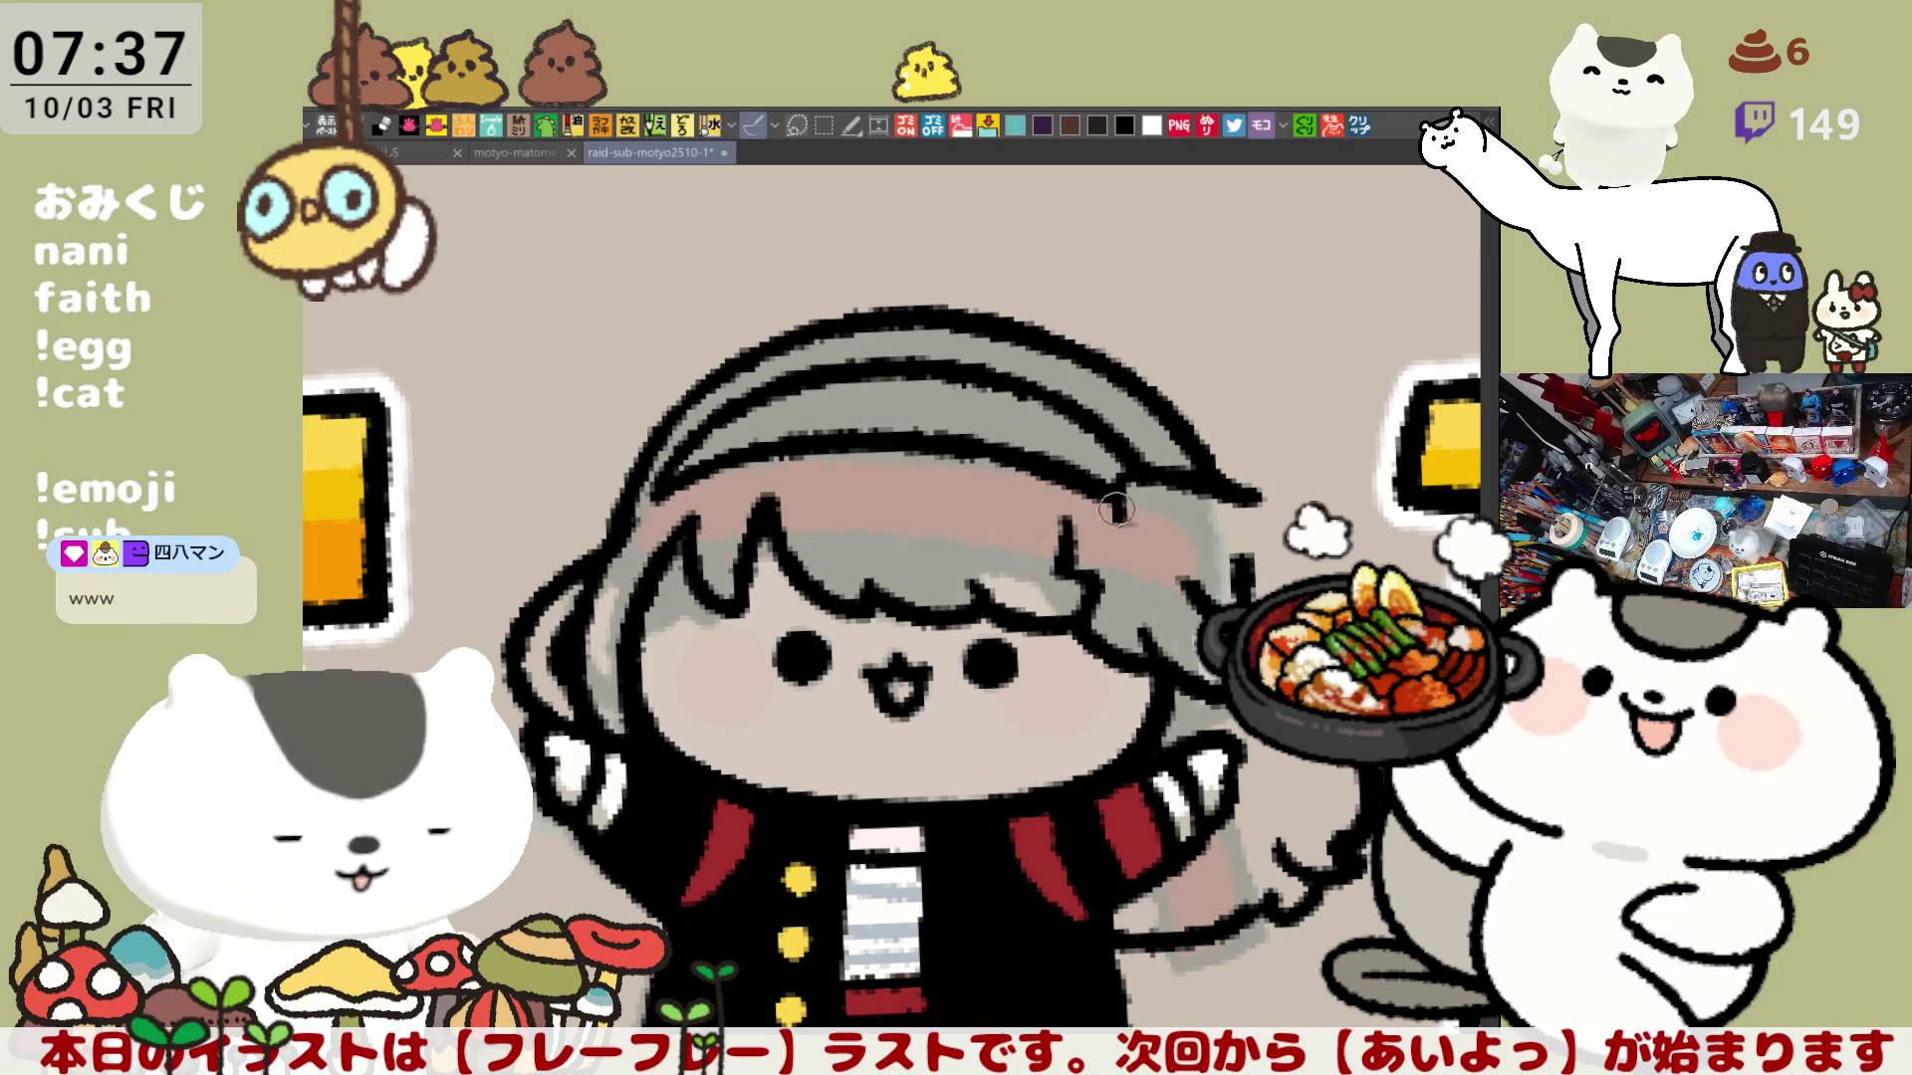
{"action": "left_click_drag", "start_coordinate": [1160, 530], "coordinate": [1200, 568]}
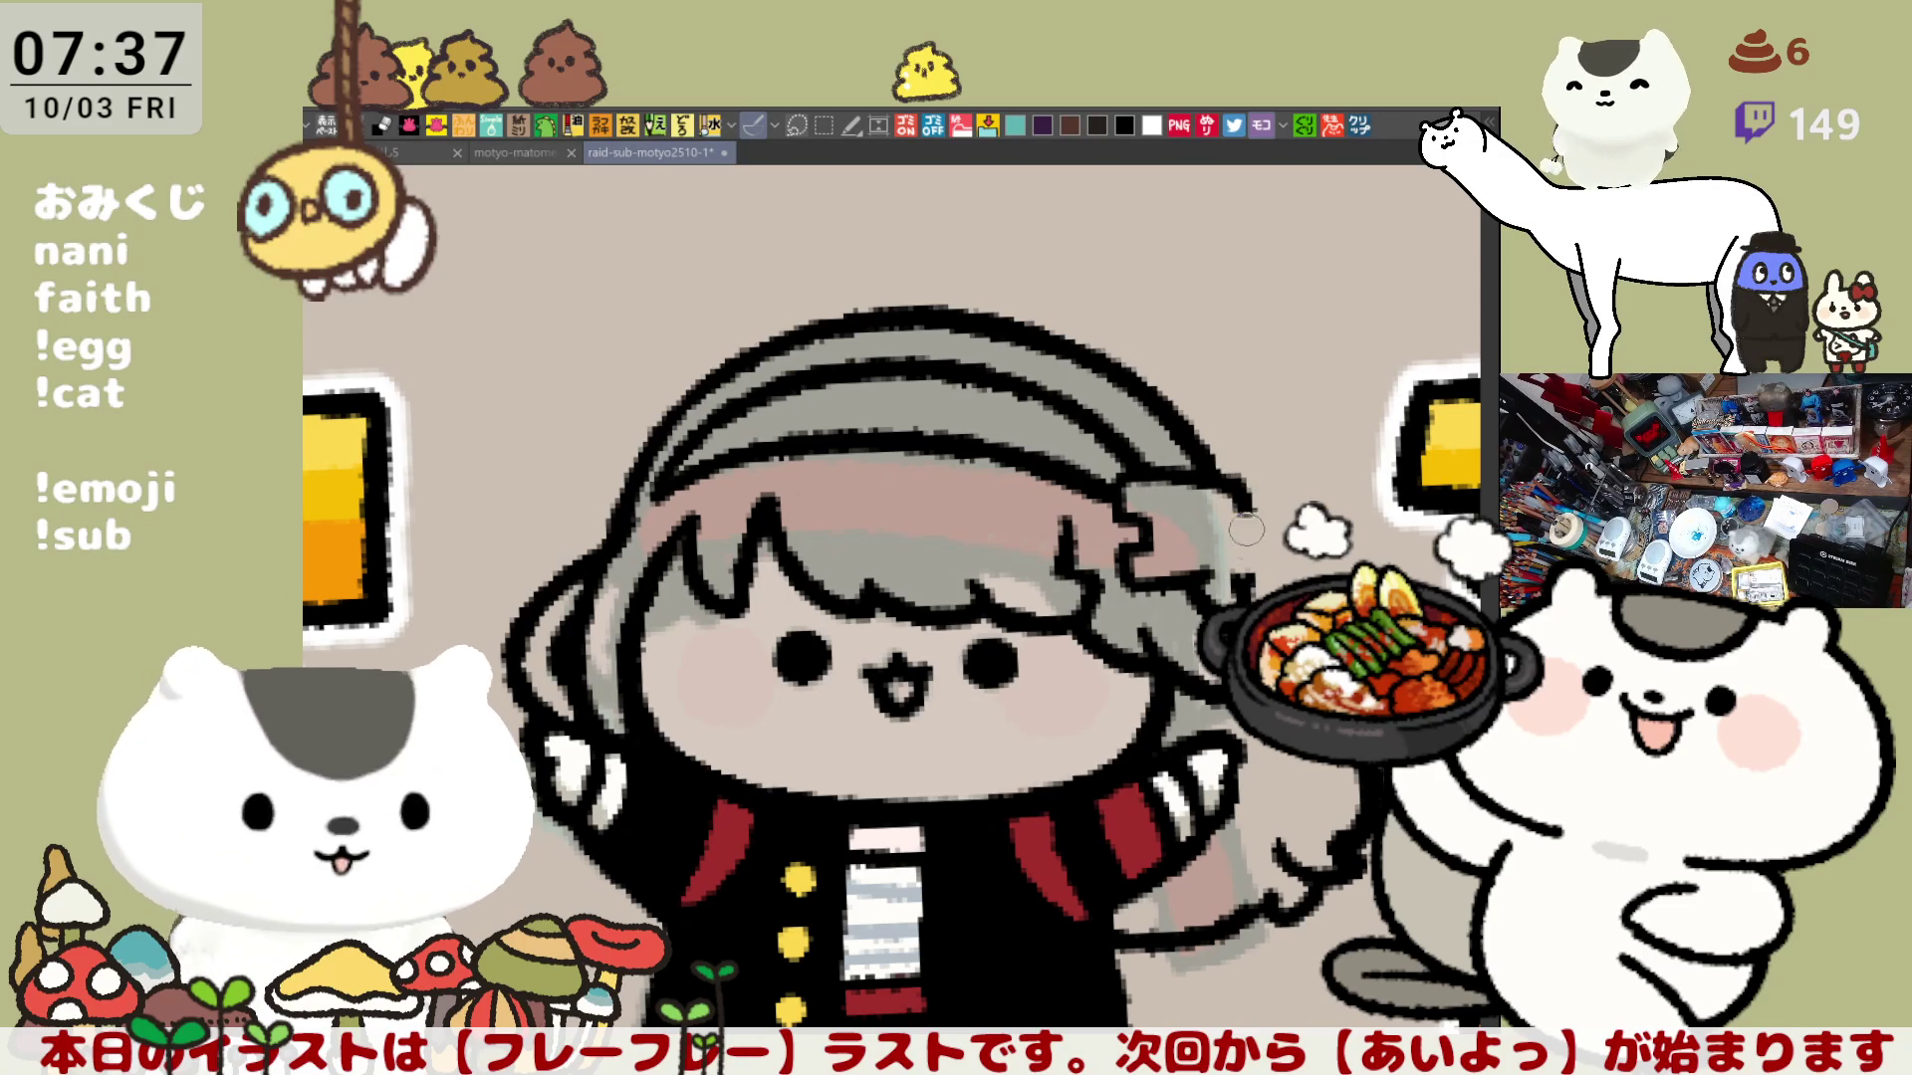
{"action": "key", "text": "h"}
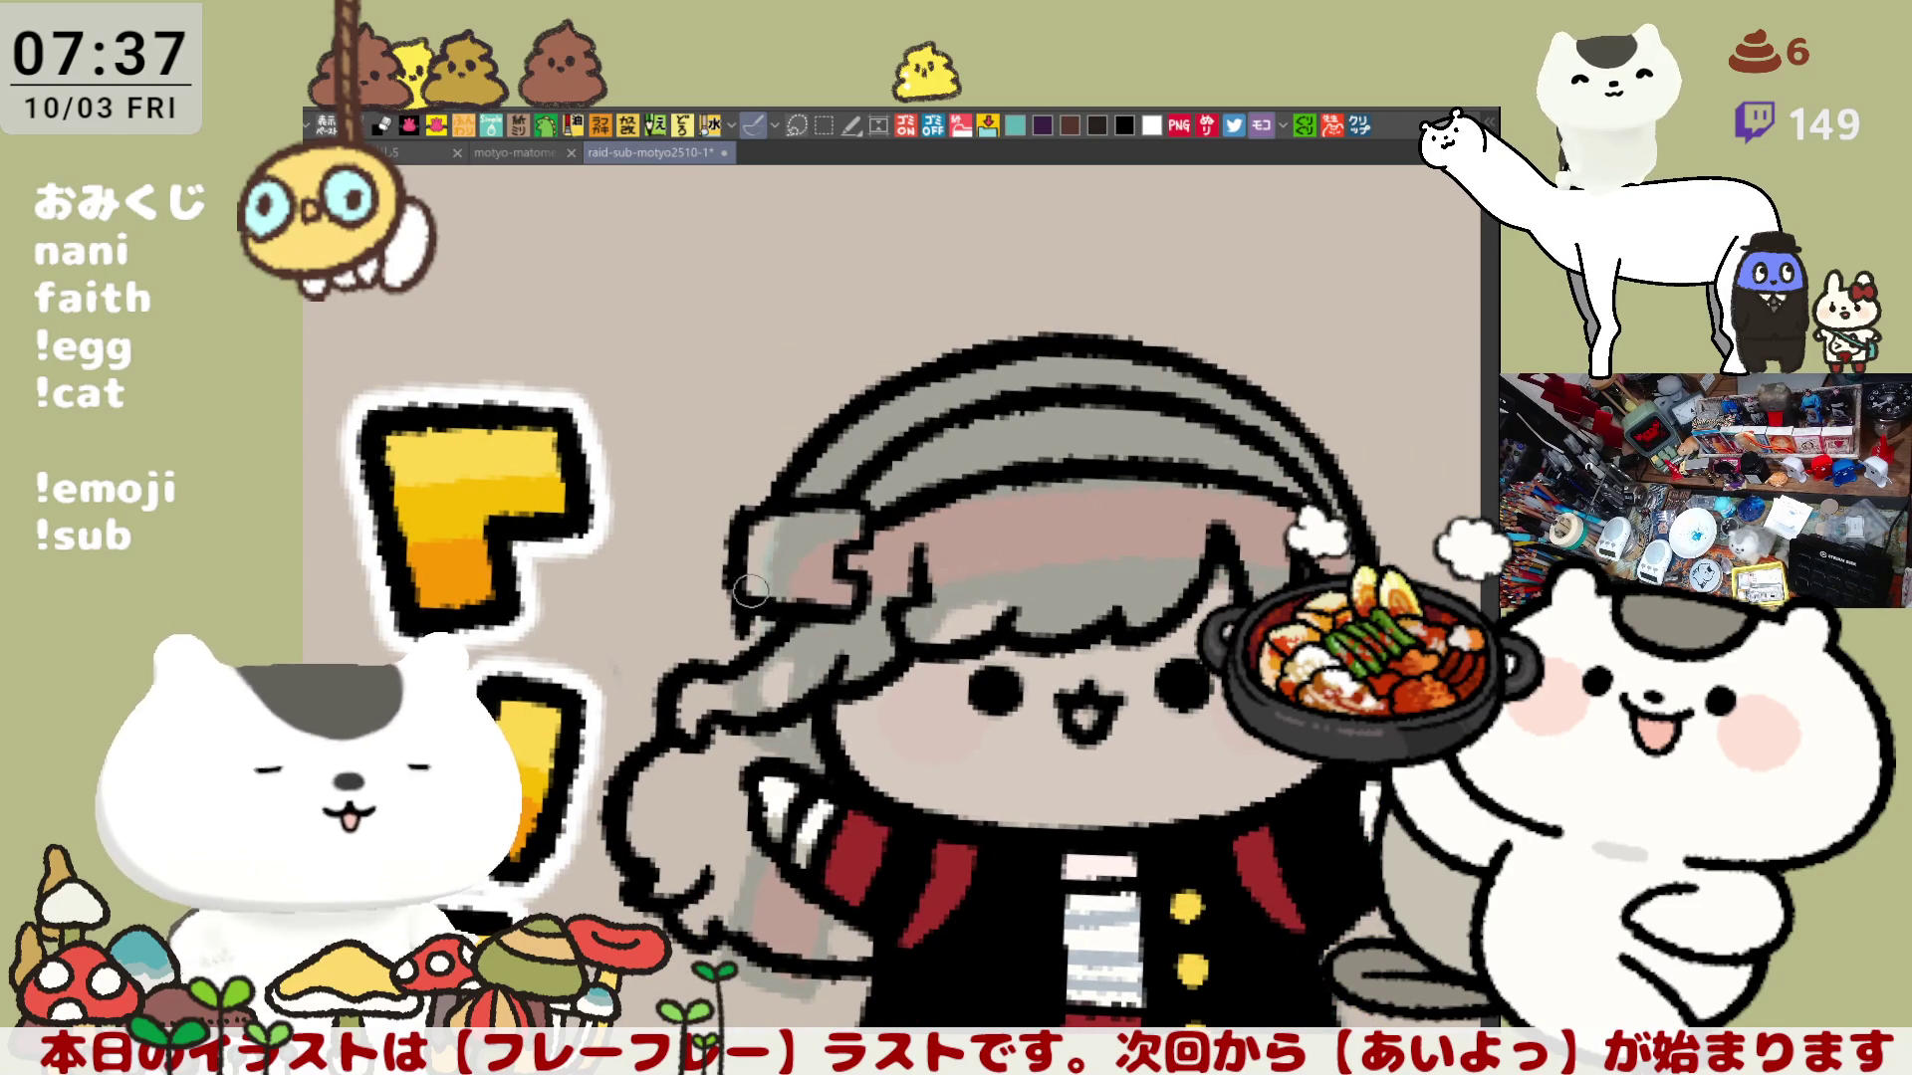
Step: Add a hair strand below the bangs and repaint the headband ornament's right edge
{"action": "left_click_drag", "start_coordinate": [743, 591], "coordinate": [844, 604]}
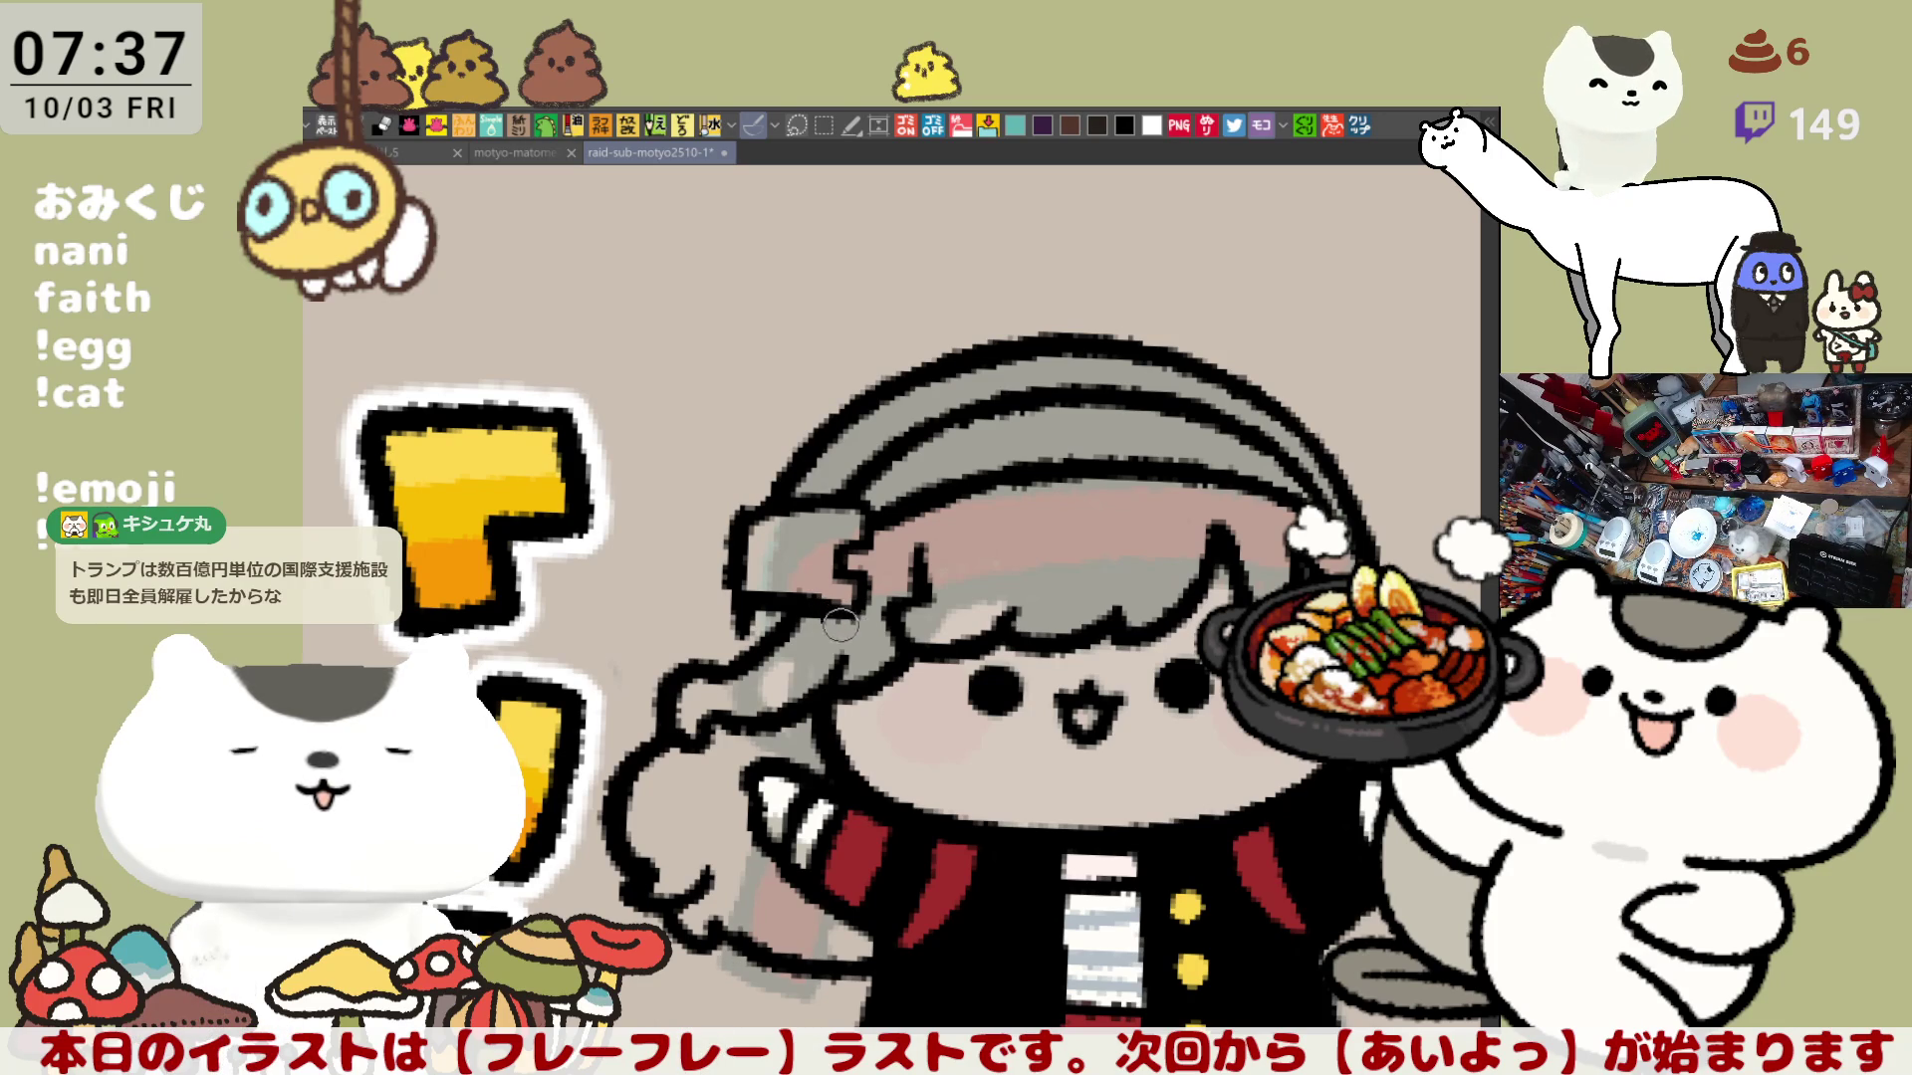
{"action": "key", "text": "h"}
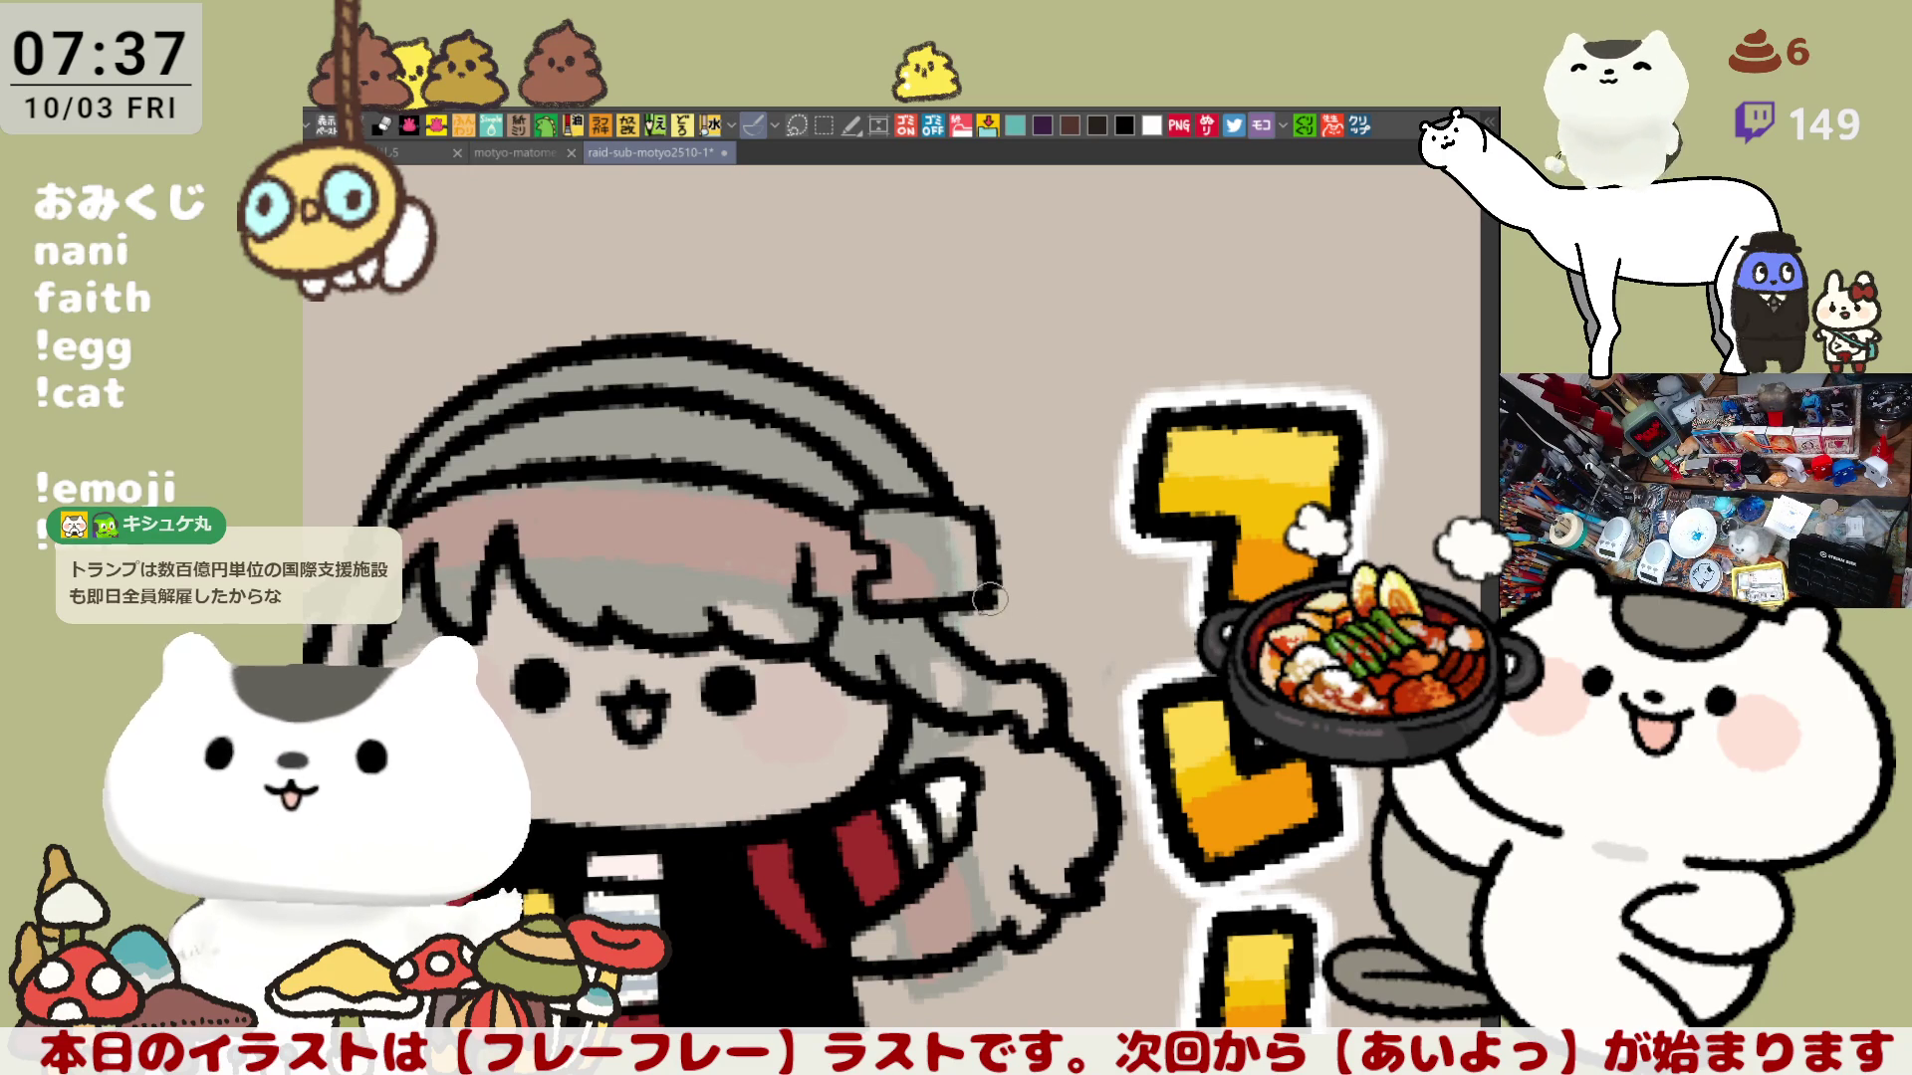
{"action": "mouse_move", "coordinate": [978, 521]}
{"action": "left_mouse_down"}
{"action": "mouse_move", "coordinate": [987, 613]}
{"action": "mouse_move", "coordinate": [979, 503]}
{"action": "mouse_move", "coordinate": [972, 547]}
{"action": "left_mouse_up"}
{"action": "left_click_drag", "start_coordinate": [878, 497], "coordinate": [957, 513]}
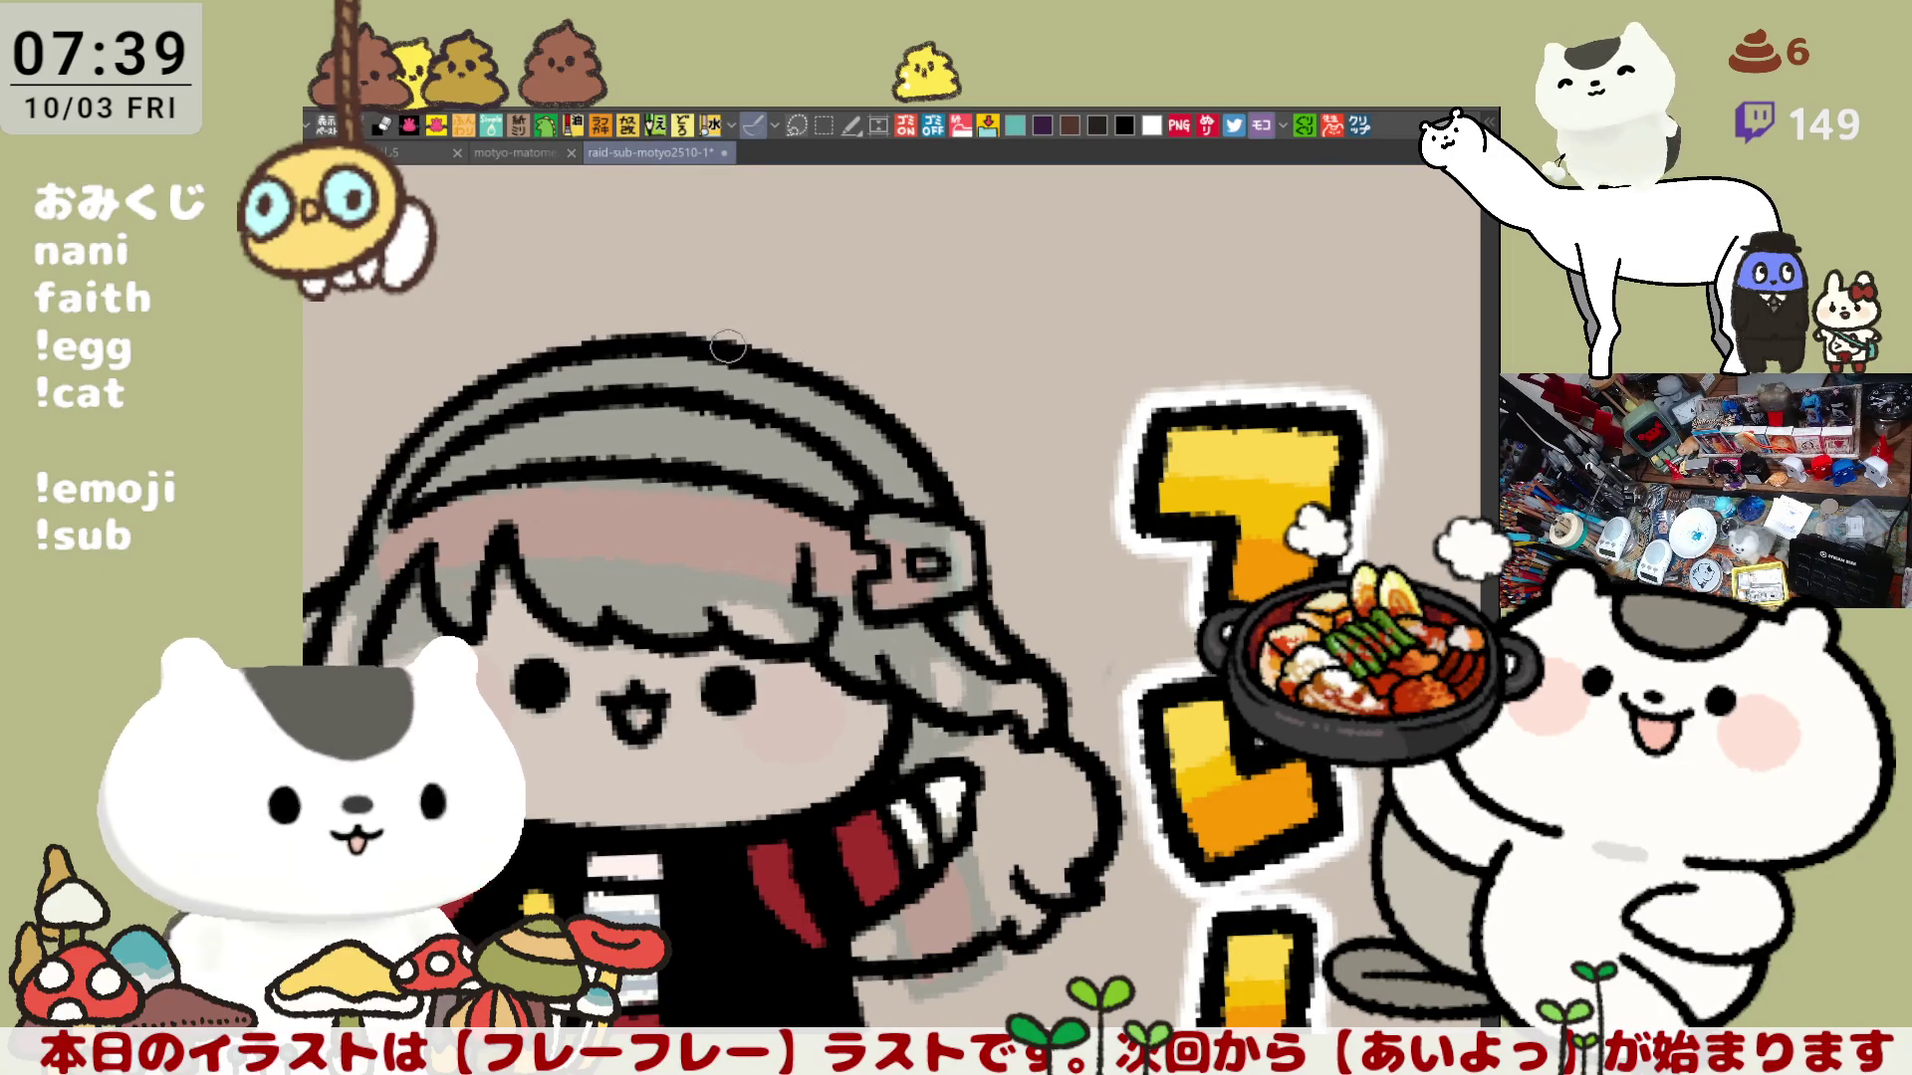
{"action": "left_click_drag", "start_coordinate": [777, 364], "coordinate": [644, 684]}
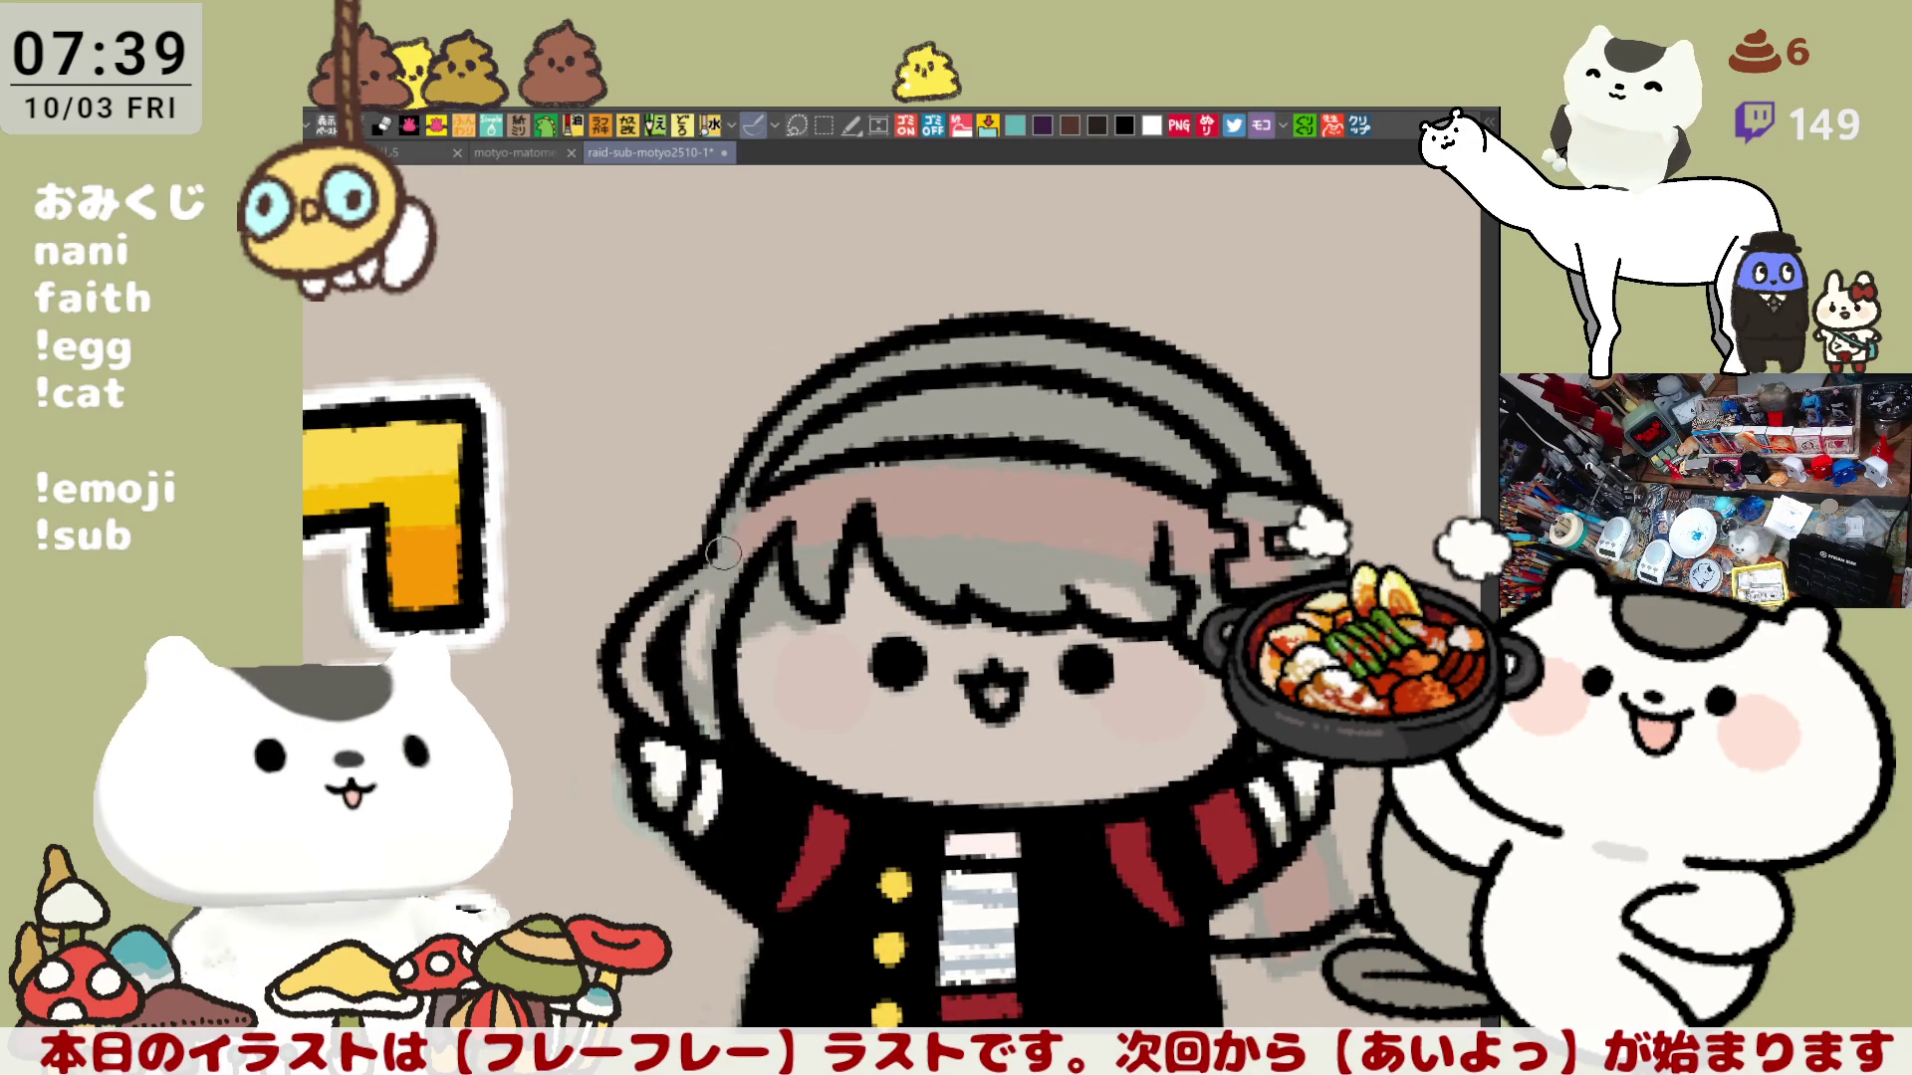
{"action": "key", "text": "minus"}
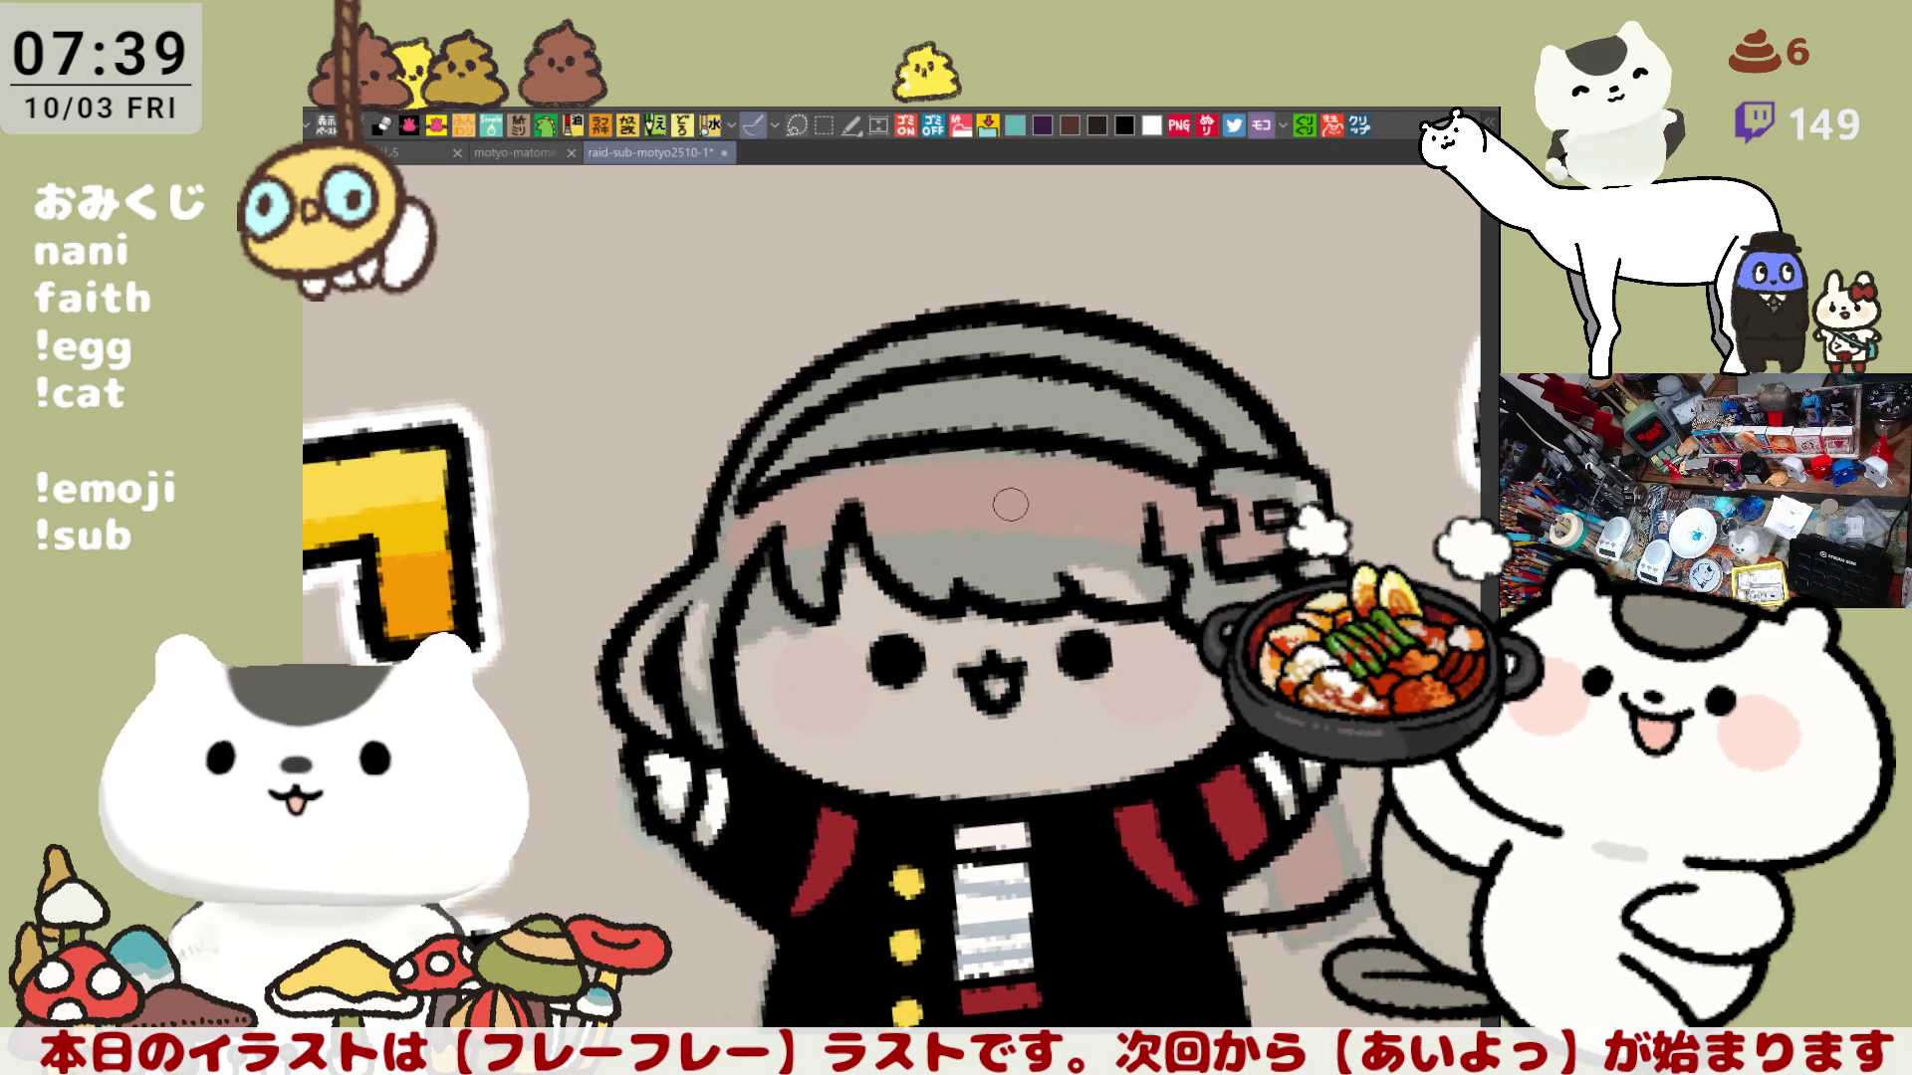
{"action": "key", "text": "asciicircum"}
{"action": "key", "text": "asciicircum"}
{"action": "key", "text": "asciicircum"}
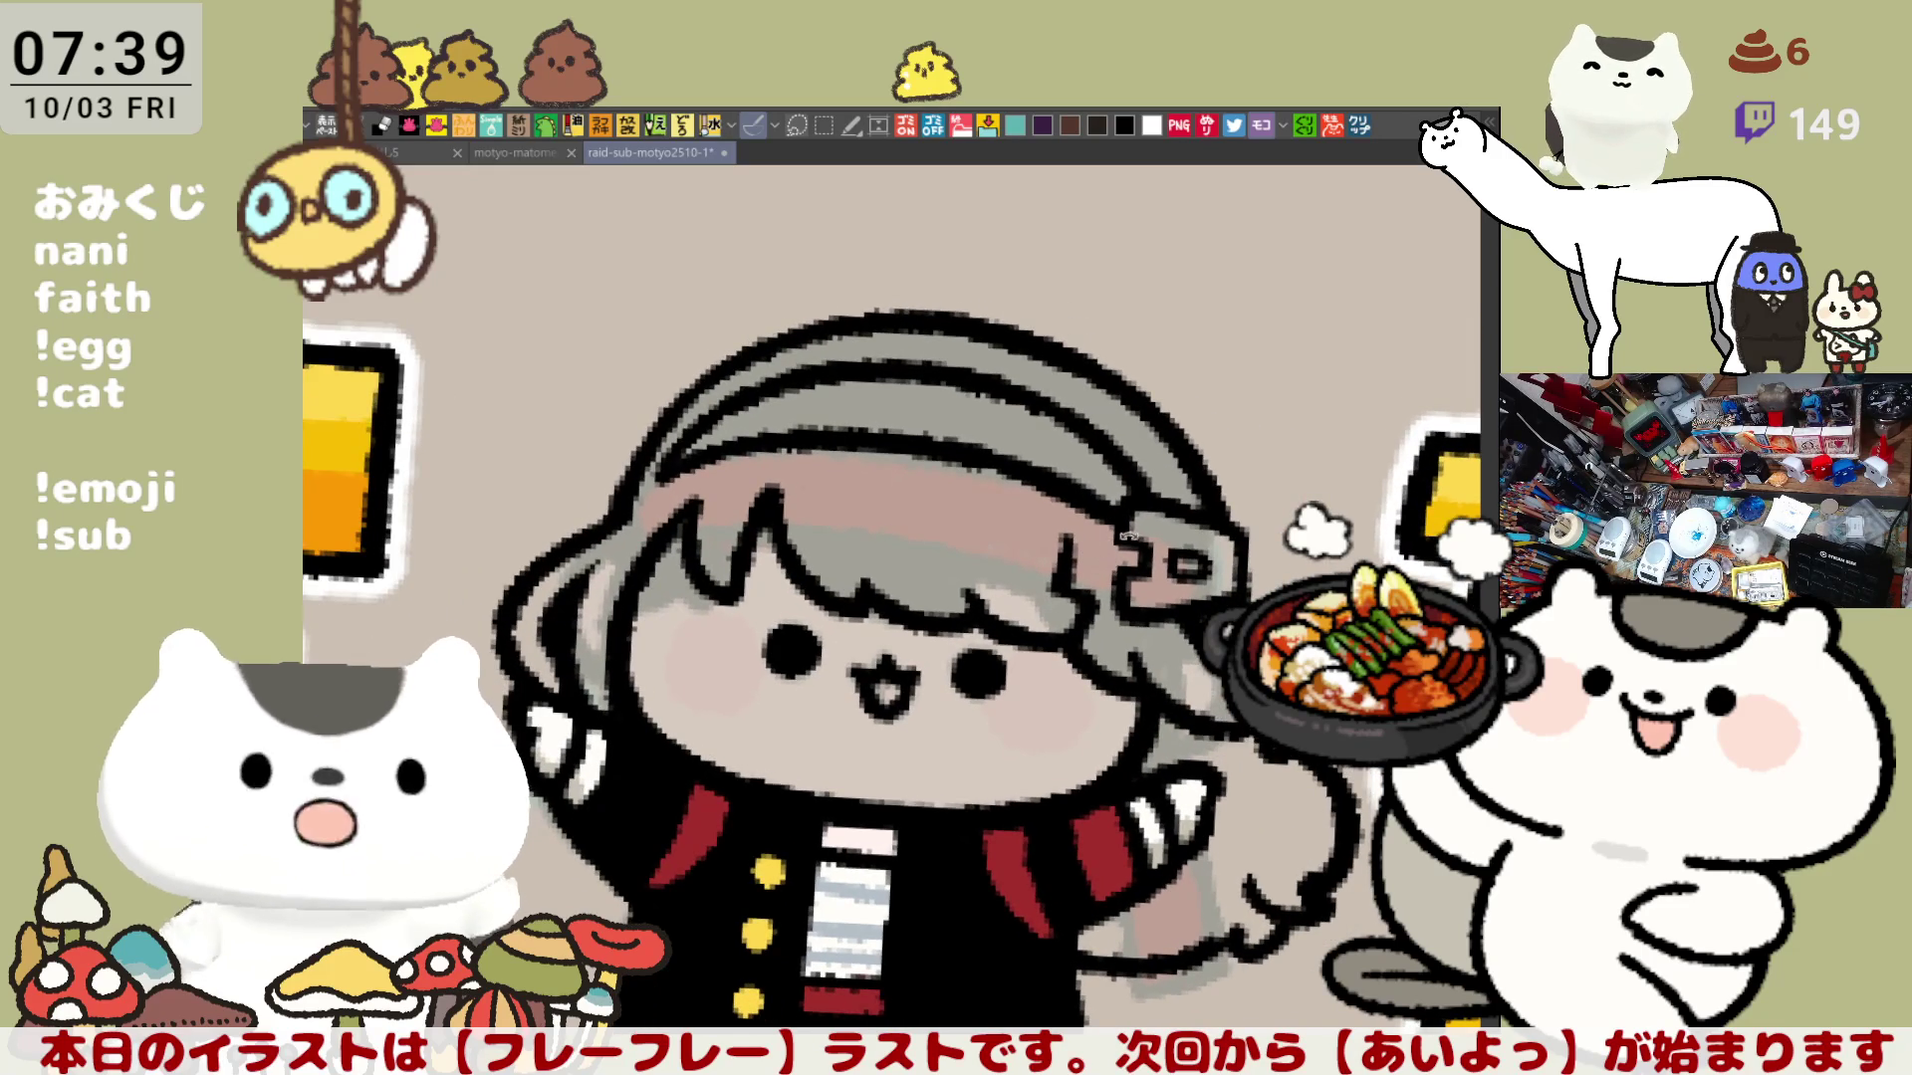
{"action": "key", "text": "minus"}
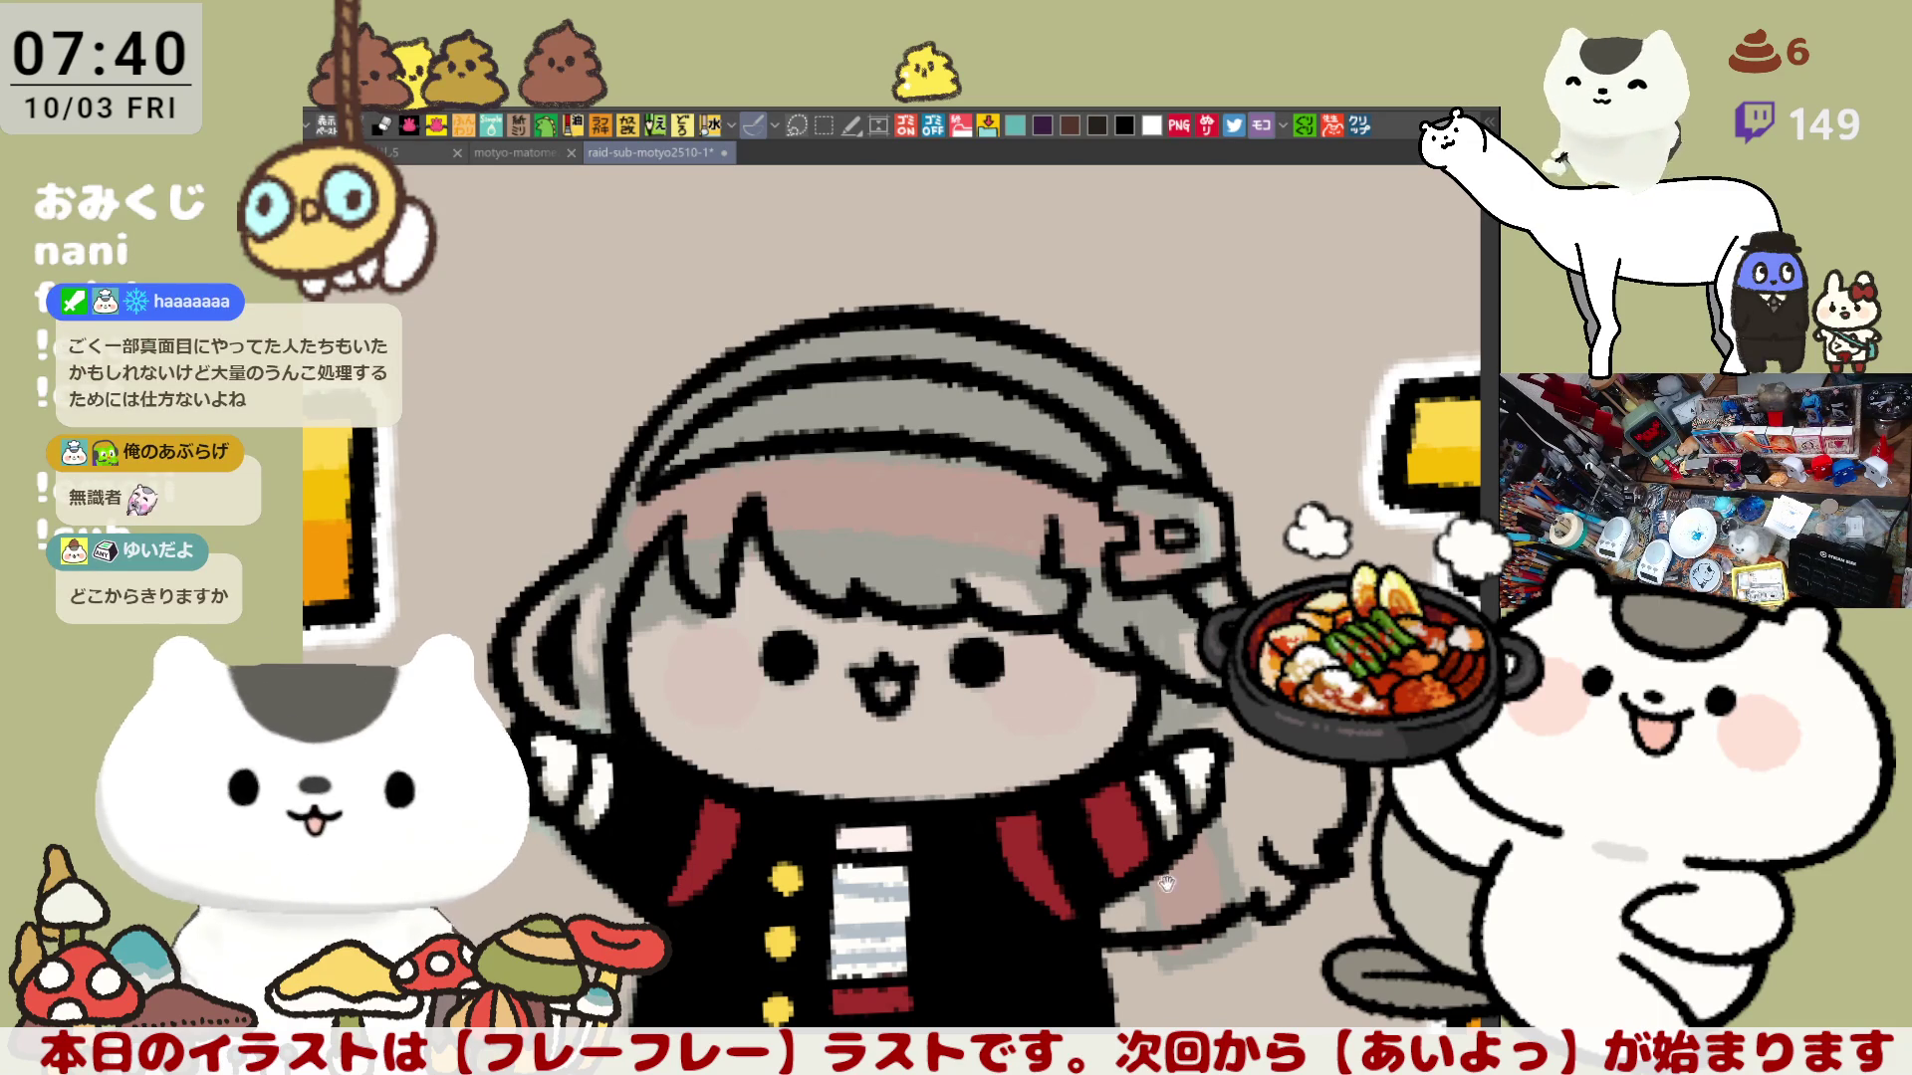
Step: Save the illustration and make a small brush touch-up on the girl
{"action": "left_click_drag", "start_coordinate": [1240, 901], "coordinate": [1188, 803]}
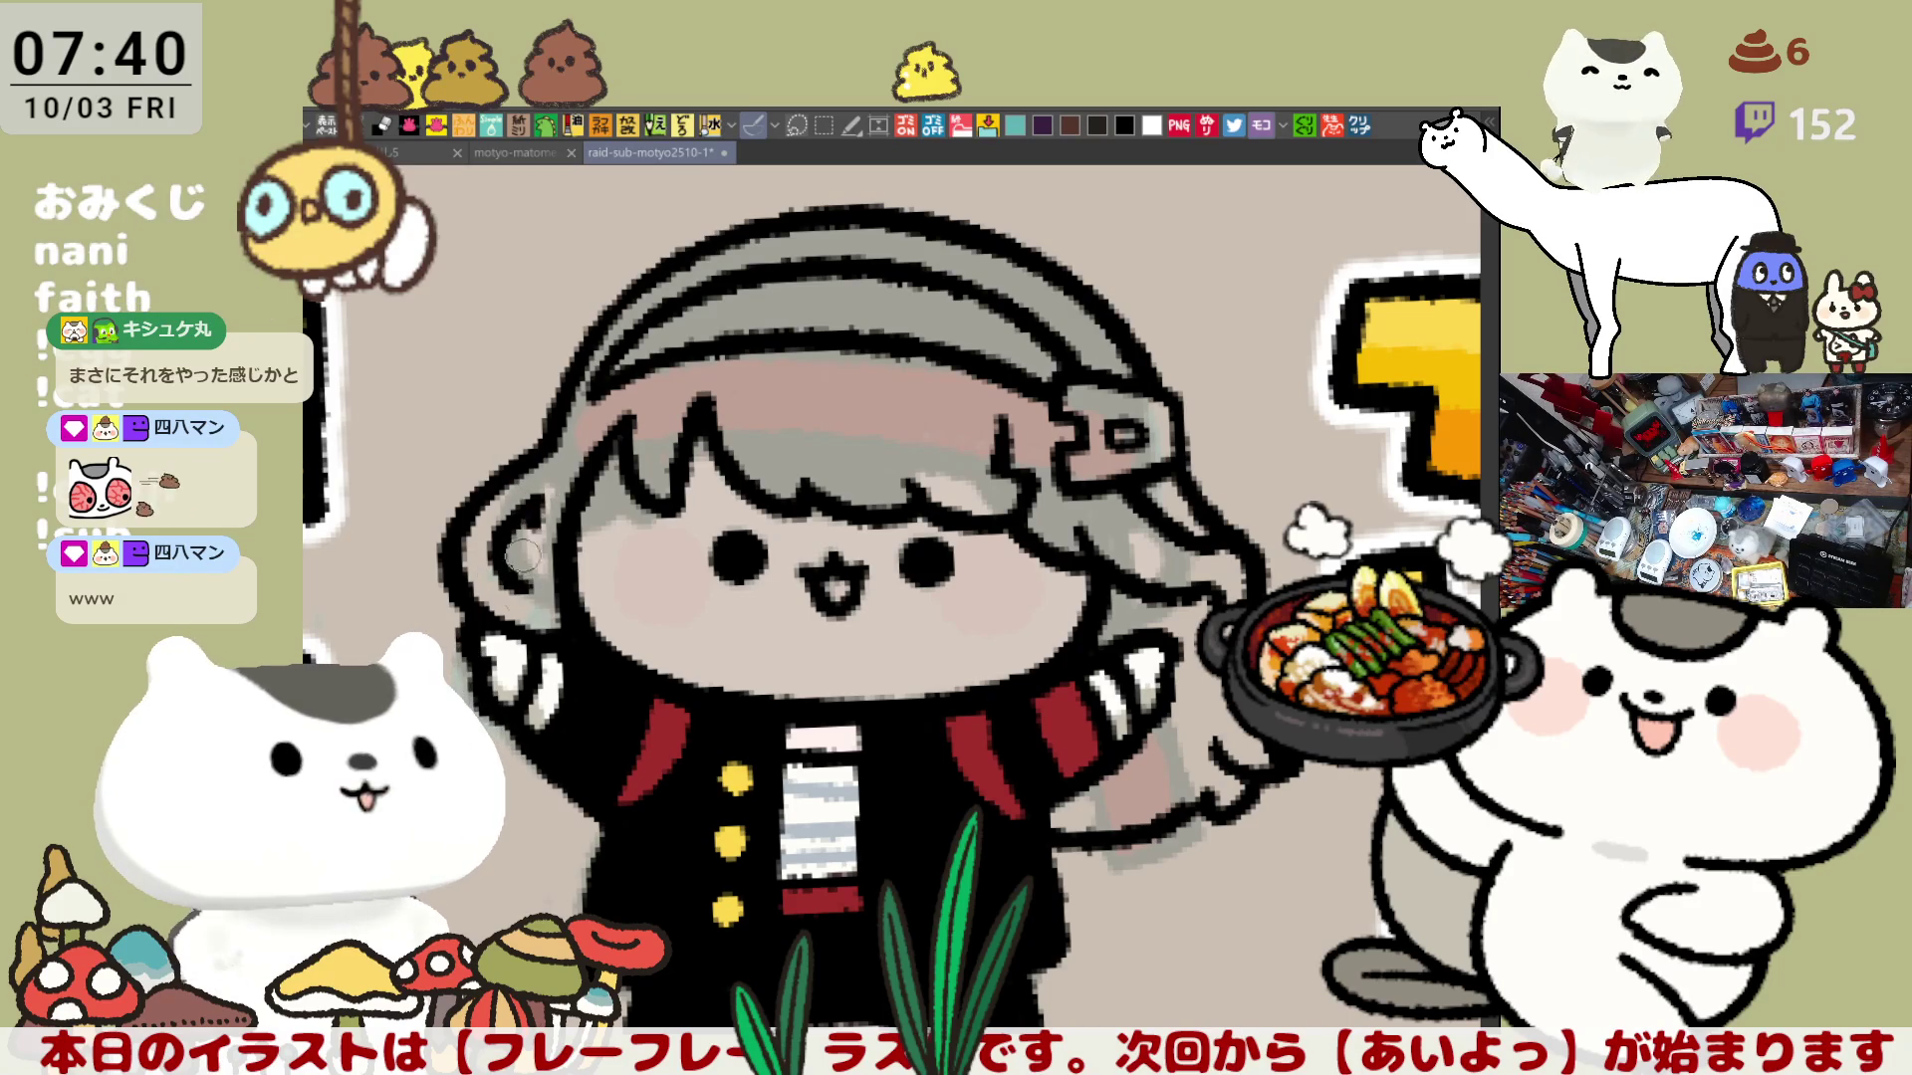
{"action": "mouse_move", "coordinate": [594, 686]}
{"action": "left_mouse_down"}
{"action": "mouse_move", "coordinate": [613, 721]}
{"action": "mouse_move", "coordinate": [1168, 493]}
{"action": "left_mouse_up"}
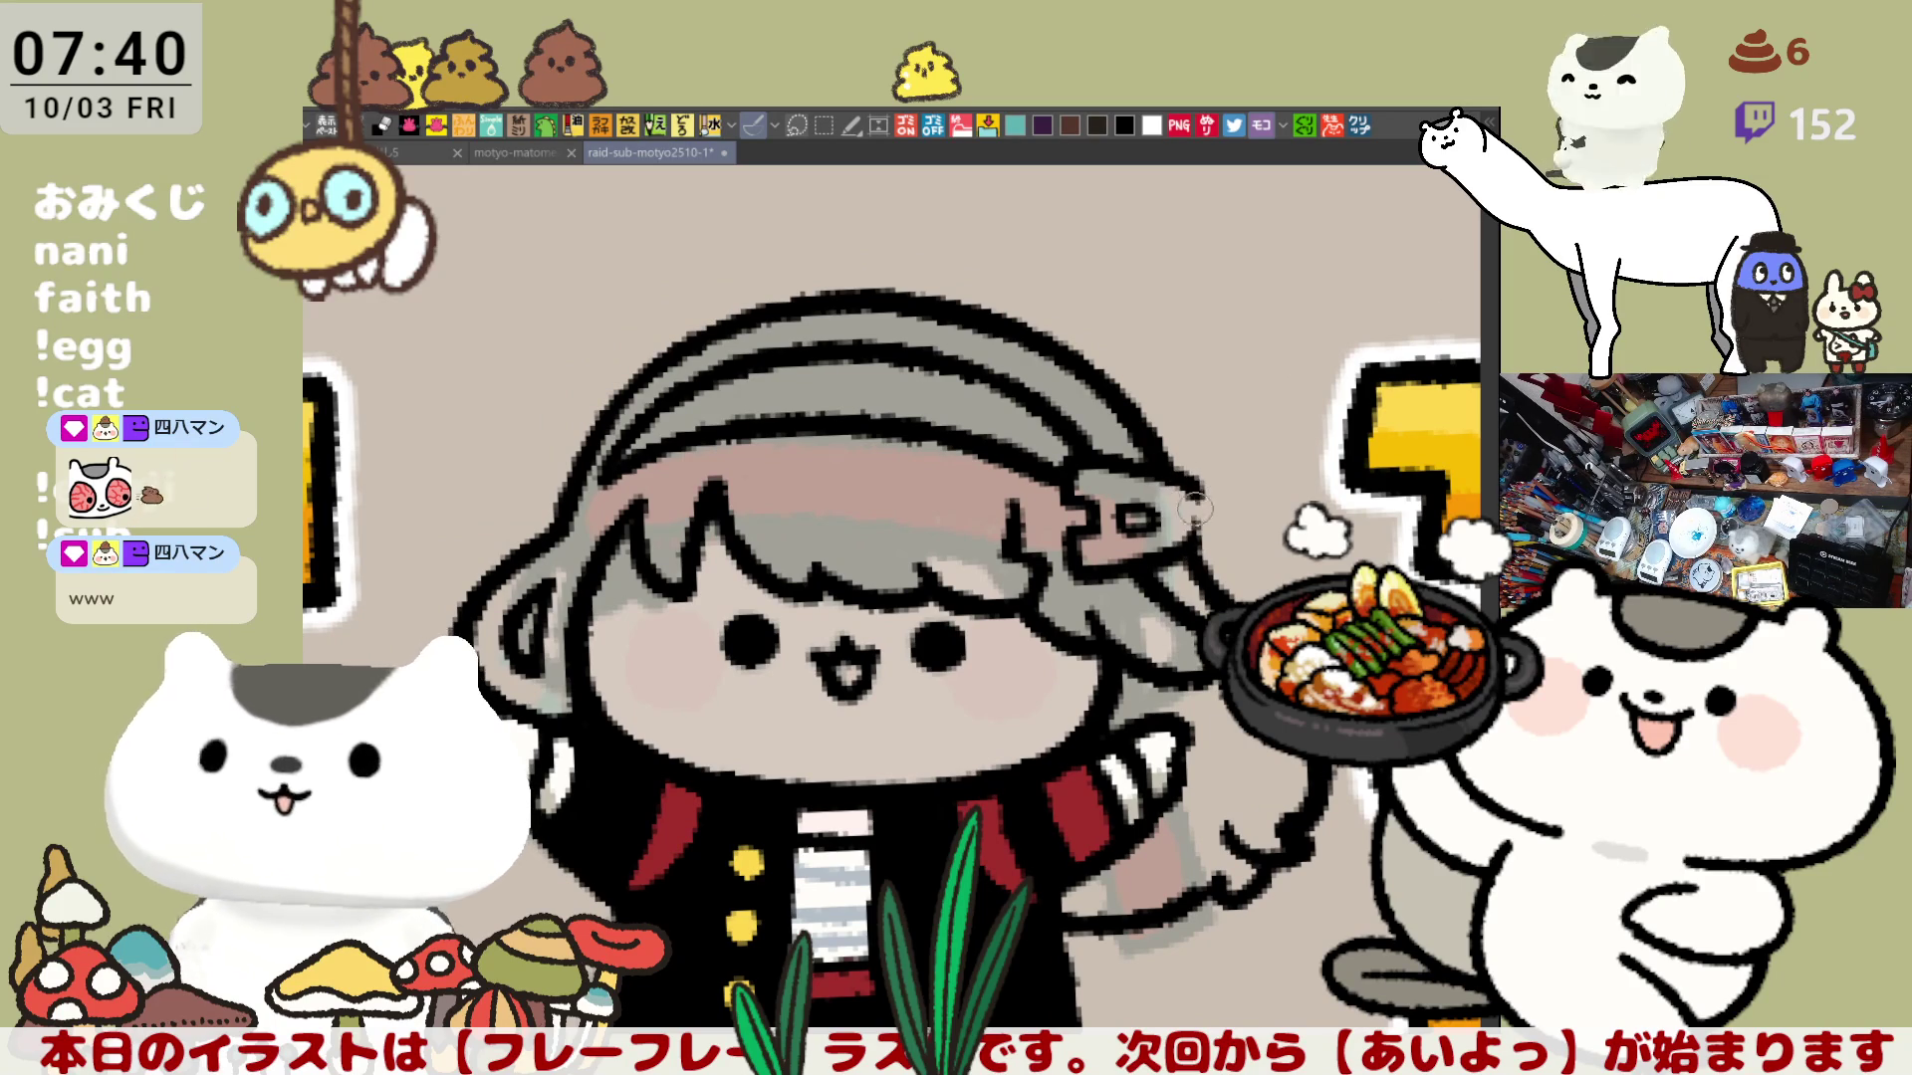
{"action": "scroll", "coordinate": [1196, 538], "scroll_direction": "right", "scroll_amount": 1}
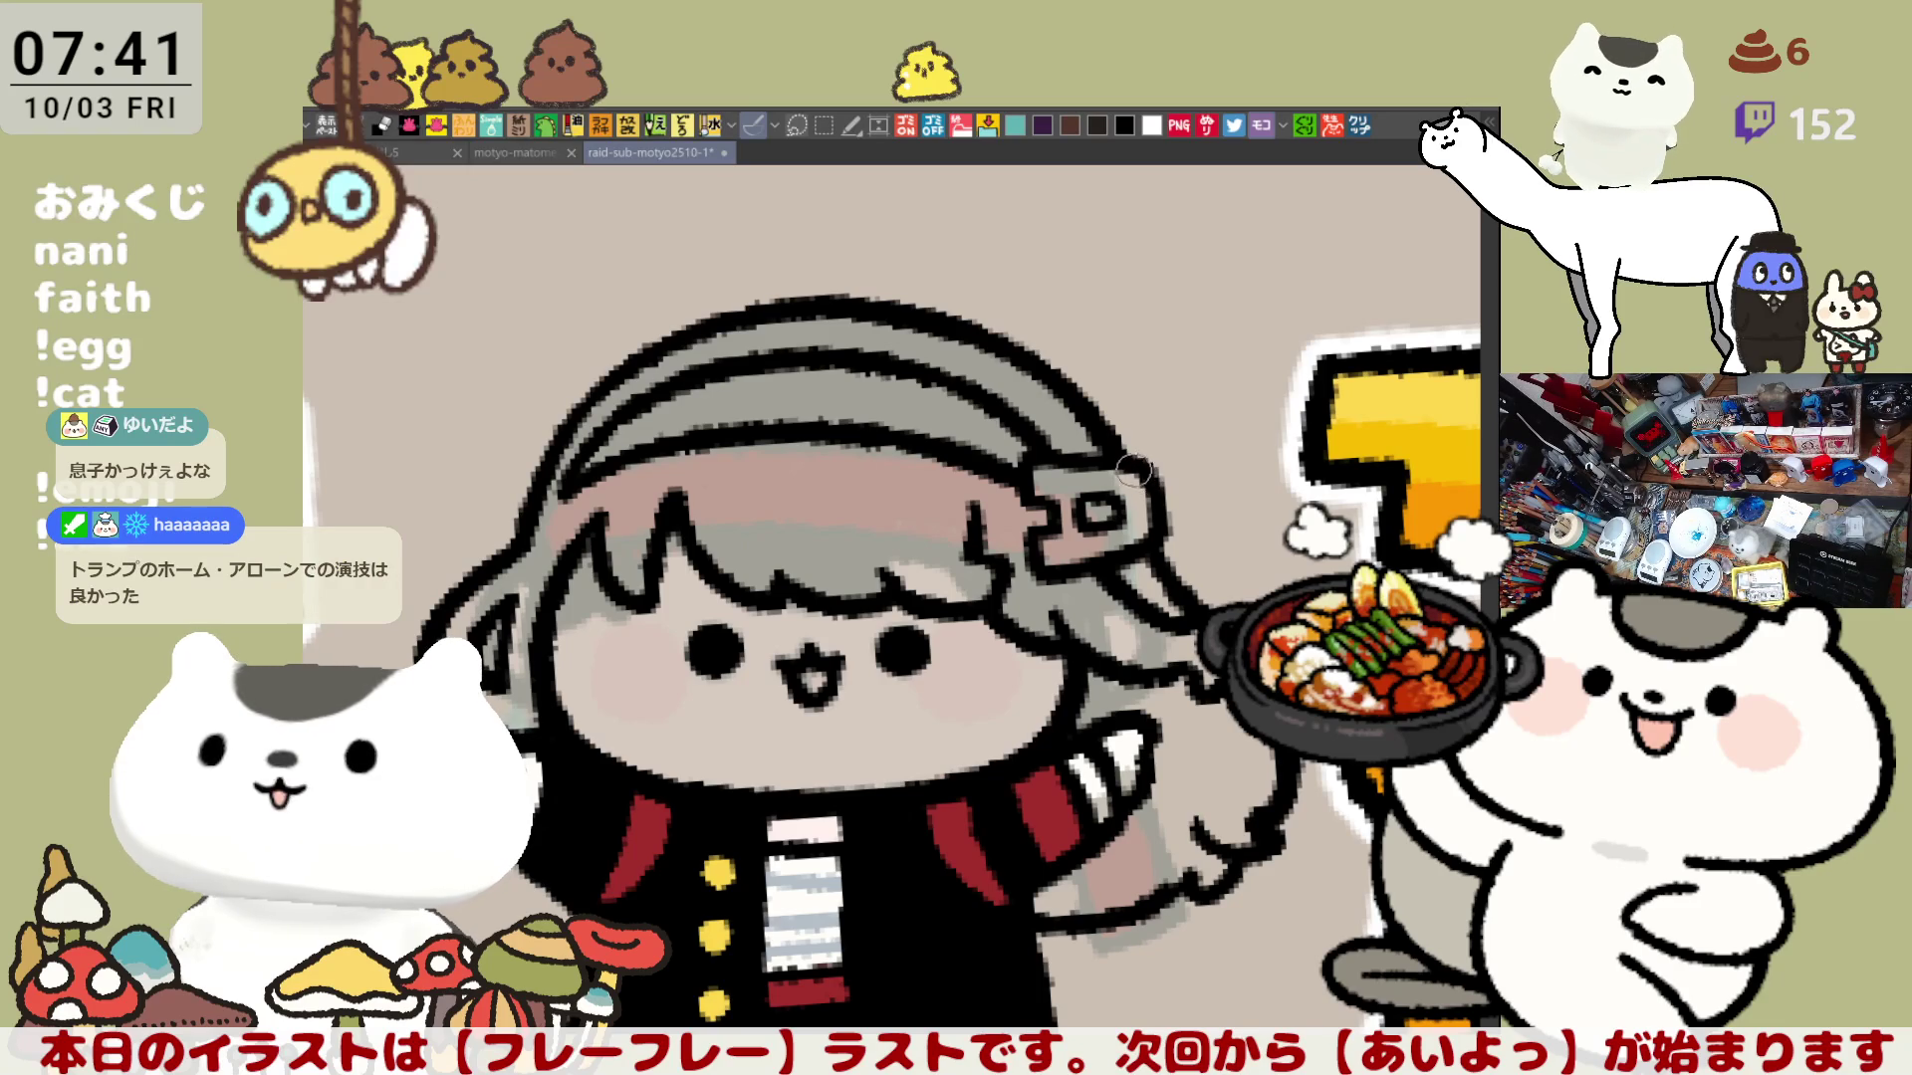
{"action": "key", "text": "ctrl+s"}
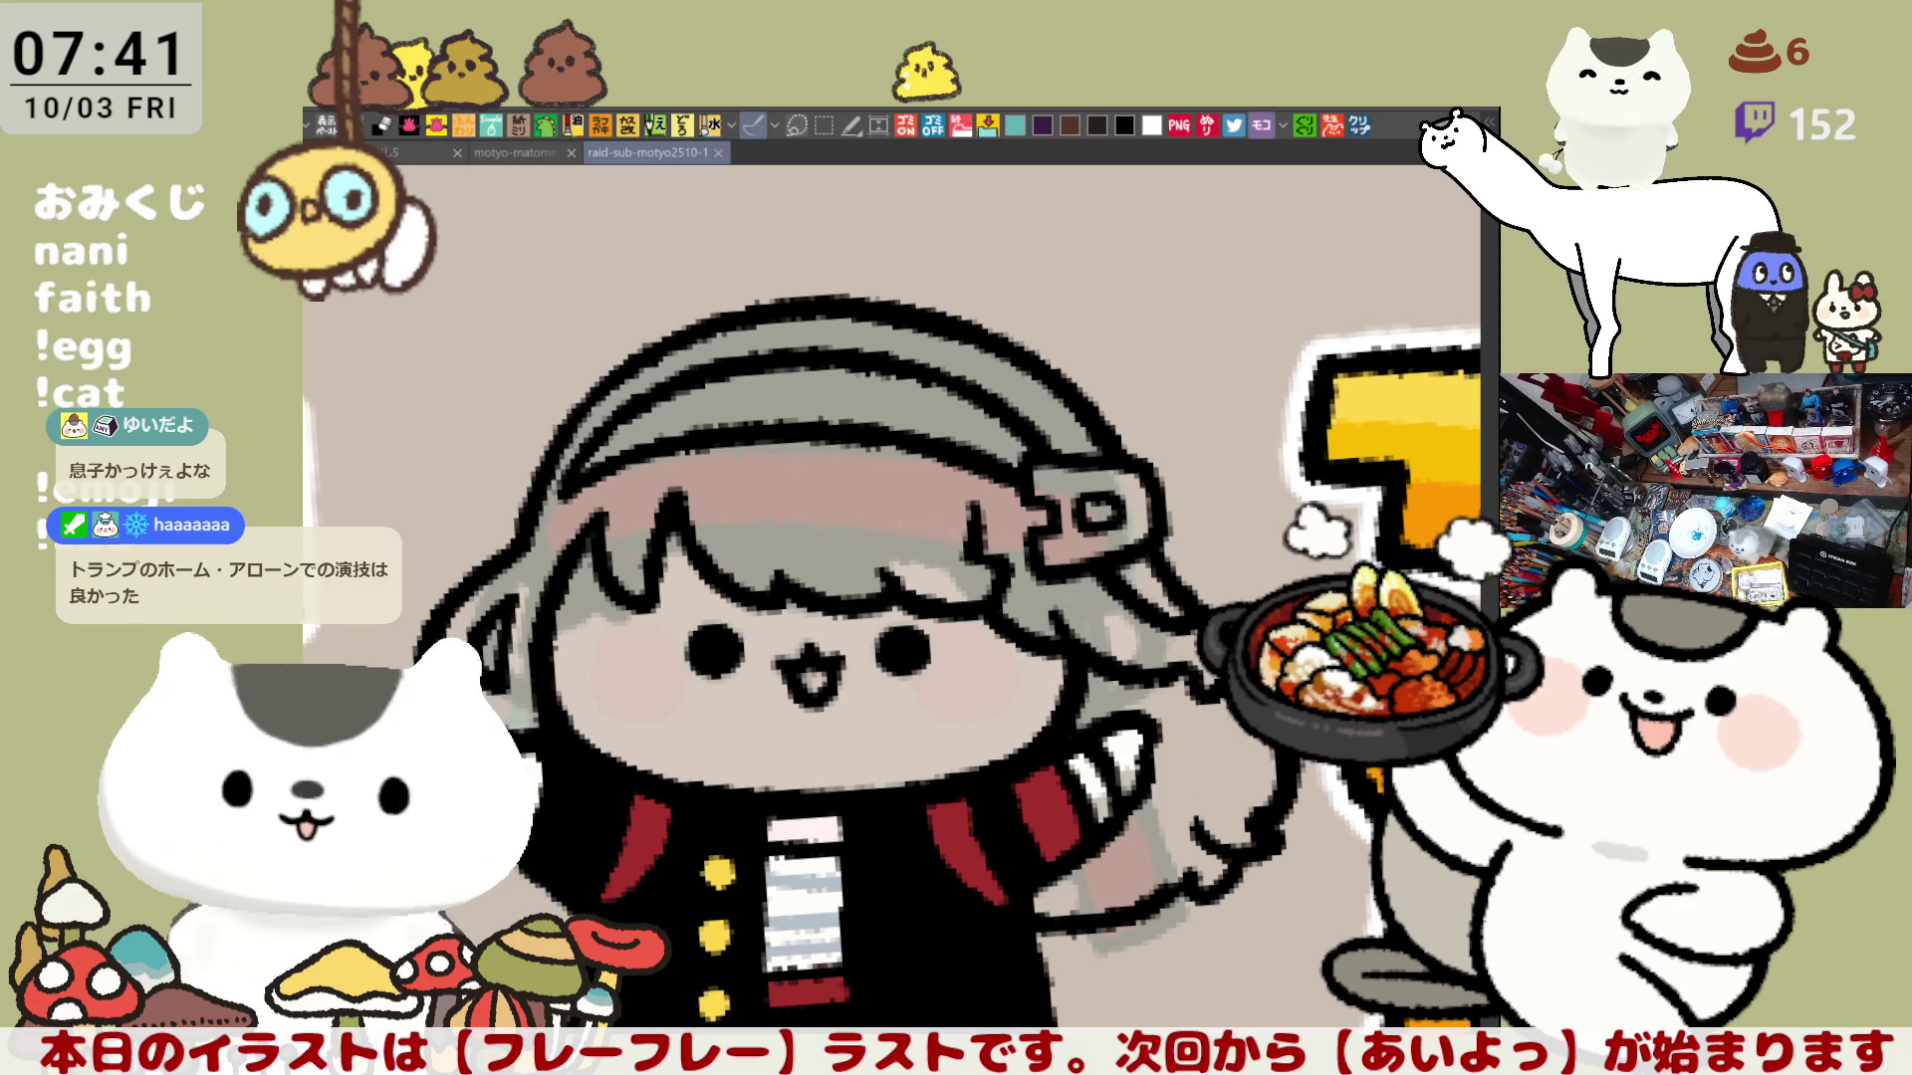
{"action": "left_click", "coordinate": [1188, 637]}
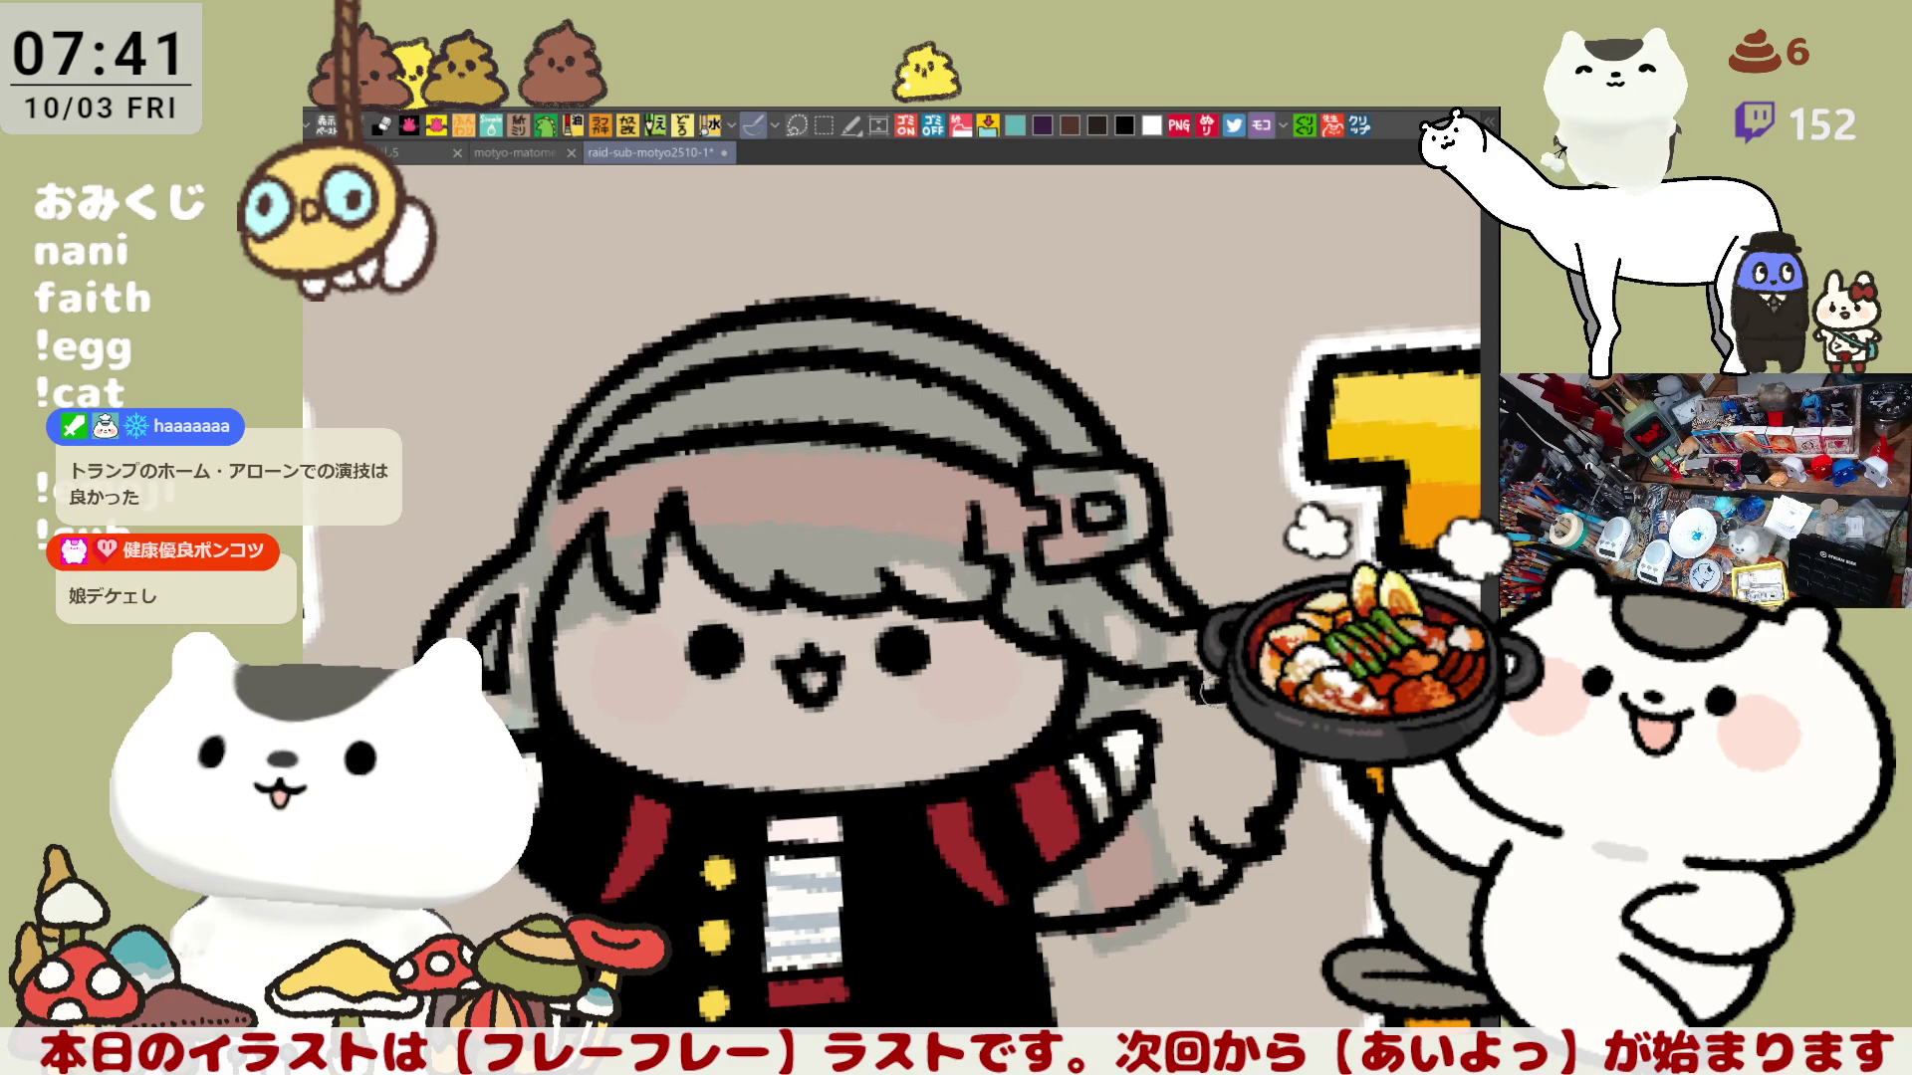
{"action": "scroll", "coordinate": [1208, 694], "scroll_direction": "down", "scroll_amount": 2}
{"action": "scroll", "coordinate": [1203, 690], "scroll_direction": "down", "scroll_amount": 2}
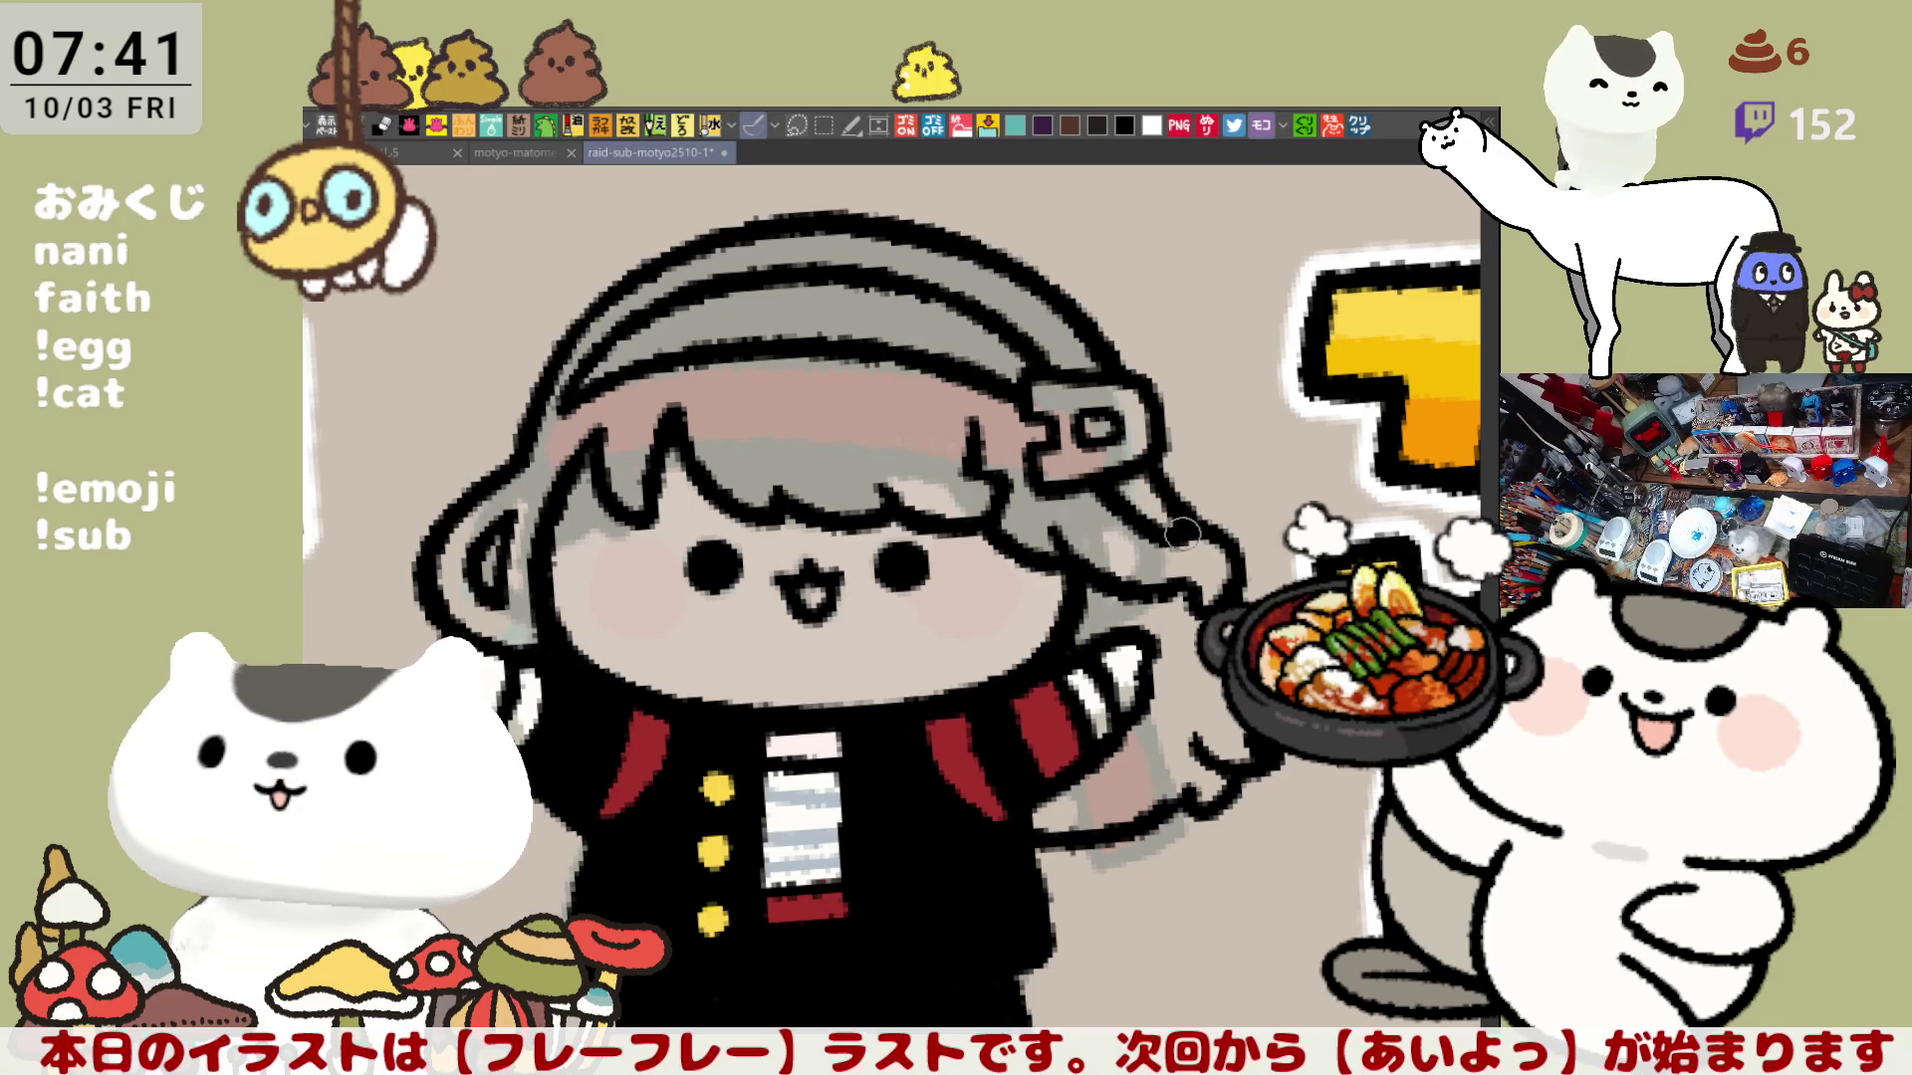
Step: Check the drawing mirrored, flip back, and darken the end of the girl's right arm
{"action": "mouse_move", "coordinate": [1181, 530]}
{"action": "left_mouse_down"}
{"action": "mouse_move", "coordinate": [1293, 478]}
{"action": "mouse_move", "coordinate": [1145, 284]}
{"action": "left_mouse_up"}
{"action": "key", "text": "h"}
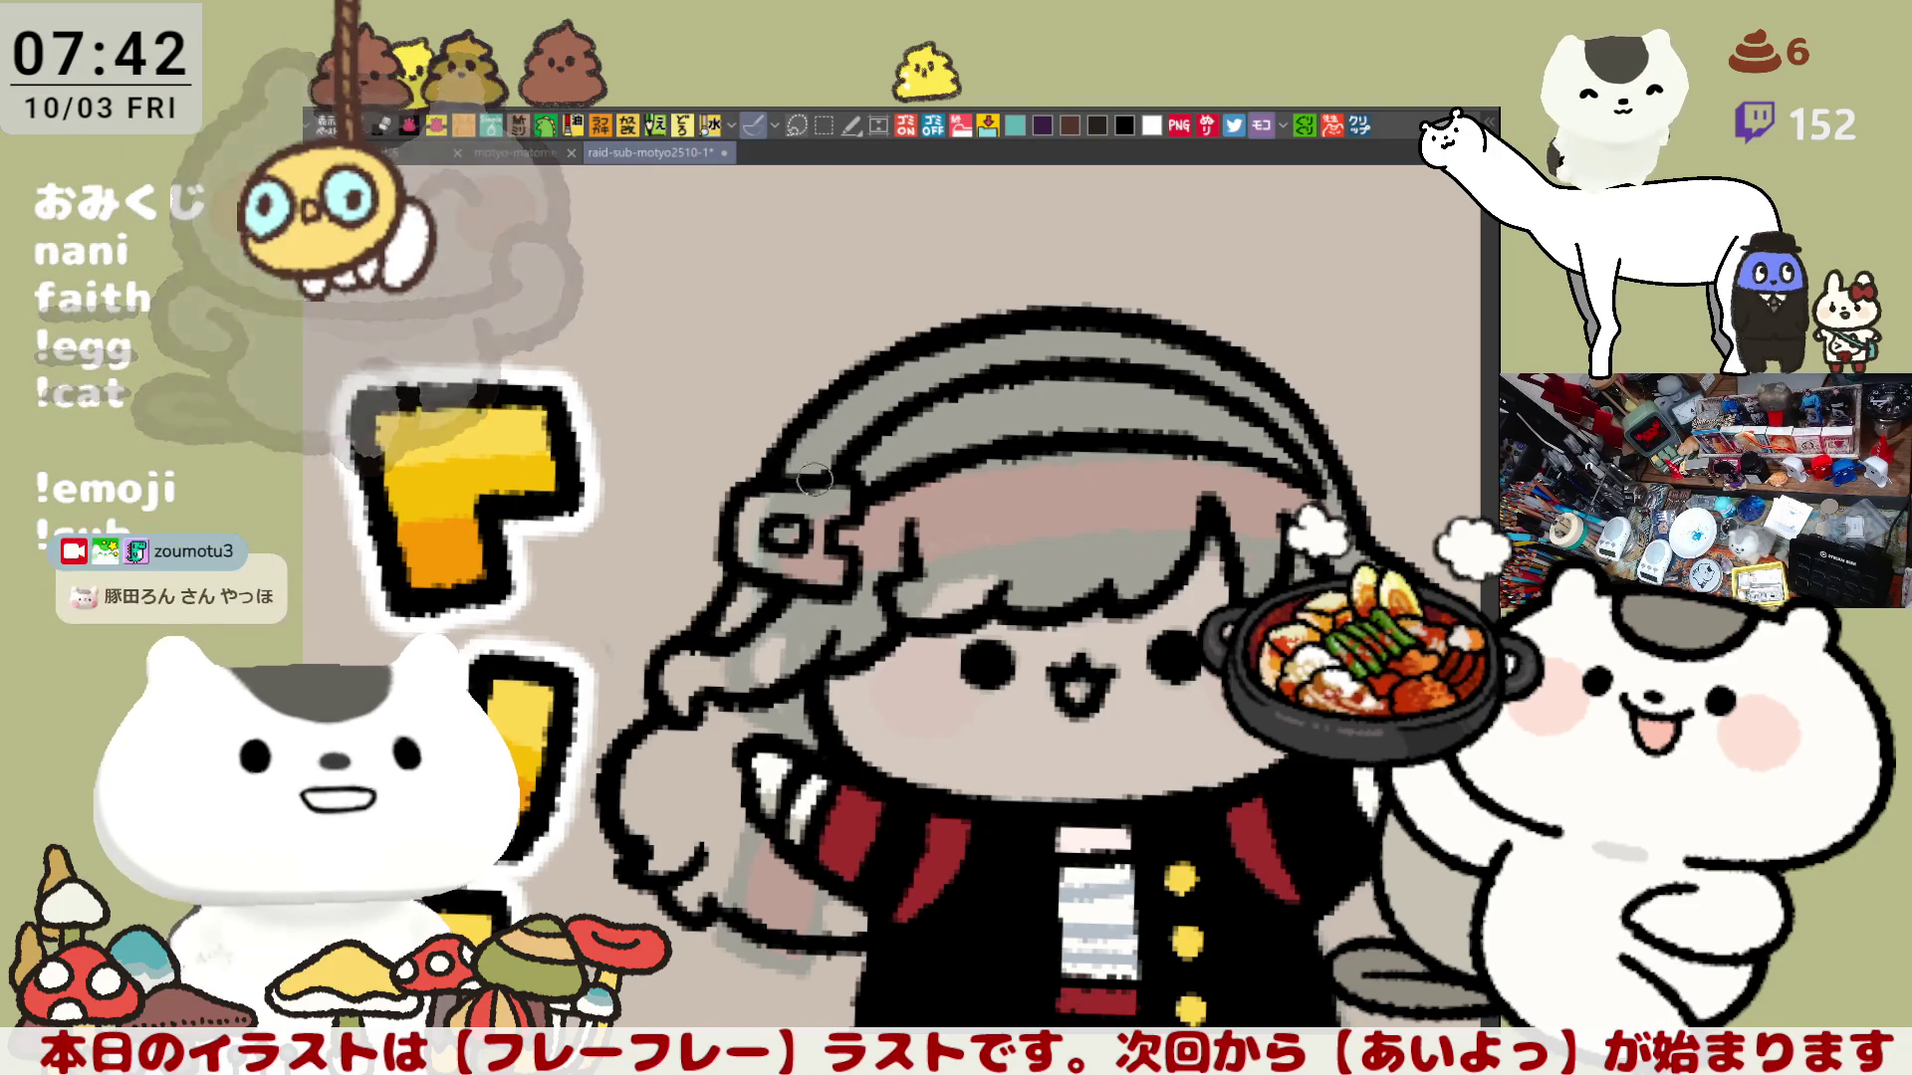
{"action": "key", "text": "h"}
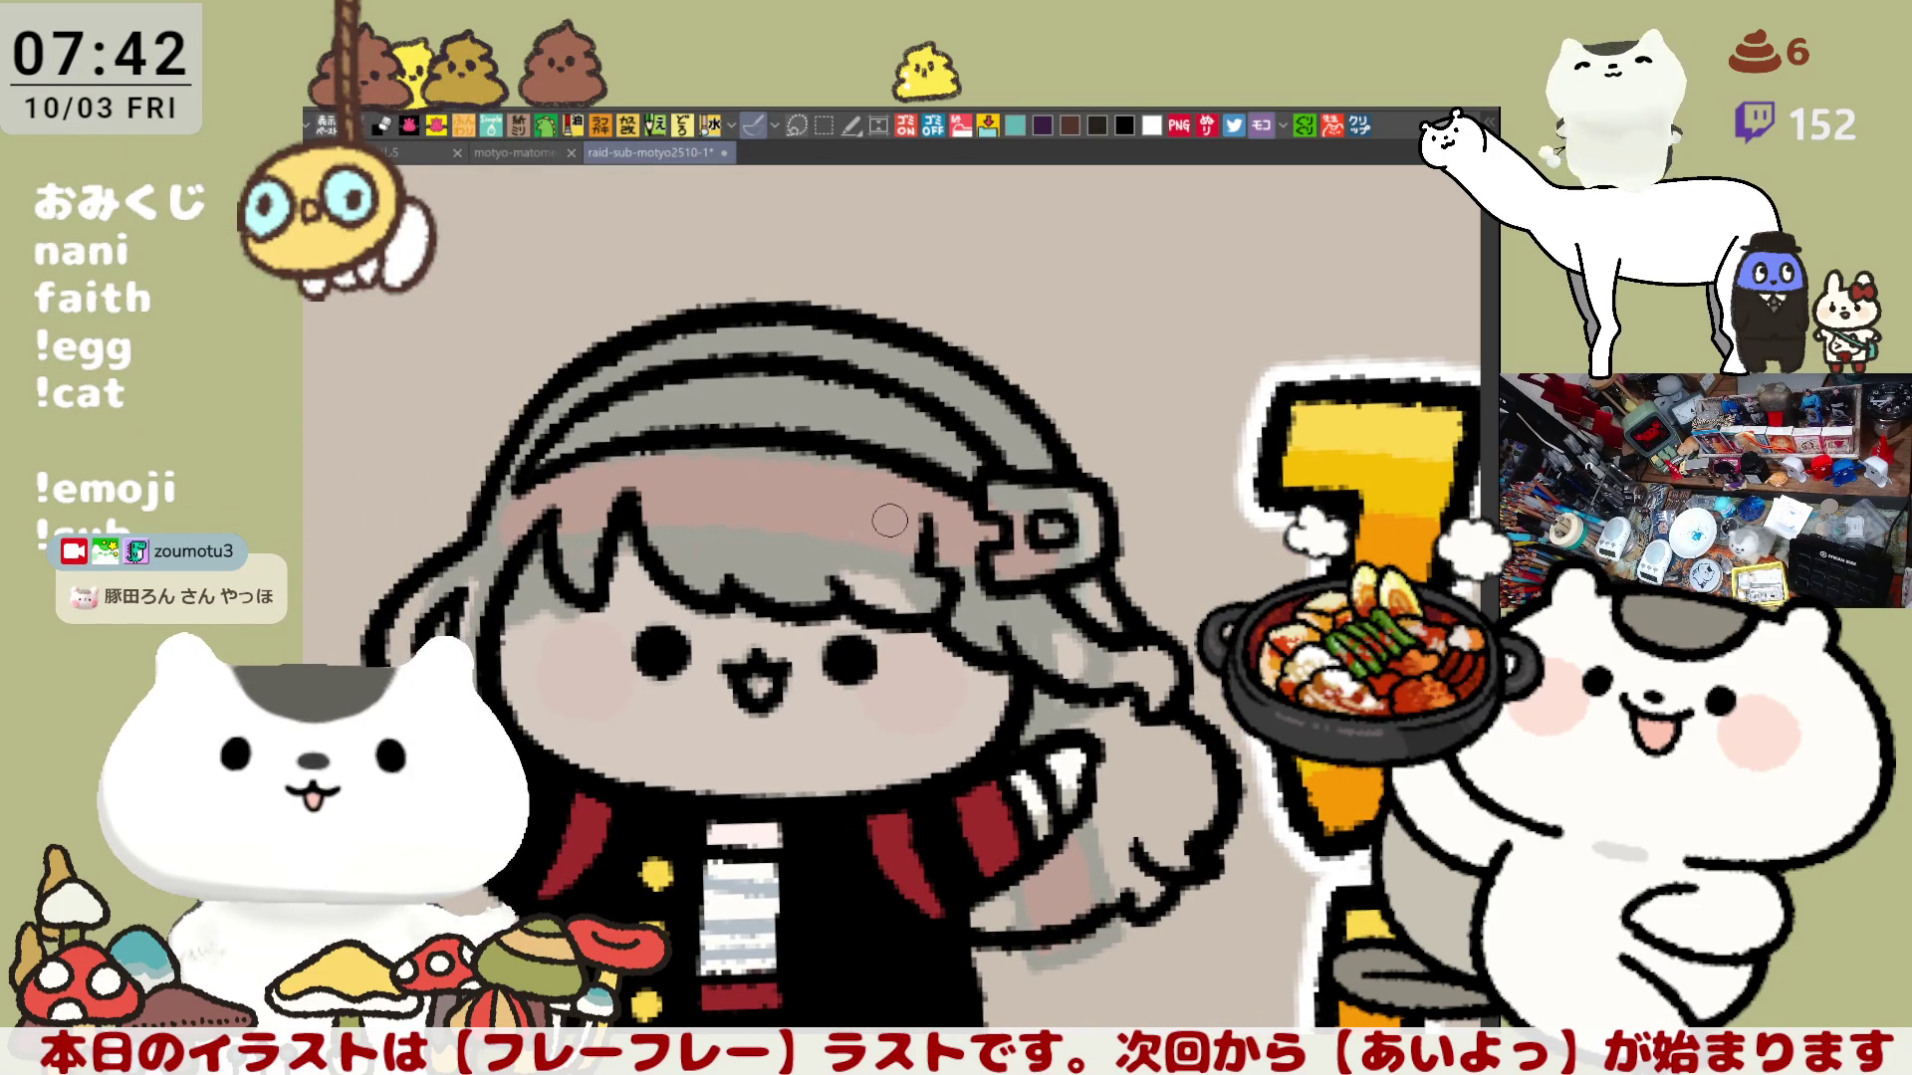
{"action": "scroll", "coordinate": [888, 520], "scroll_direction": "left", "scroll_amount": 2}
{"action": "scroll", "coordinate": [971, 537], "scroll_direction": "down", "scroll_amount": 2}
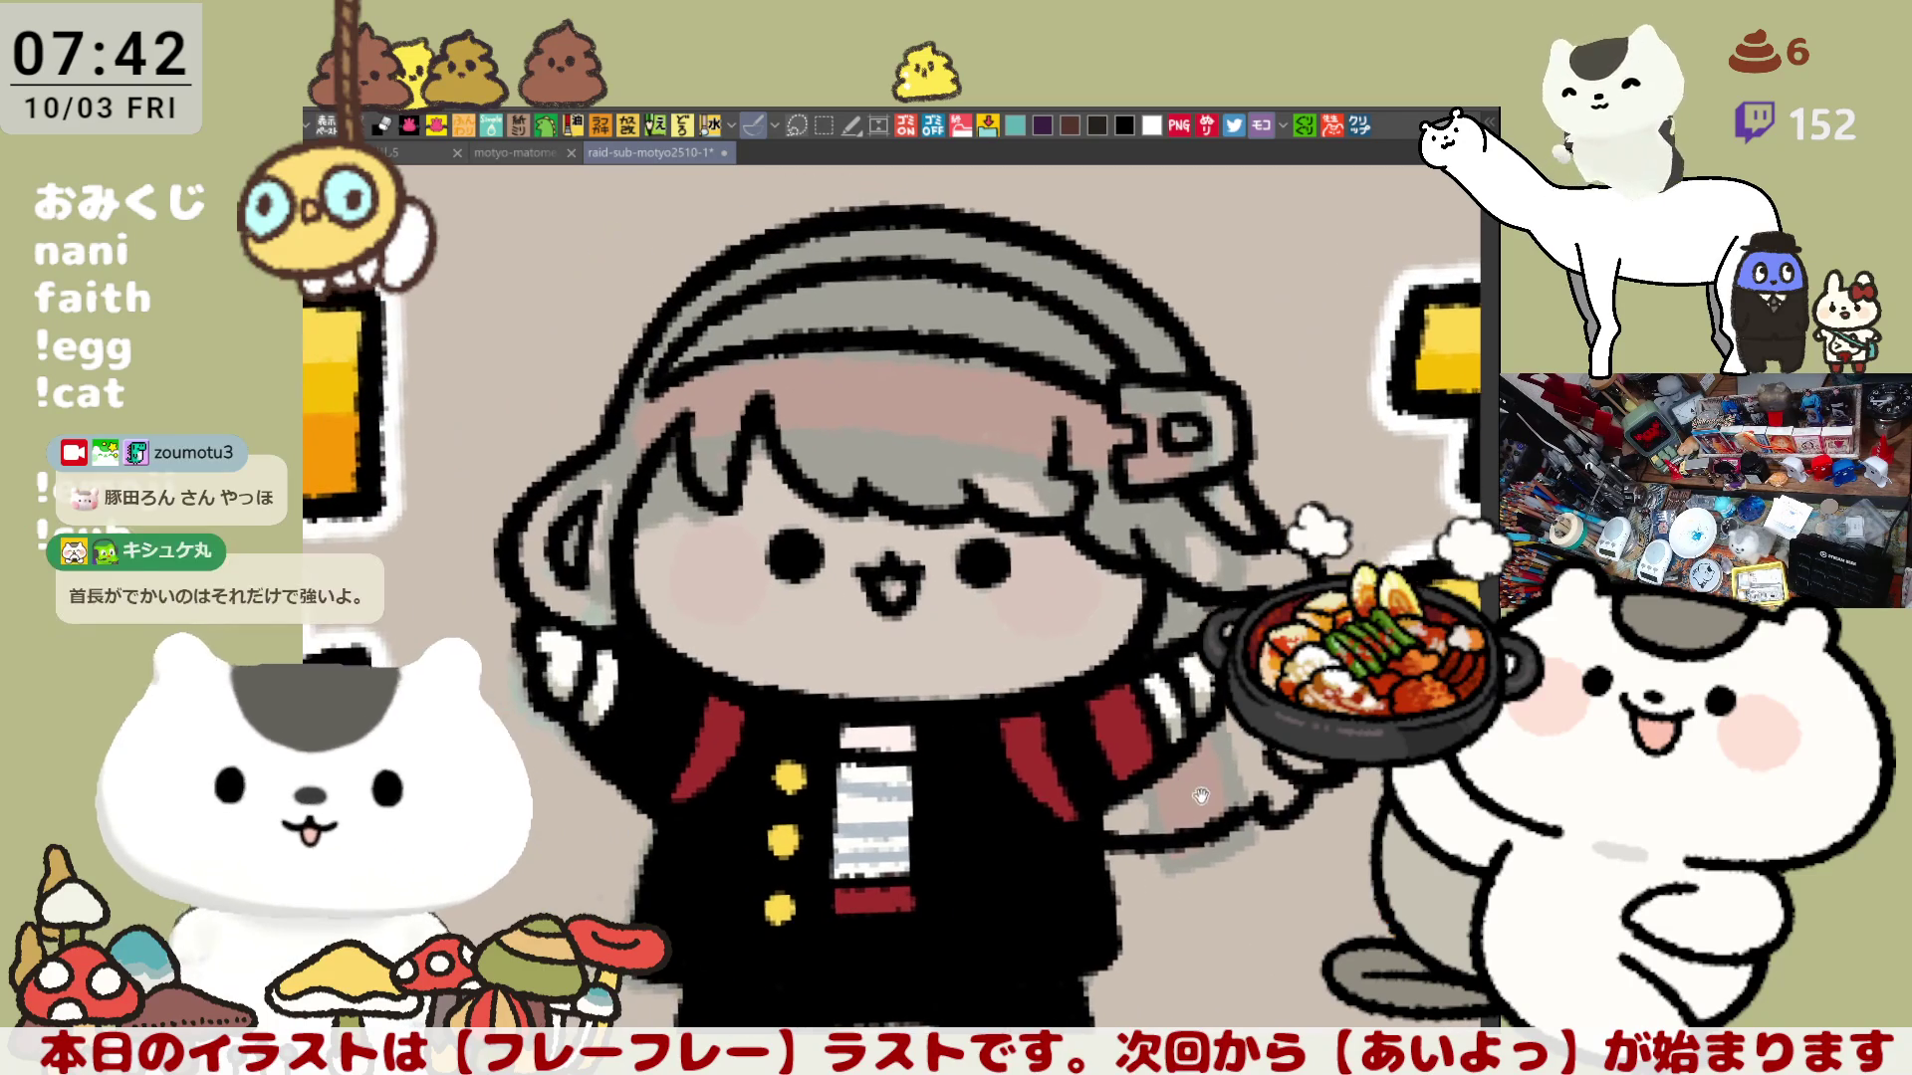
{"action": "scroll", "coordinate": [1254, 580], "scroll_direction": "left", "scroll_amount": 1}
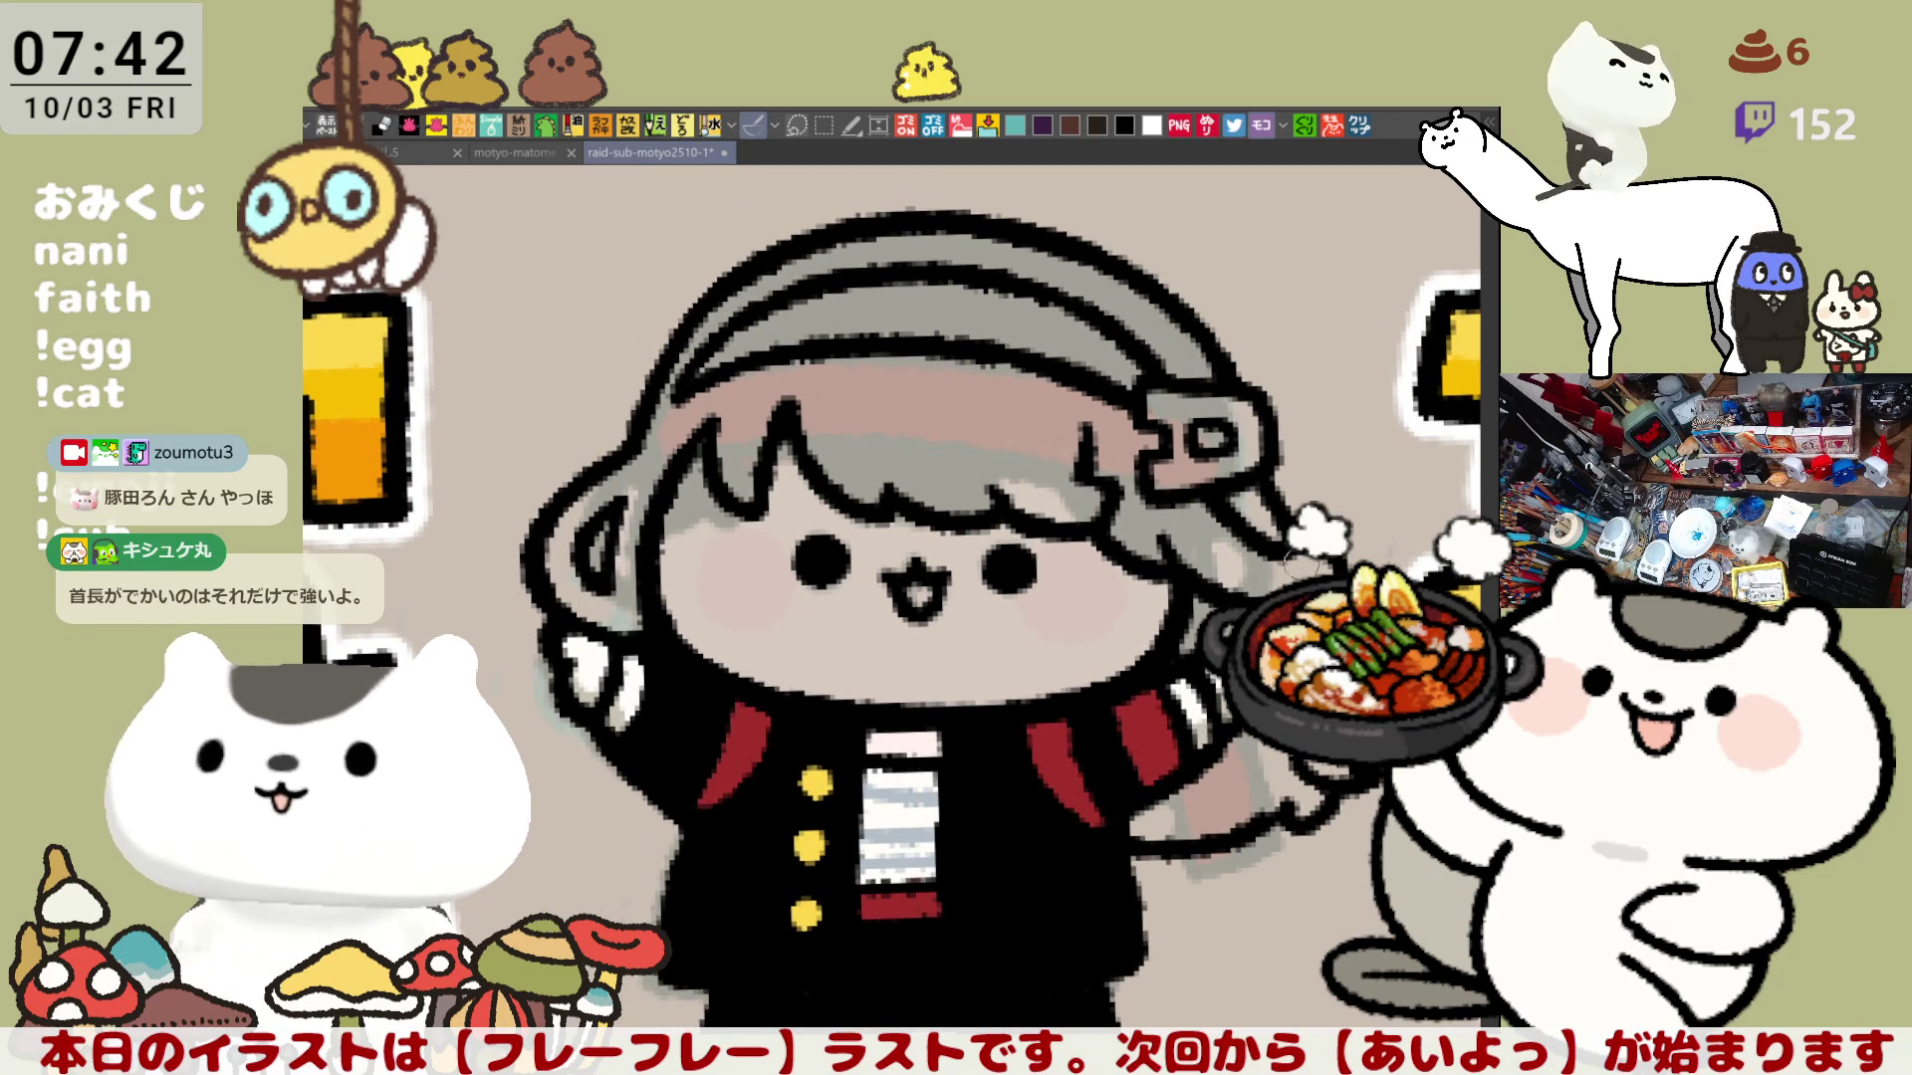
{"action": "scroll", "coordinate": [1288, 571], "scroll_direction": "down", "scroll_amount": 1}
{"action": "scroll", "coordinate": [1288, 571], "scroll_direction": "right", "scroll_amount": 1}
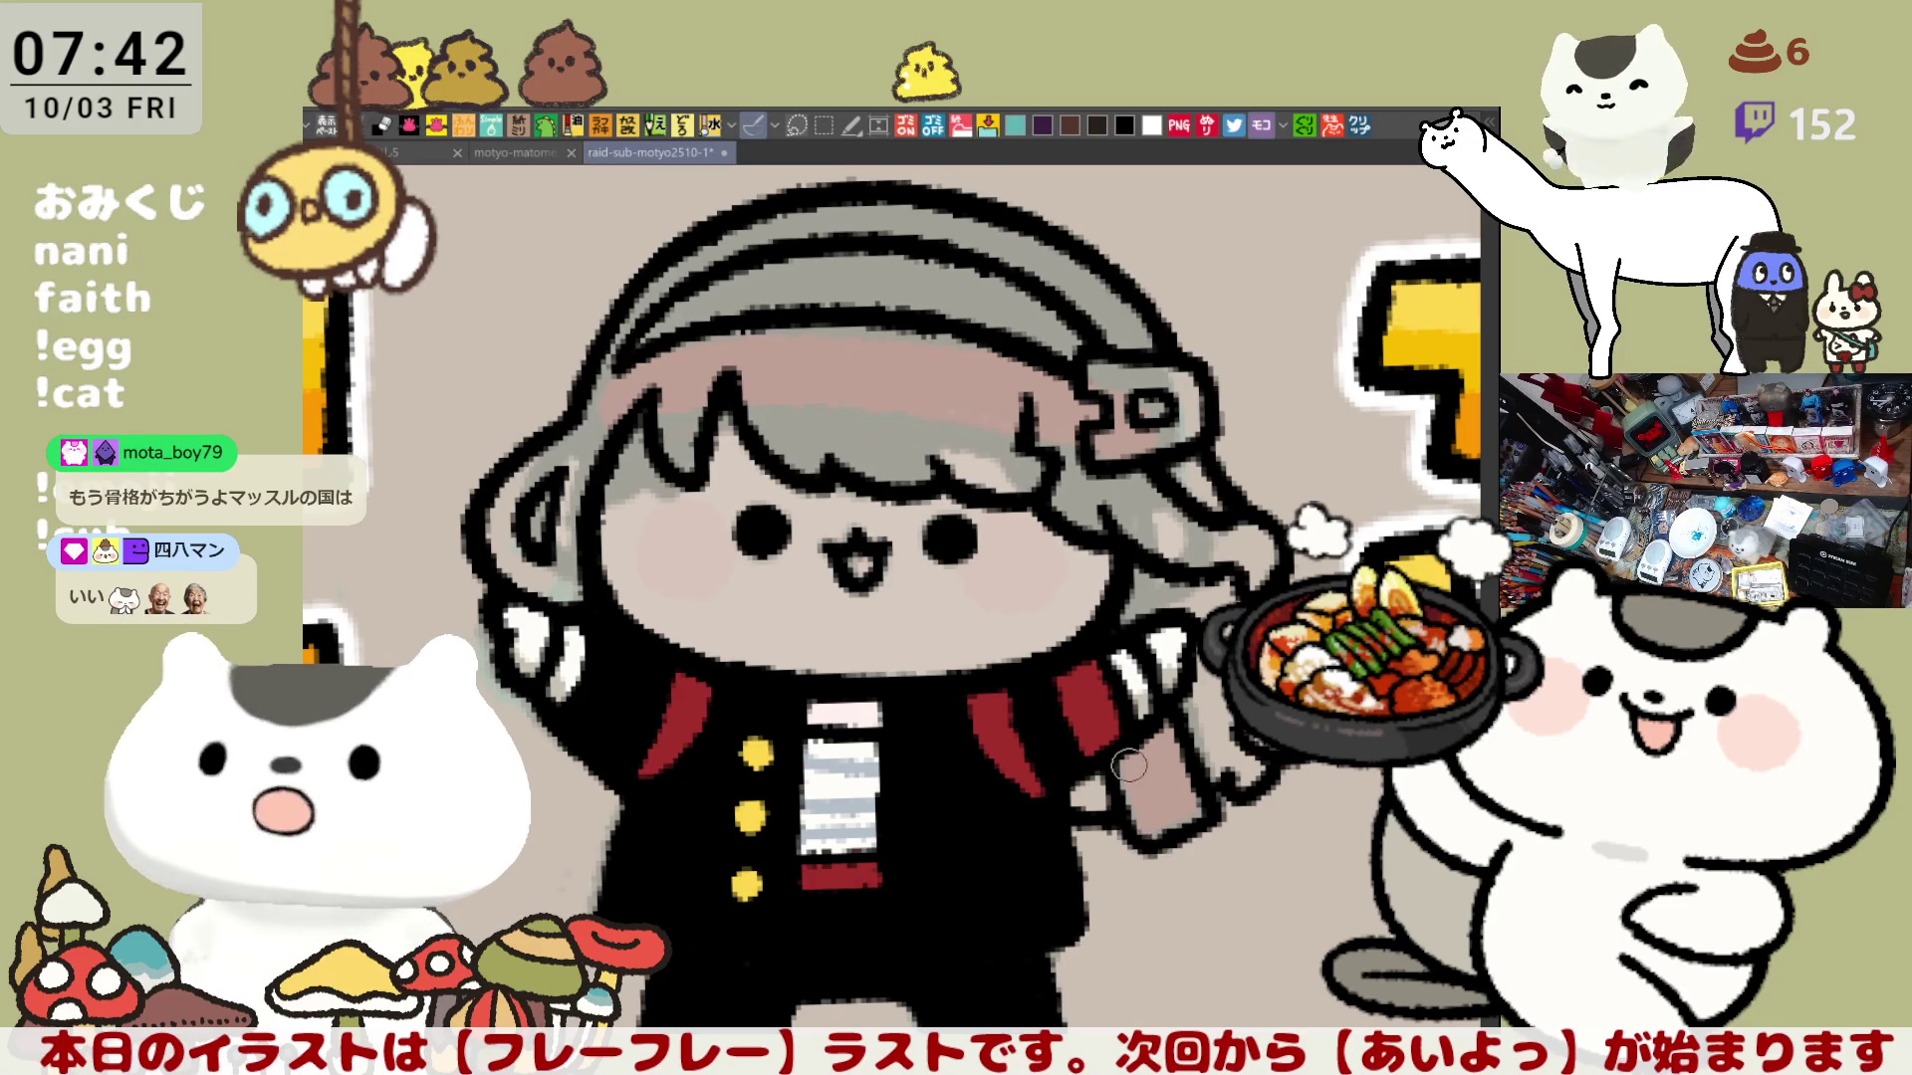
{"action": "left_click_drag", "start_coordinate": [1114, 796], "coordinate": [1158, 827]}
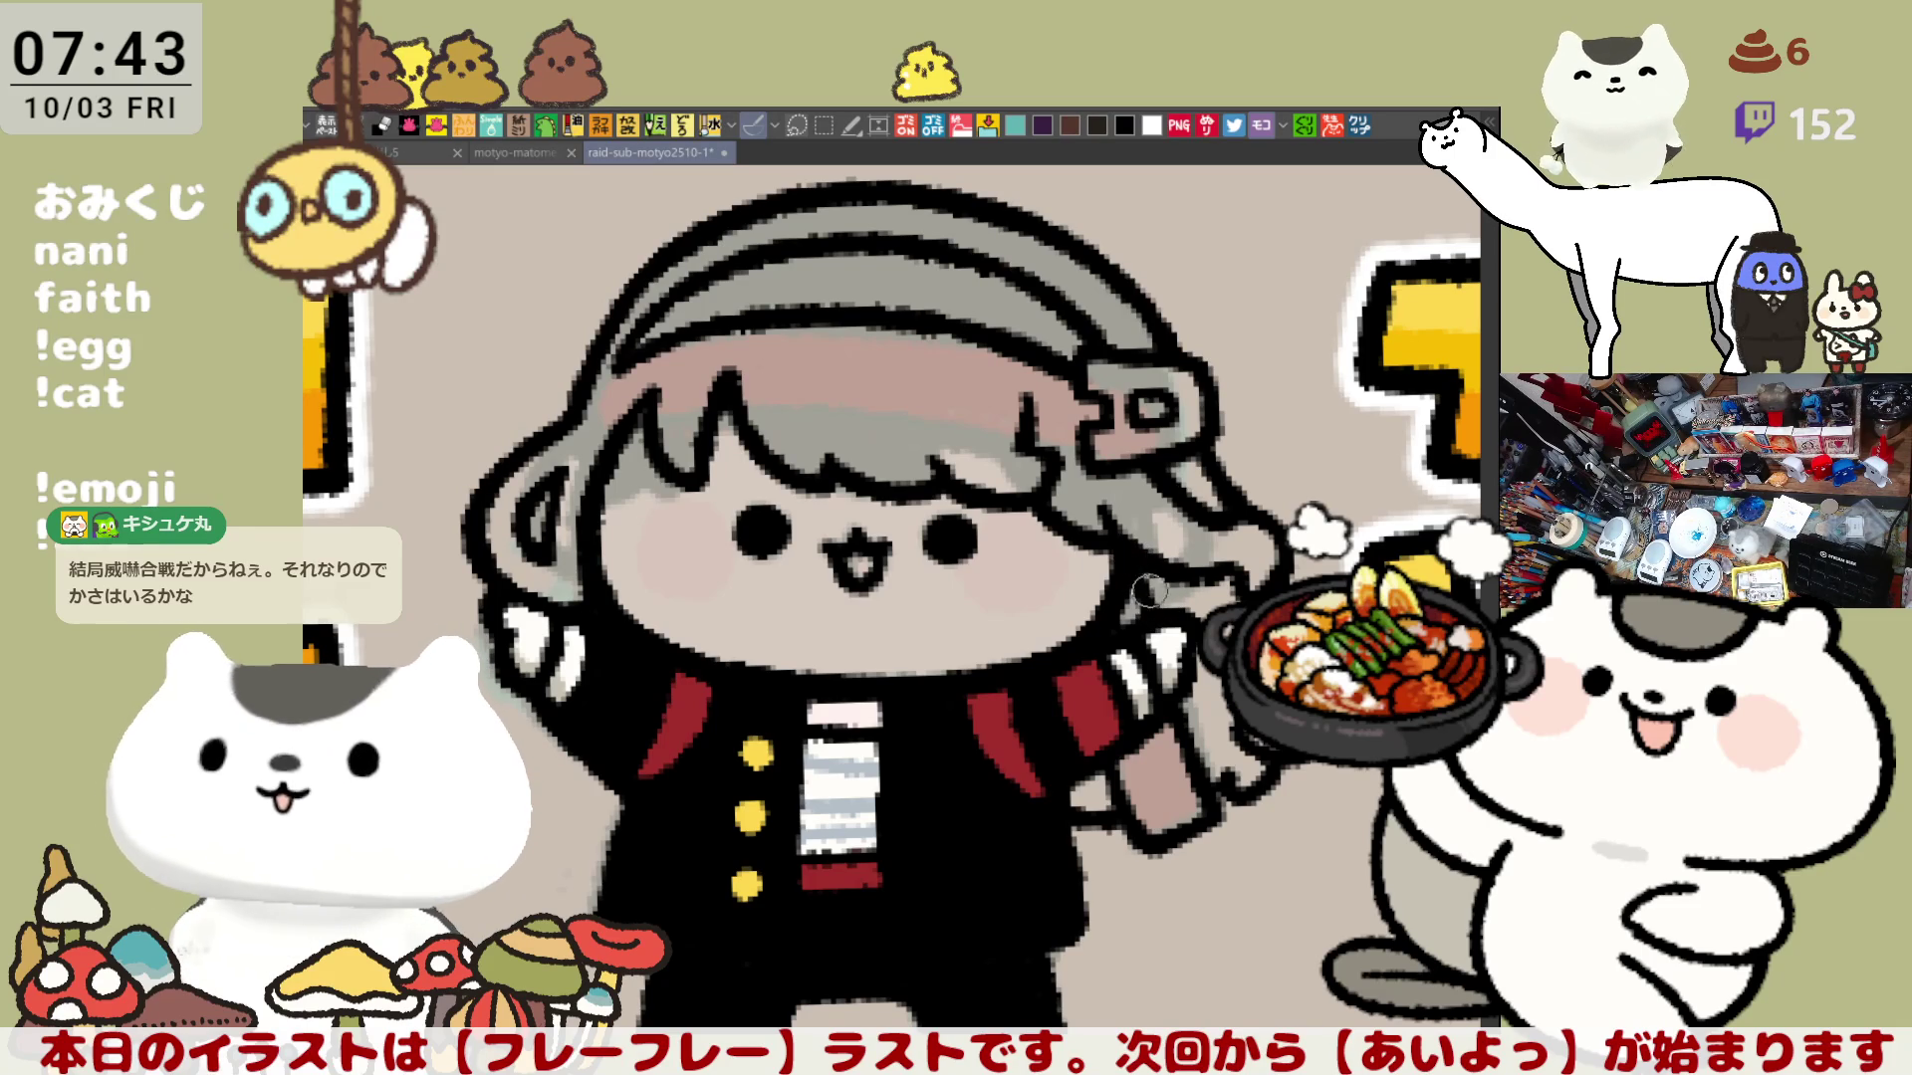
Step: Draw a thin pale outline along the girl's raised arm toward the hot pot
{"action": "left_click_drag", "start_coordinate": [1158, 586], "coordinate": [1167, 620]}
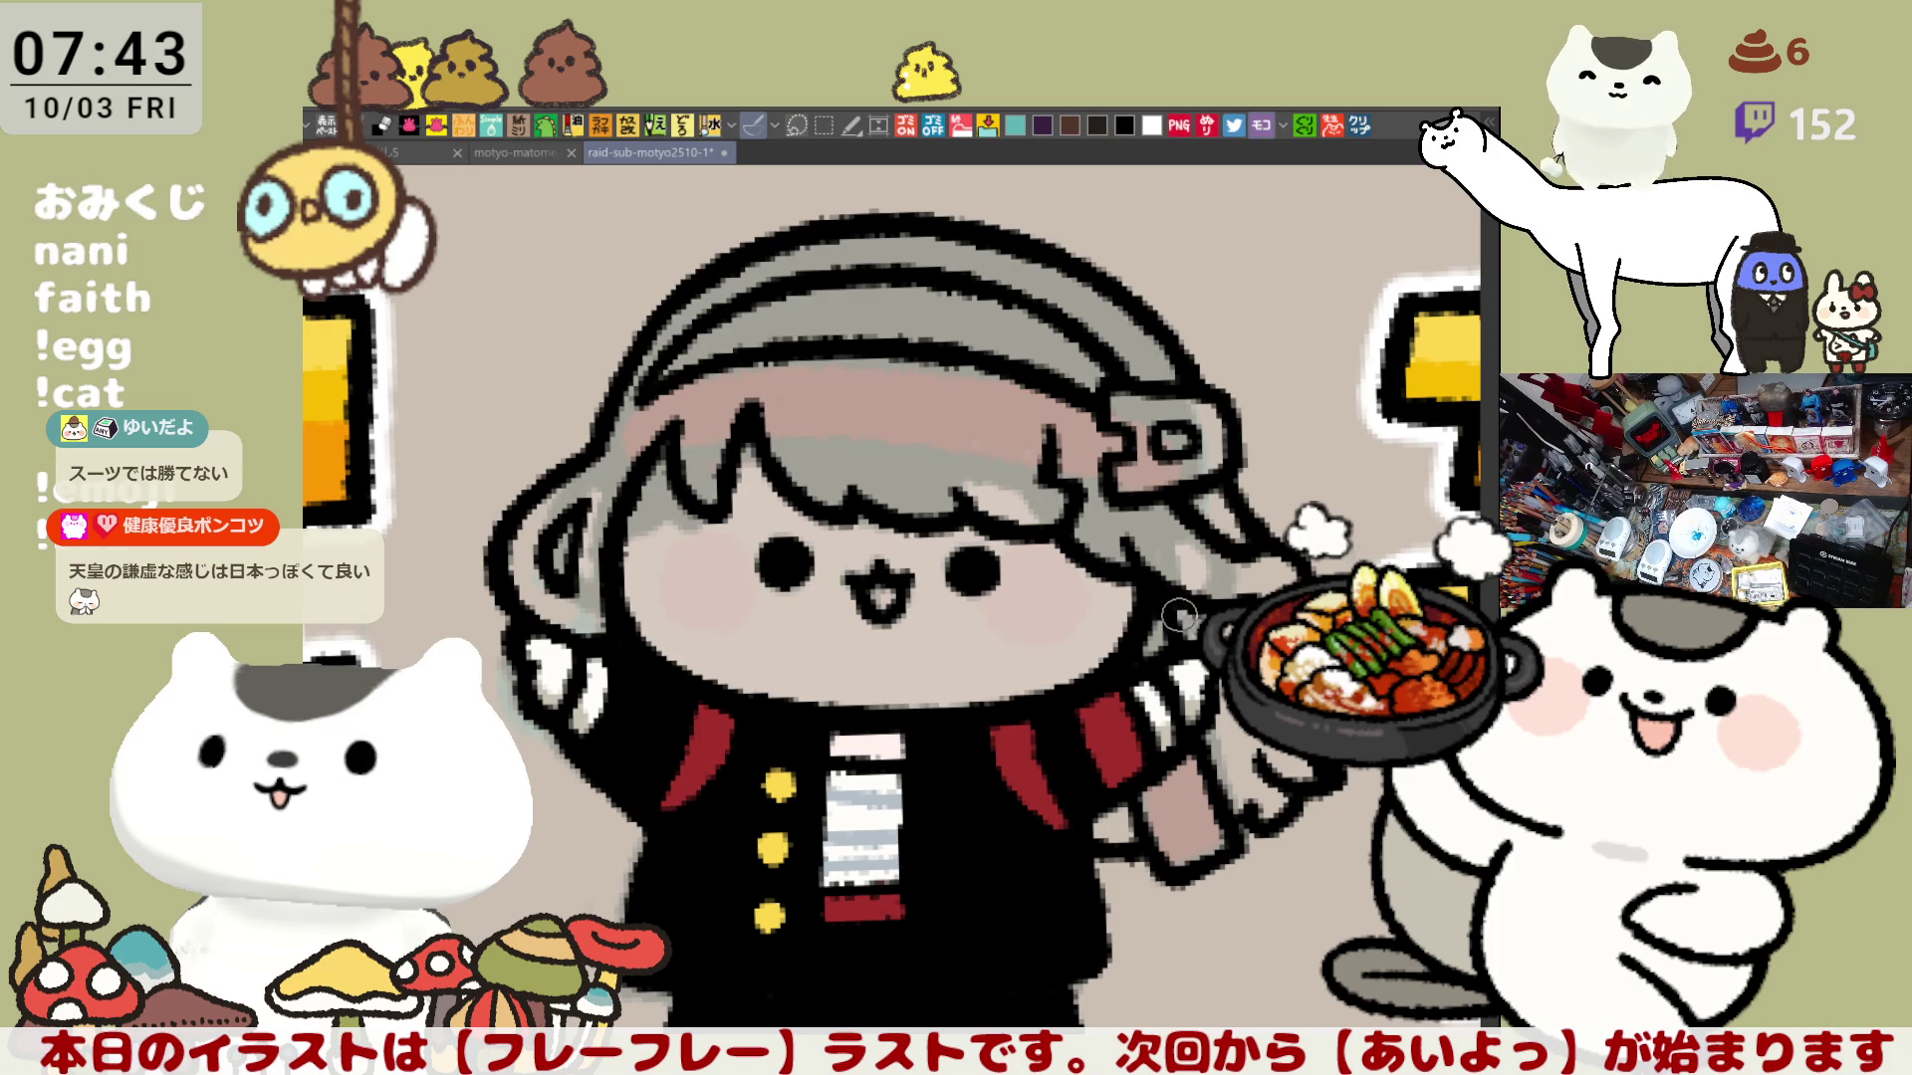
{"action": "left_click_drag", "start_coordinate": [1168, 594], "coordinate": [1247, 662]}
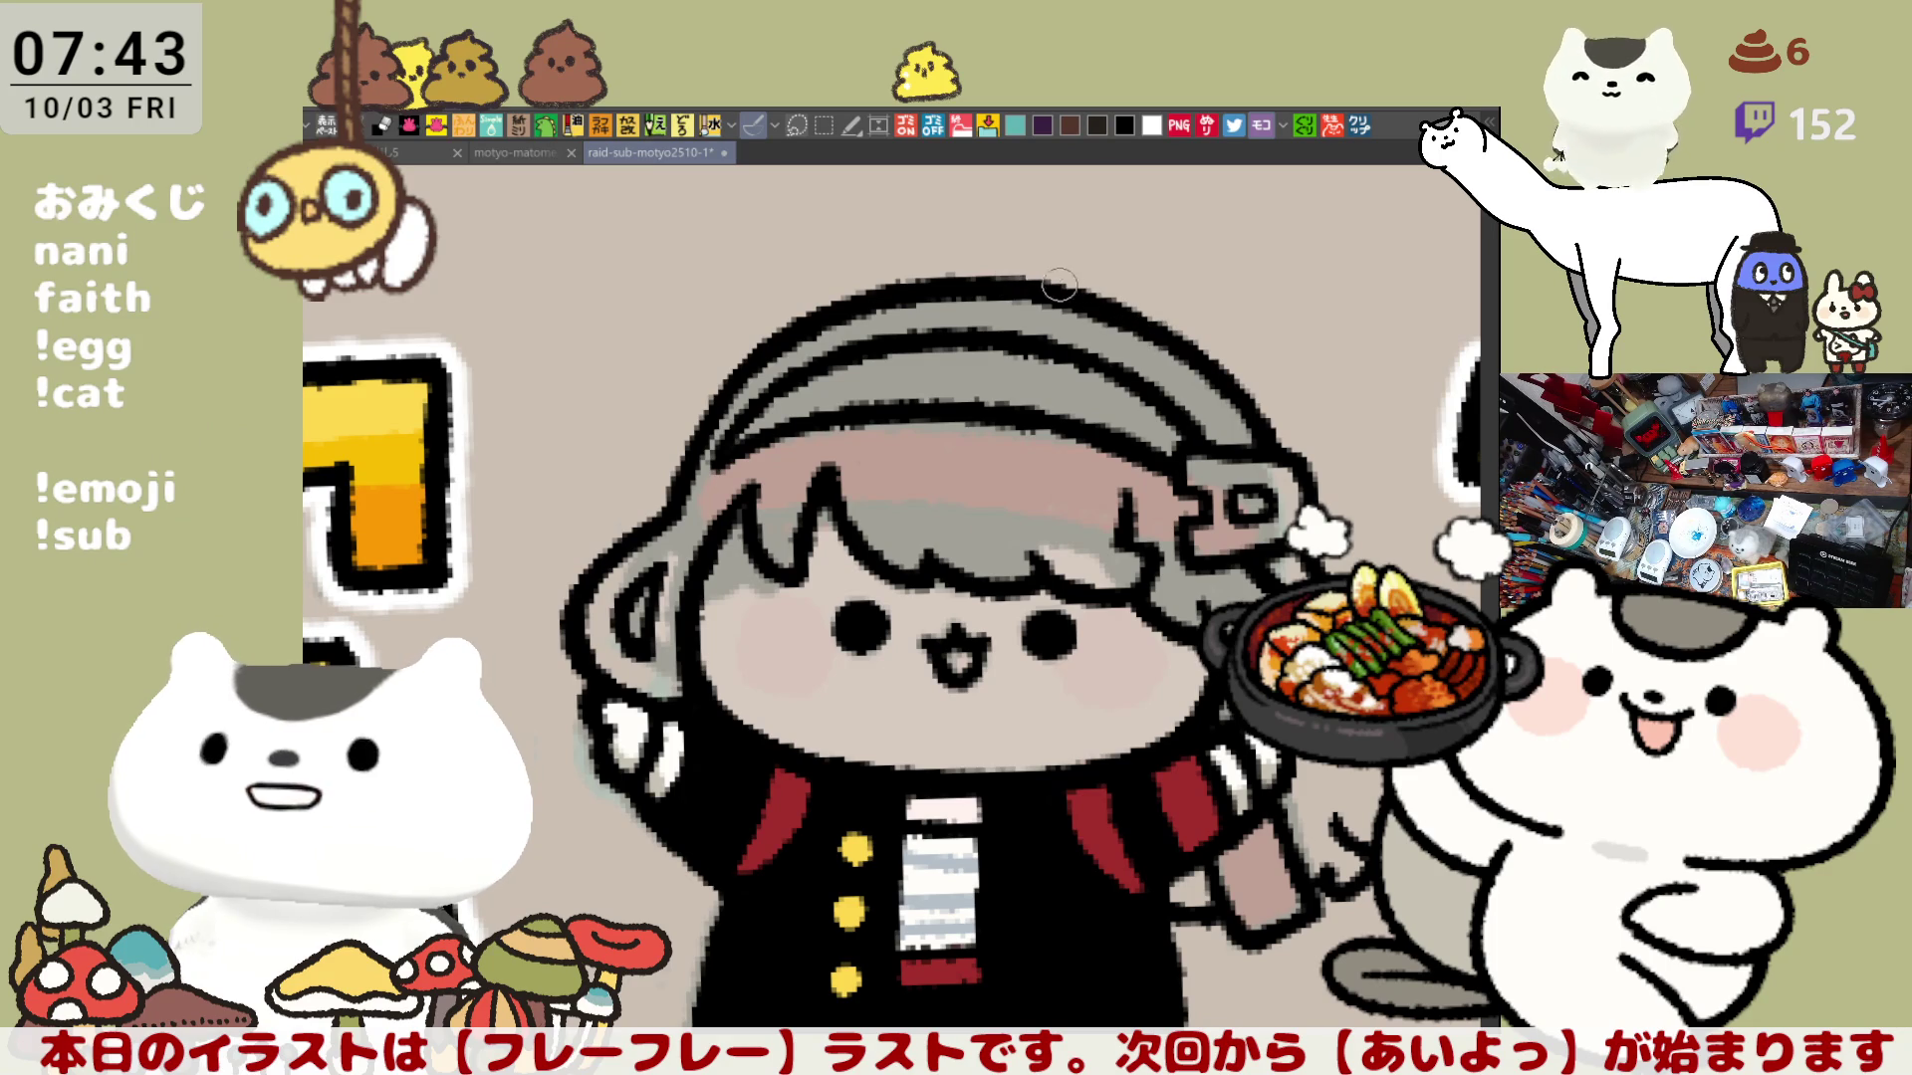
{"action": "left_click_drag", "start_coordinate": [1073, 312], "coordinate": [1002, 245]}
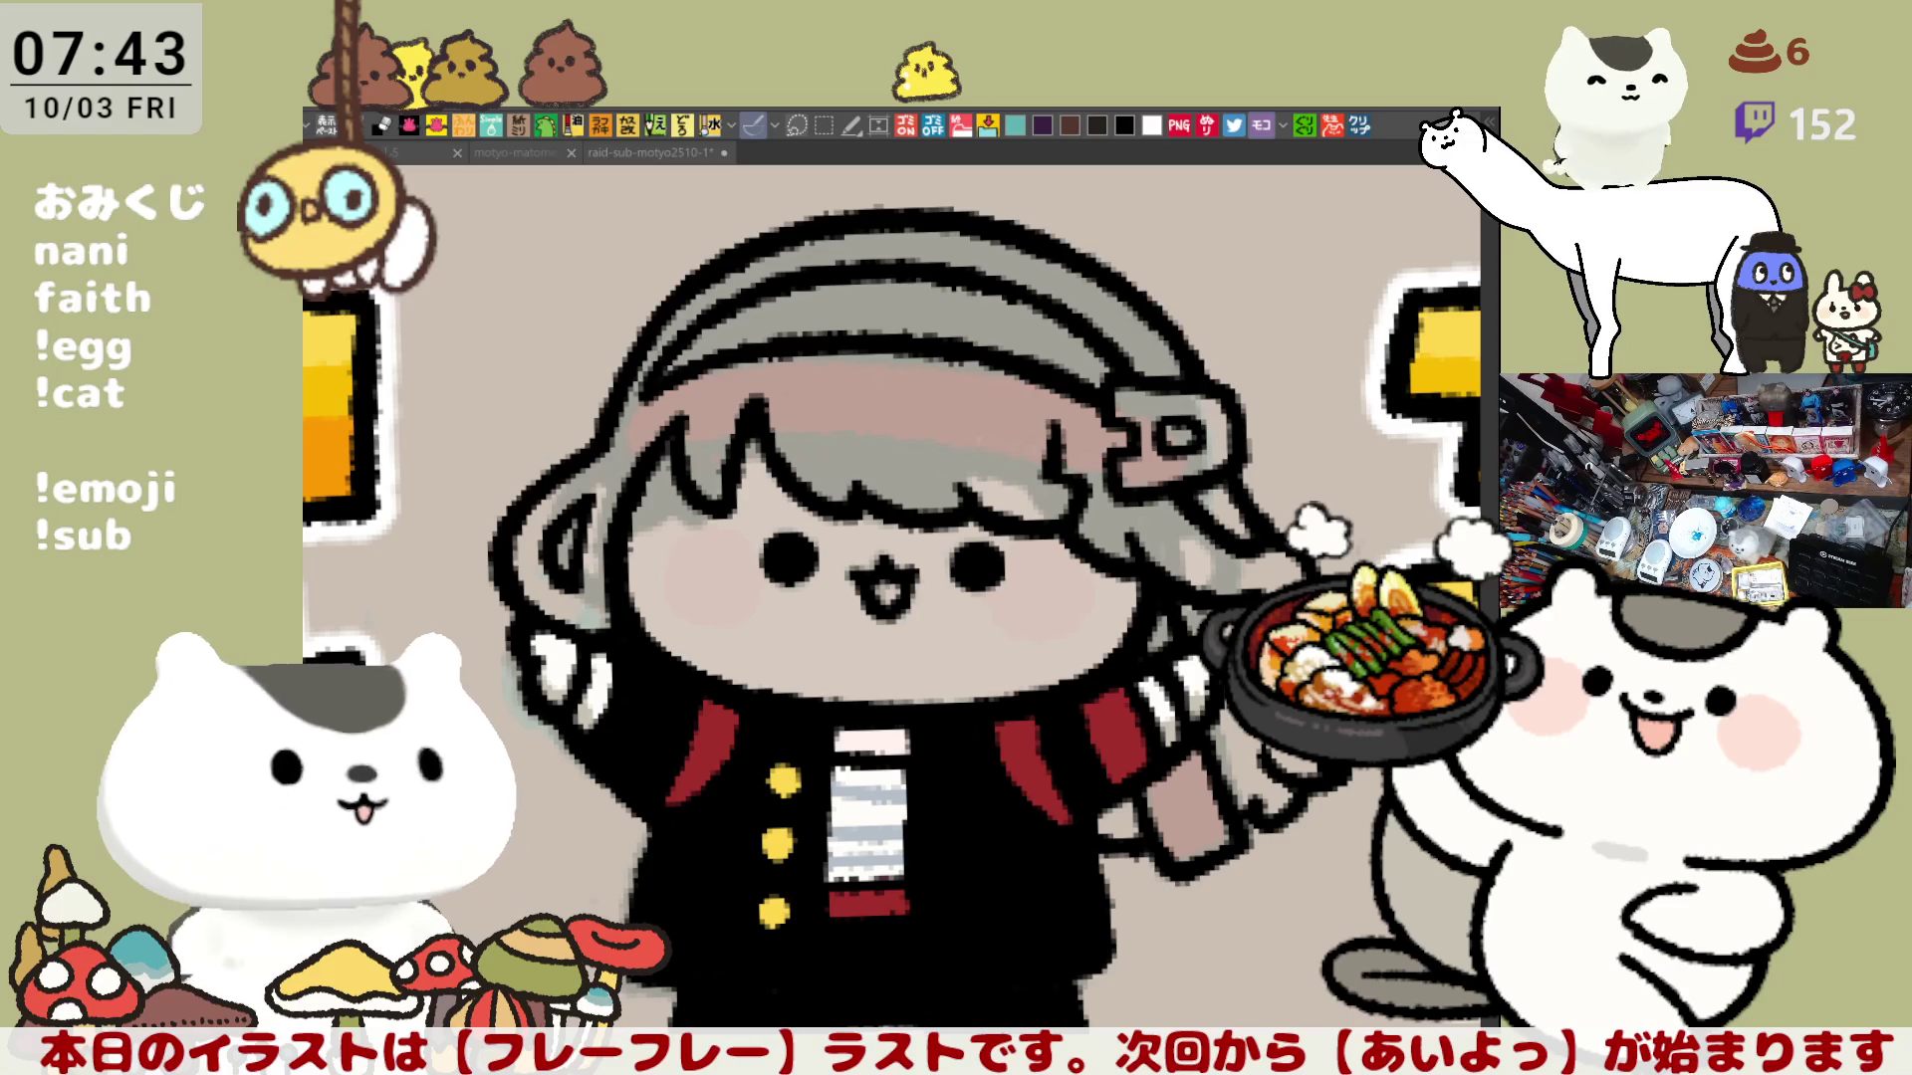
{"action": "left_click_drag", "start_coordinate": [1207, 691], "coordinate": [1203, 777]}
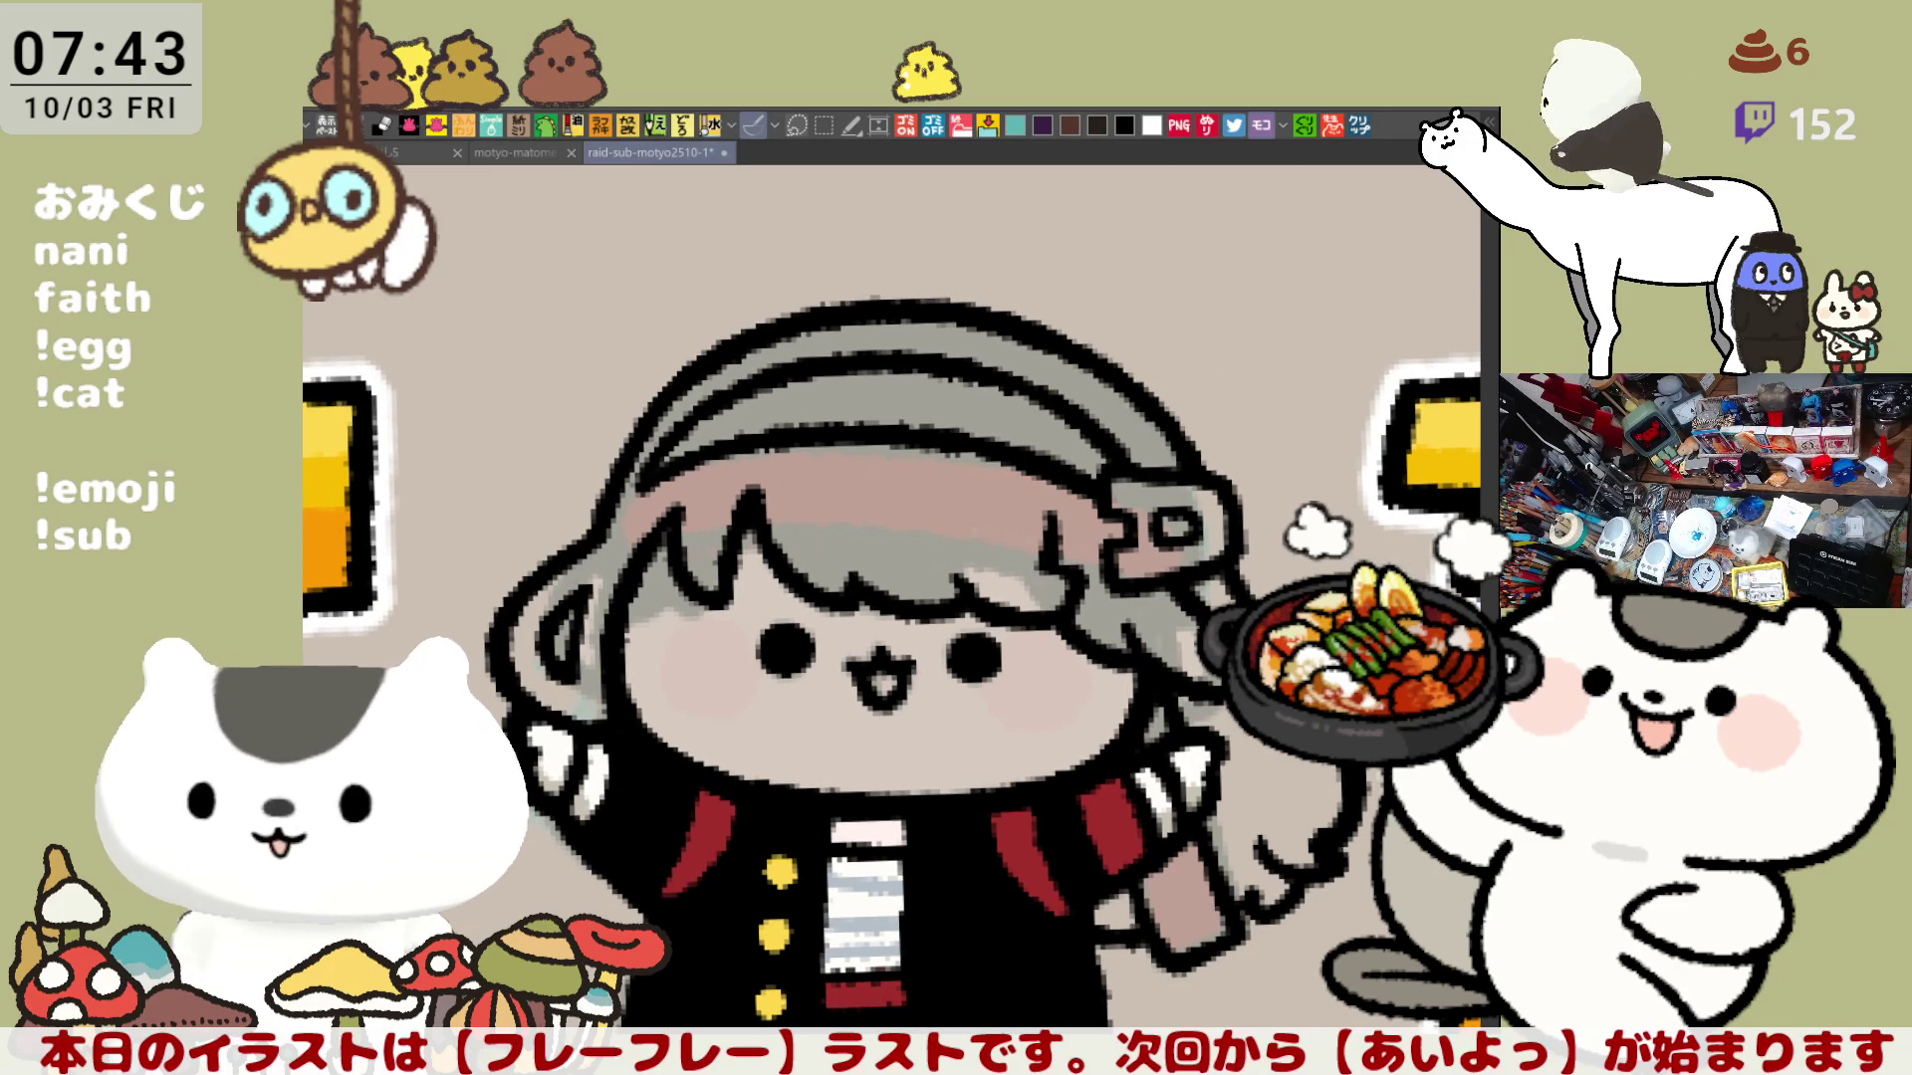
{"action": "left_click_drag", "start_coordinate": [837, 710], "coordinate": [904, 642]}
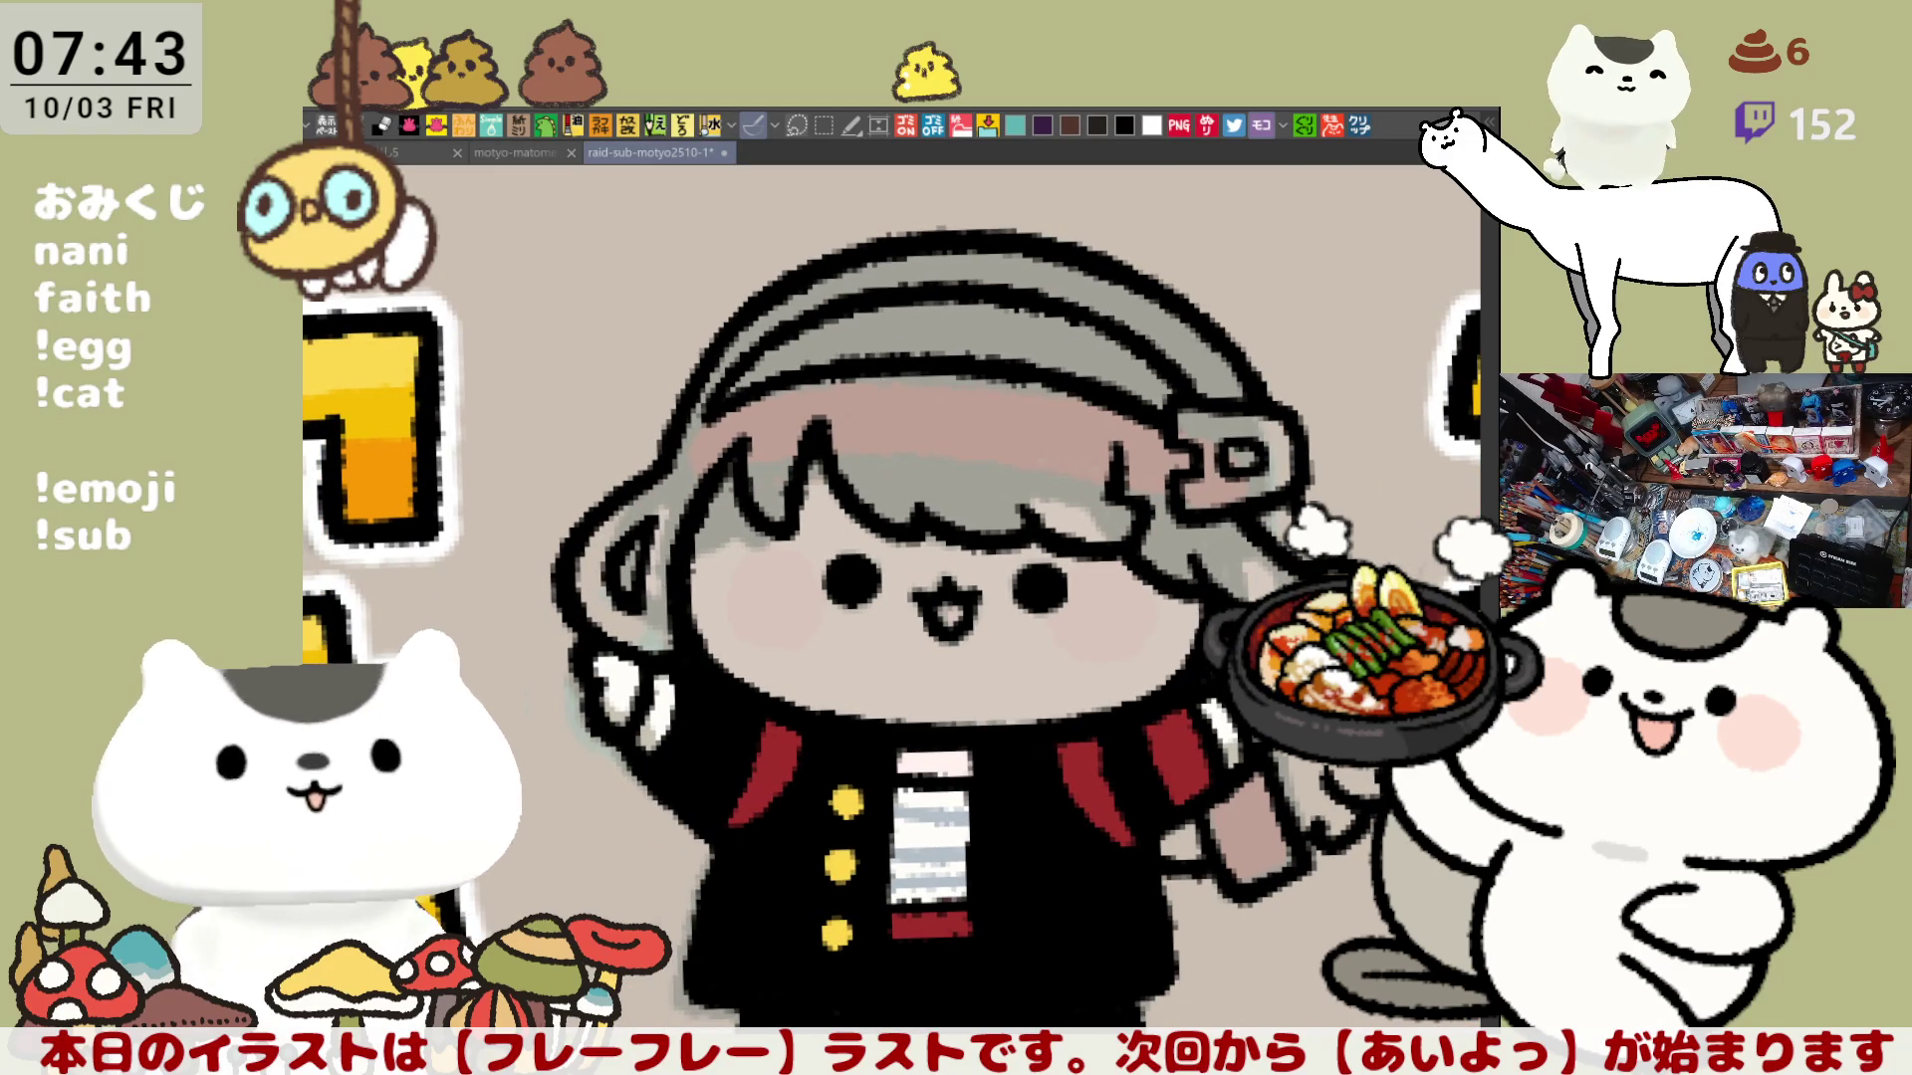
{"action": "mouse_move", "coordinate": [571, 613]}
{"action": "left_mouse_down"}
{"action": "mouse_move", "coordinate": [747, 690]}
{"action": "mouse_move", "coordinate": [1030, 736]}
{"action": "left_mouse_up"}
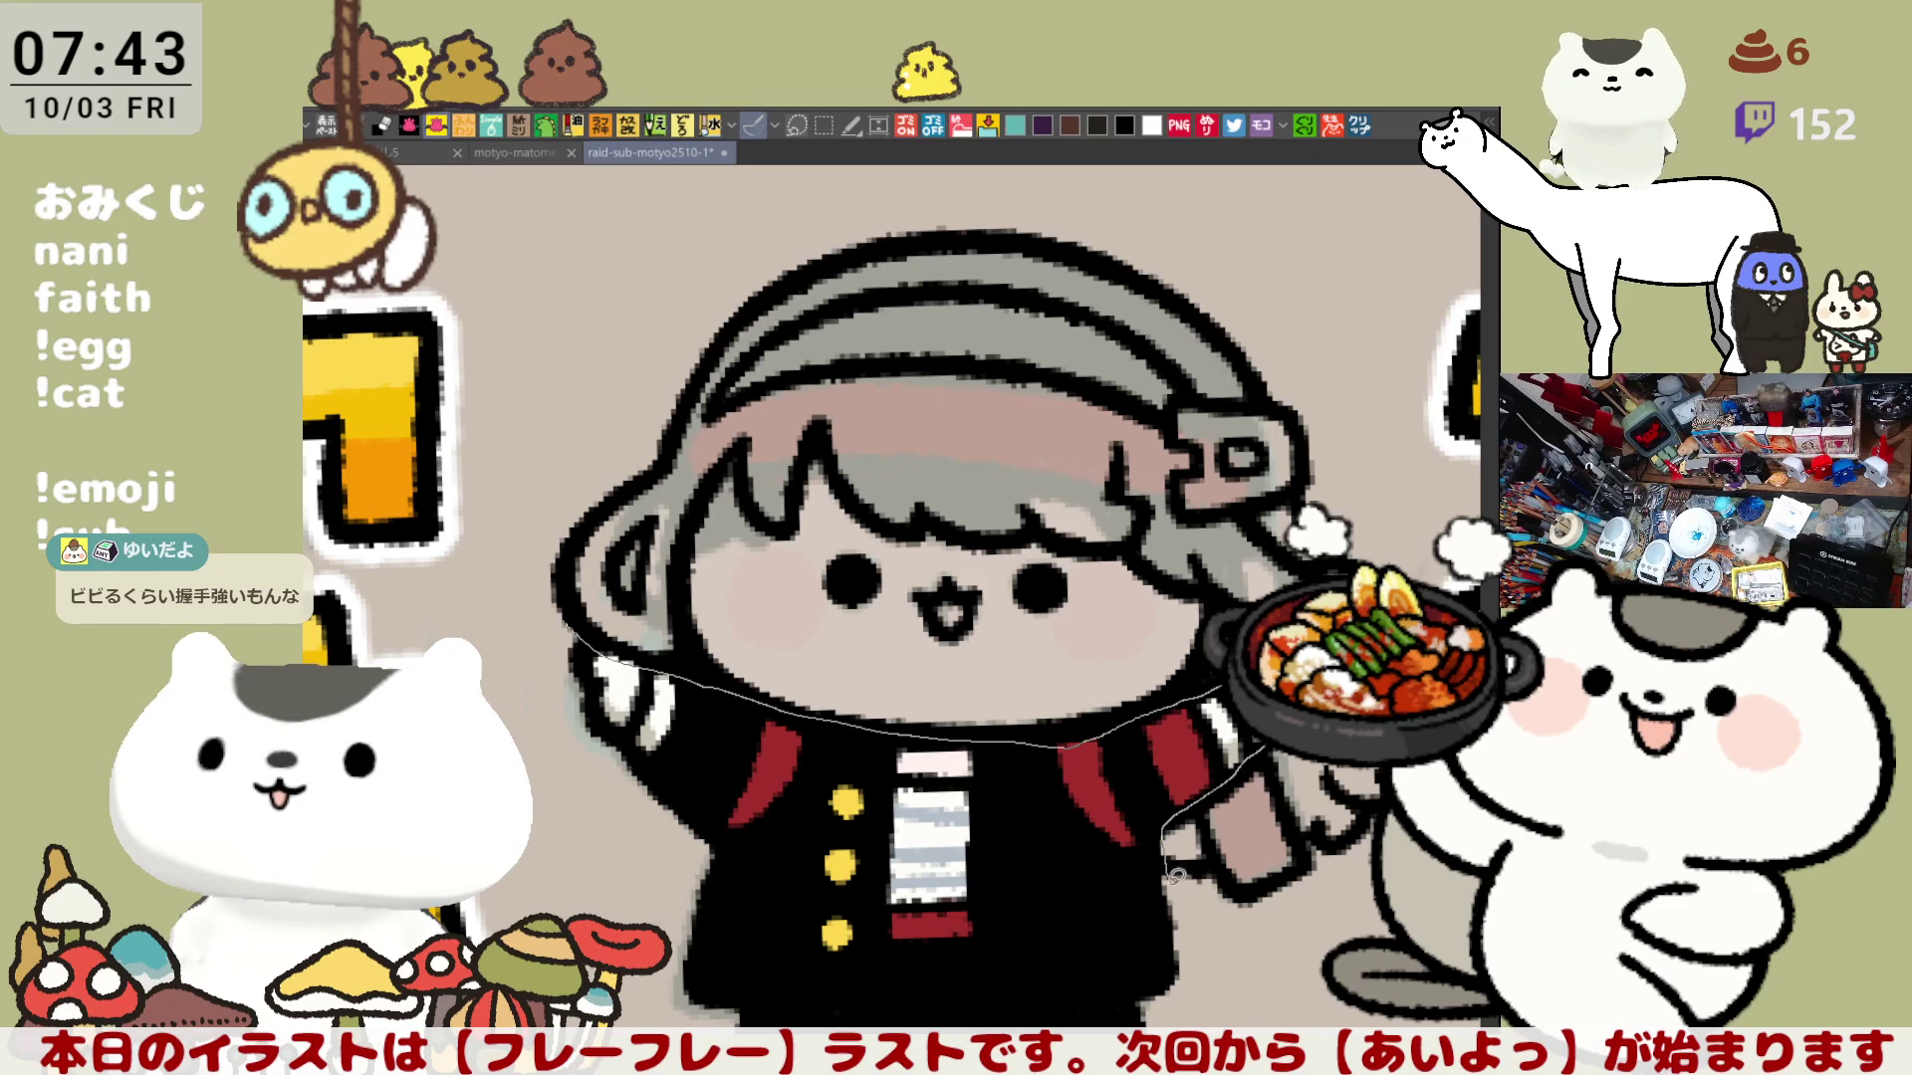
Step: Lasso-fill the girl's hair yellow and fill her face pale pink
{"action": "mouse_move", "coordinate": [1106, 191]}
{"action": "left_mouse_down"}
{"action": "mouse_move", "coordinate": [643, 224]}
{"action": "mouse_move", "coordinate": [535, 576]}
{"action": "left_mouse_up"}
{"action": "left_click_drag", "start_coordinate": [1165, 829], "coordinate": [1222, 823]}
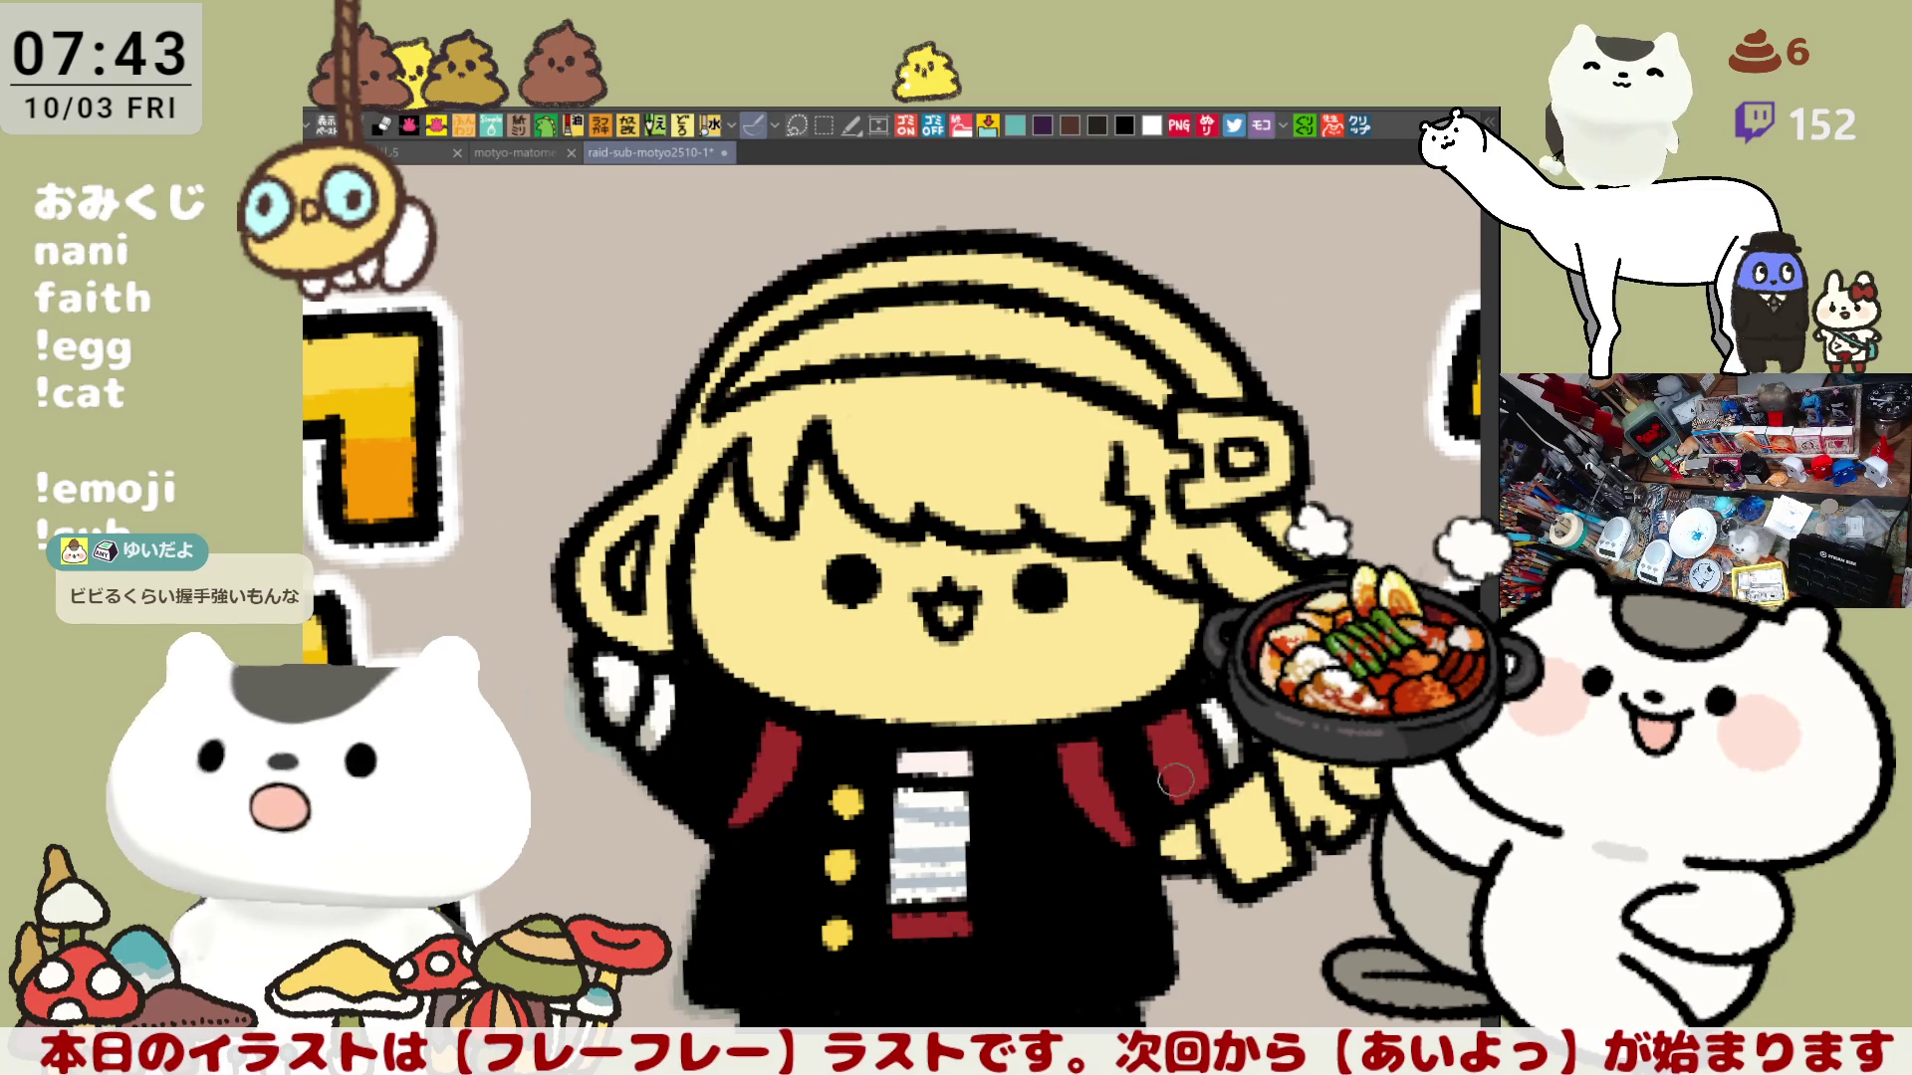
{"action": "left_click", "coordinate": [1047, 668]}
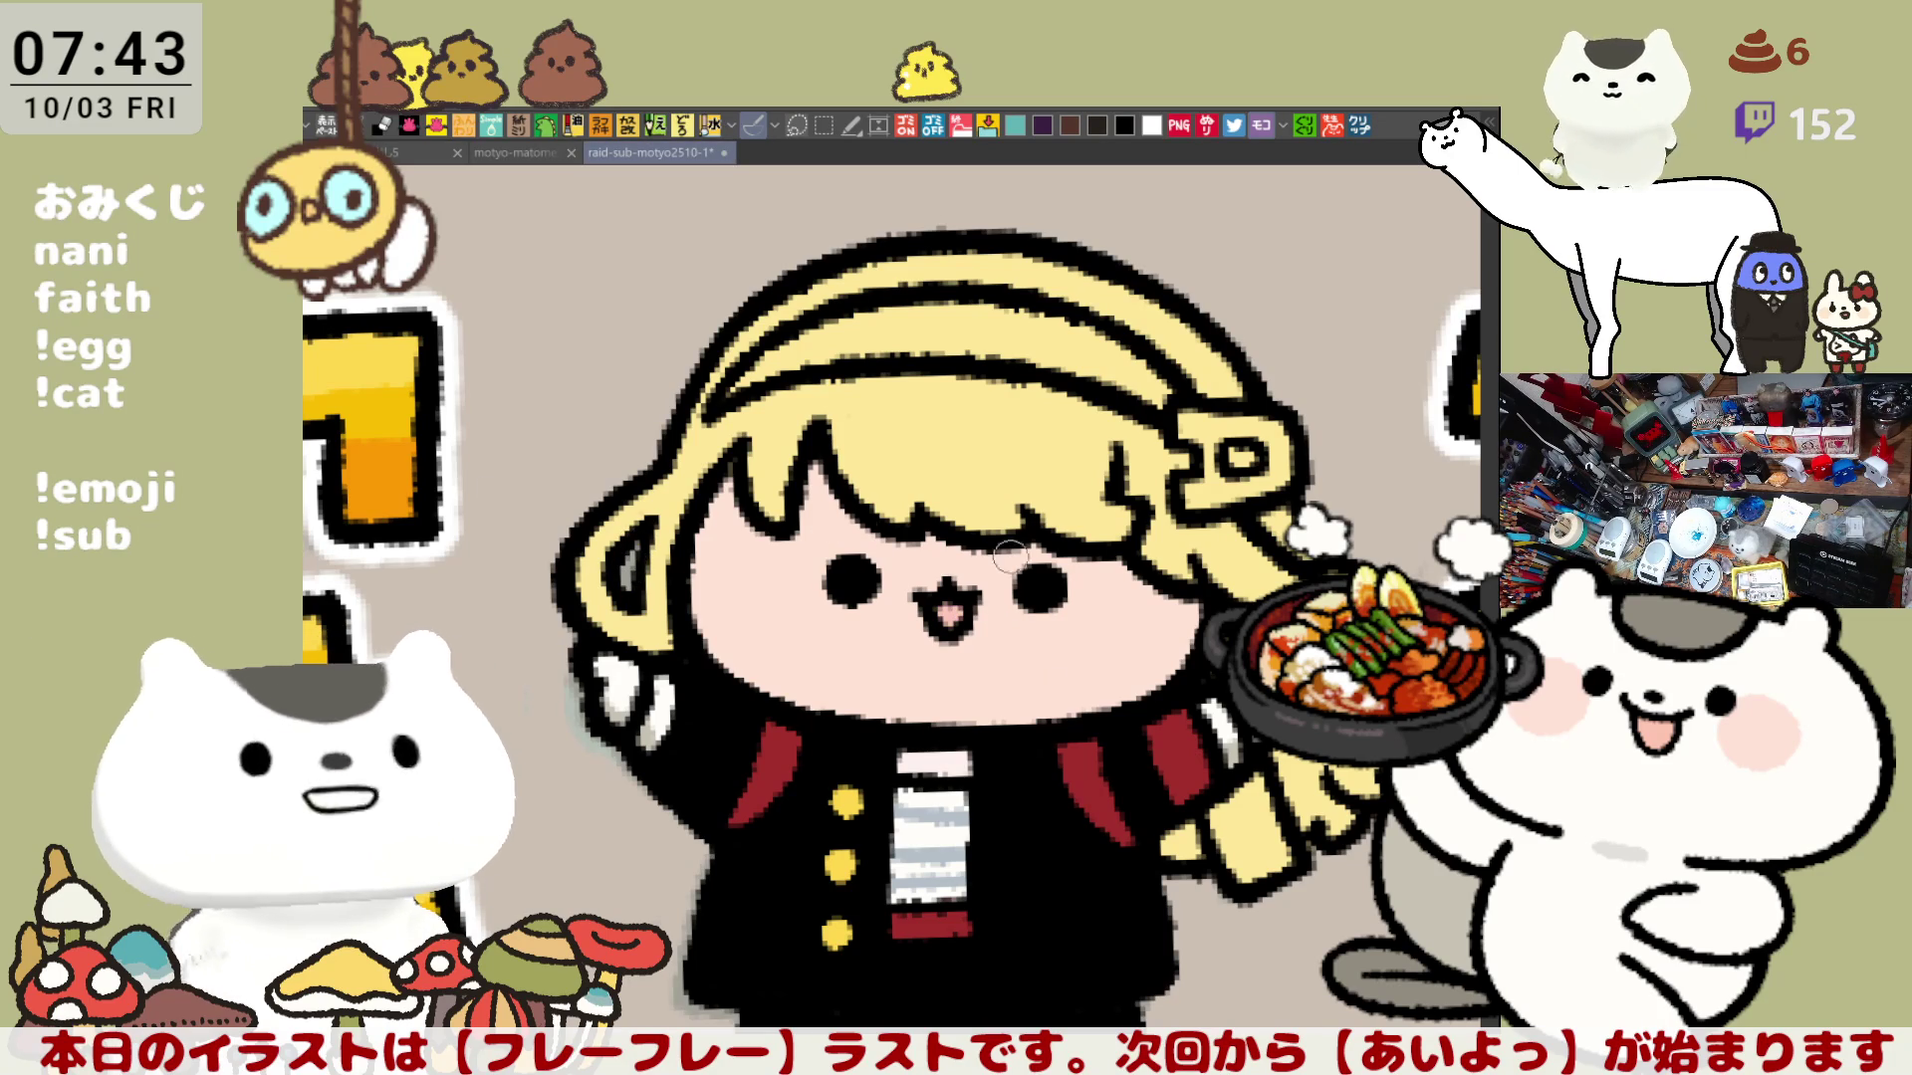
Step: Airbrush blush on both cheeks and extend the red jacket strap downward
{"action": "left_click_drag", "start_coordinate": [832, 560], "coordinate": [829, 567]}
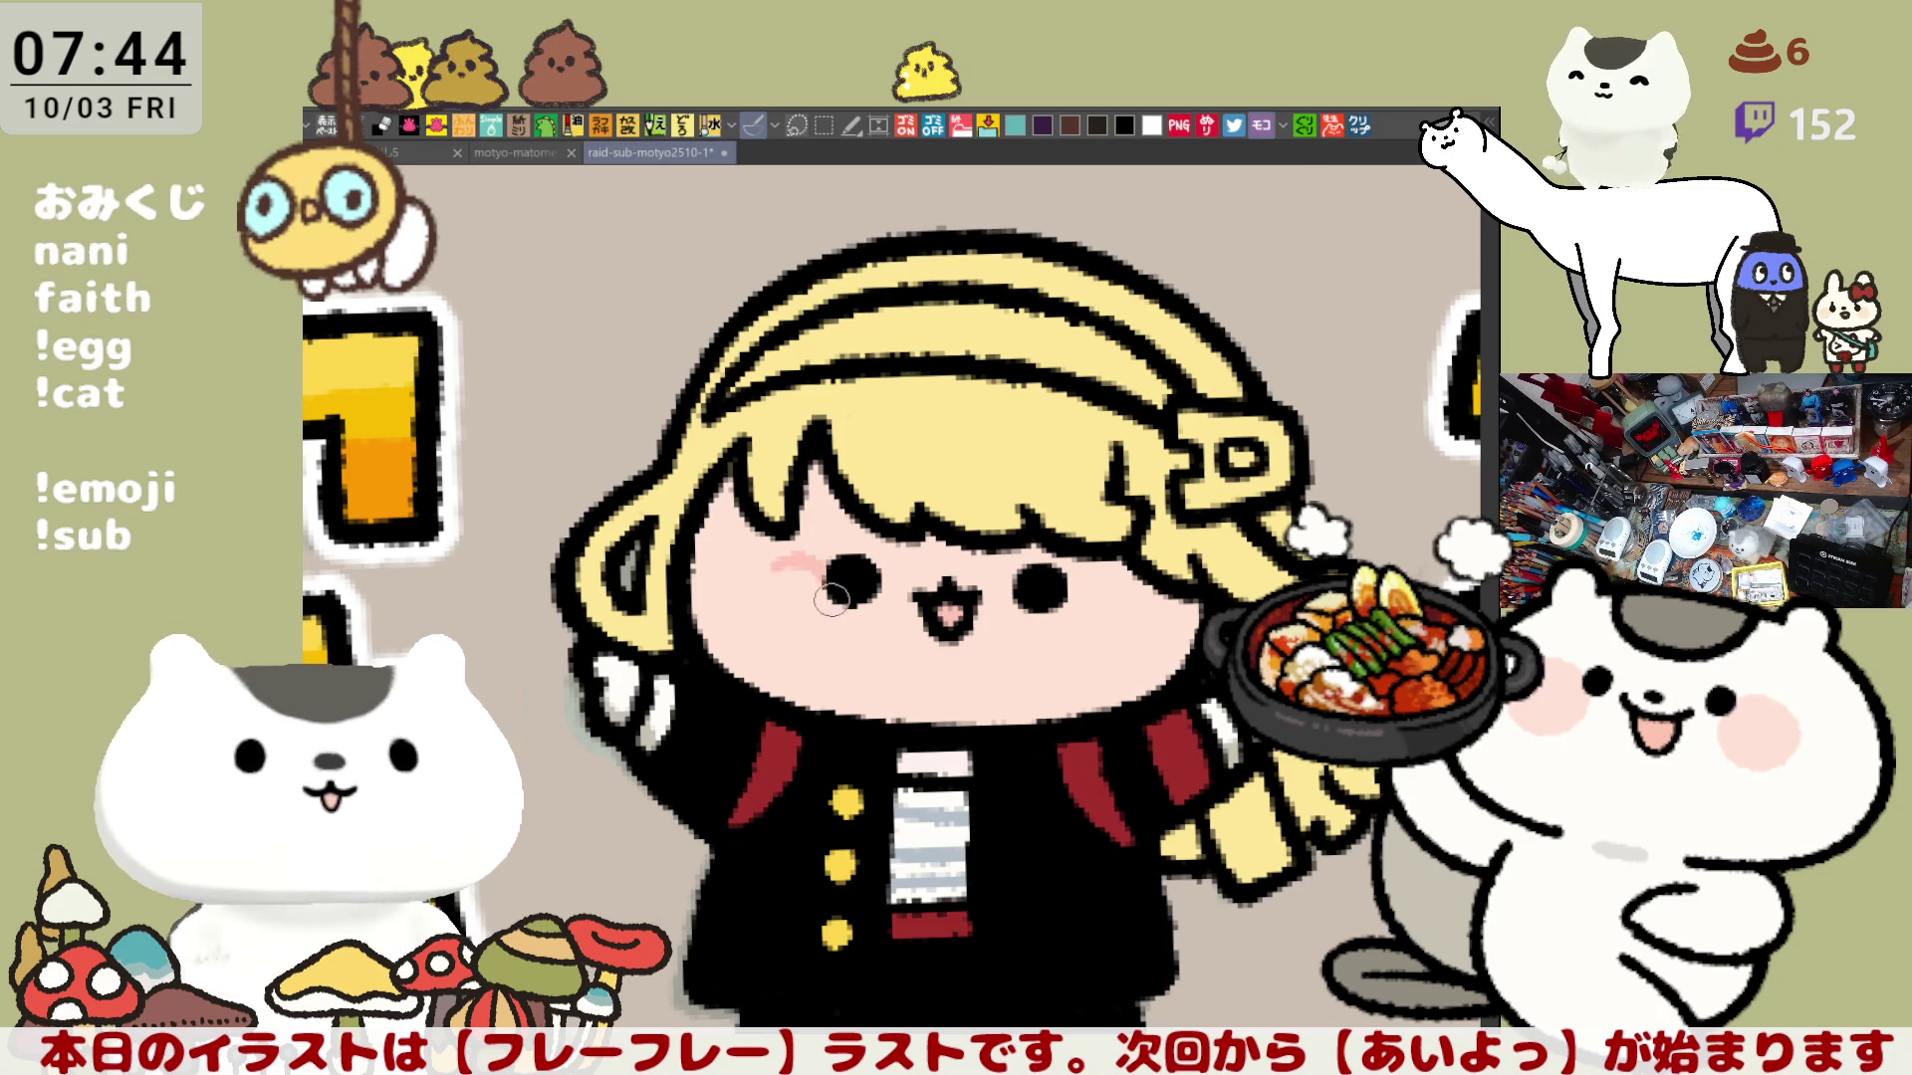
{"action": "mouse_move", "coordinate": [1106, 604]}
{"action": "left_mouse_down"}
{"action": "mouse_move", "coordinate": [1066, 581]}
{"action": "mouse_move", "coordinate": [1108, 603]}
{"action": "left_mouse_up"}
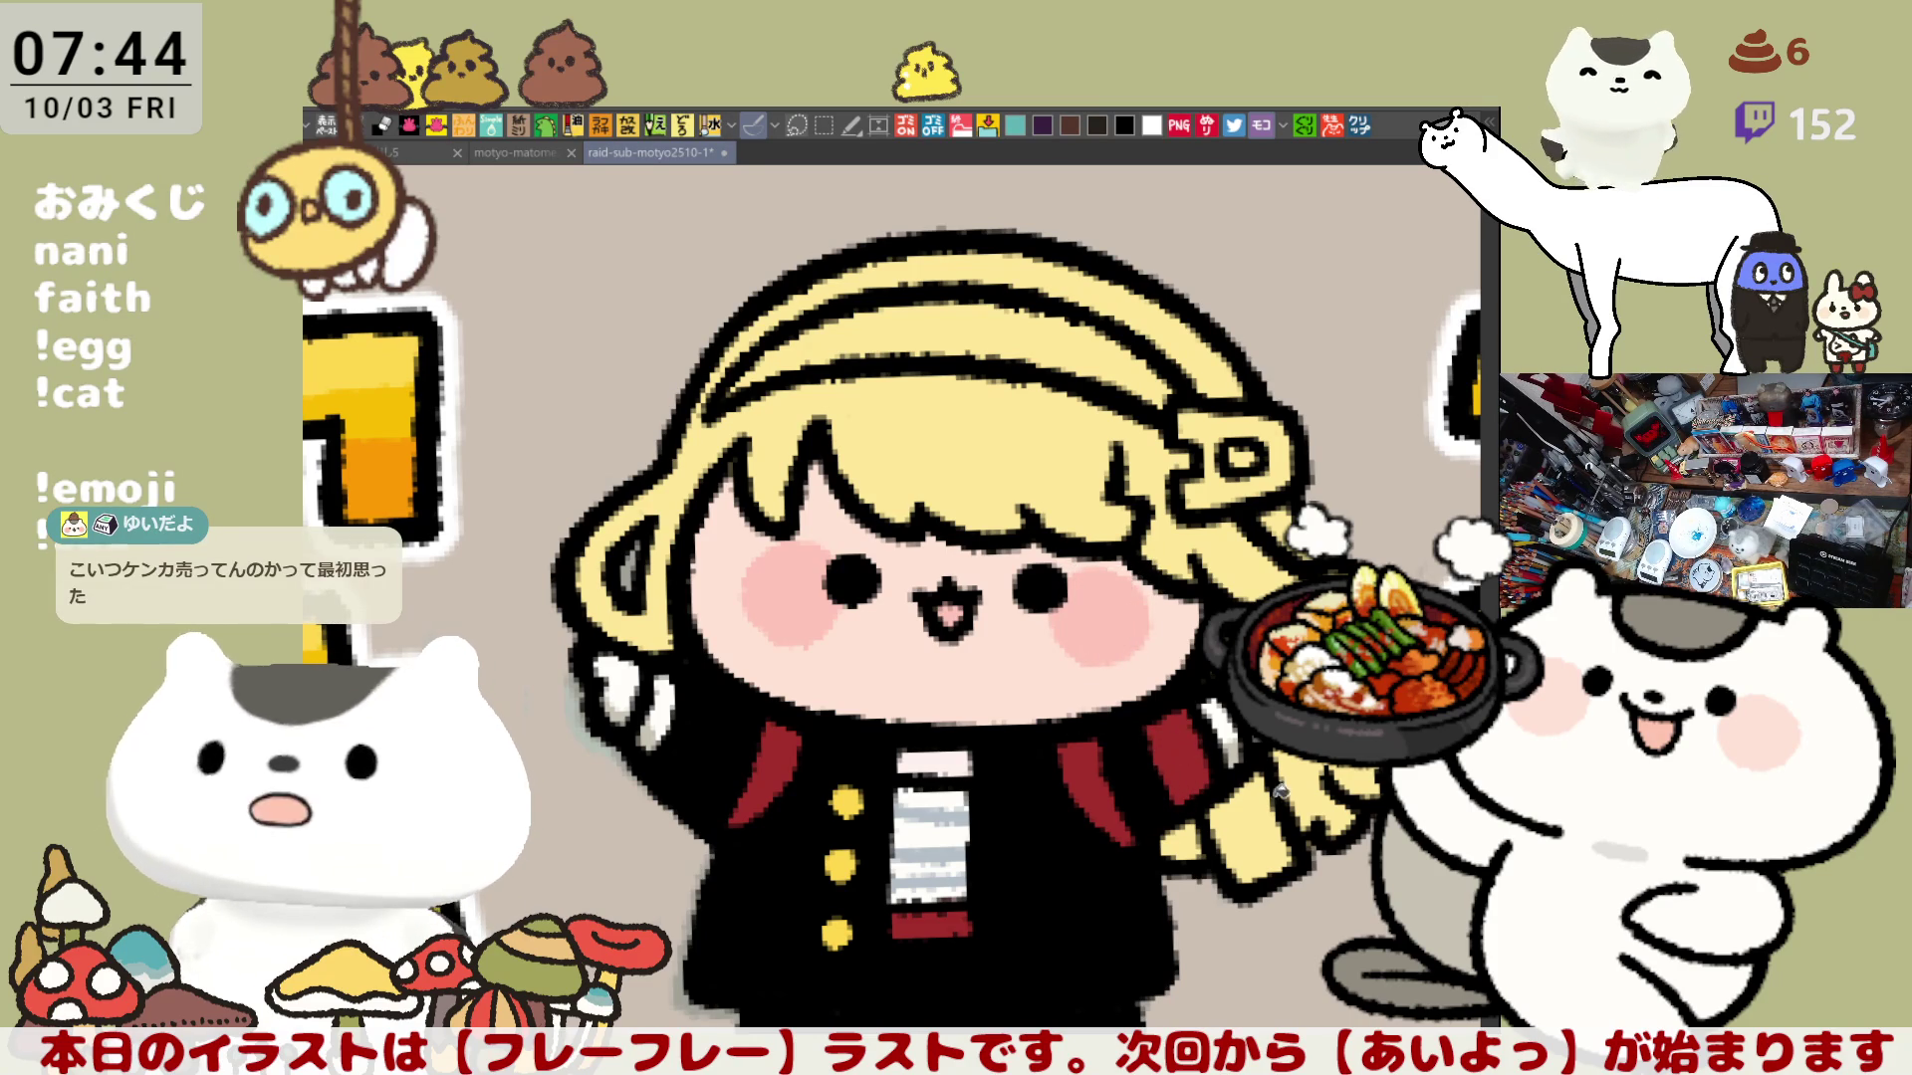
{"action": "left_click_drag", "start_coordinate": [1278, 875], "coordinate": [1253, 774]}
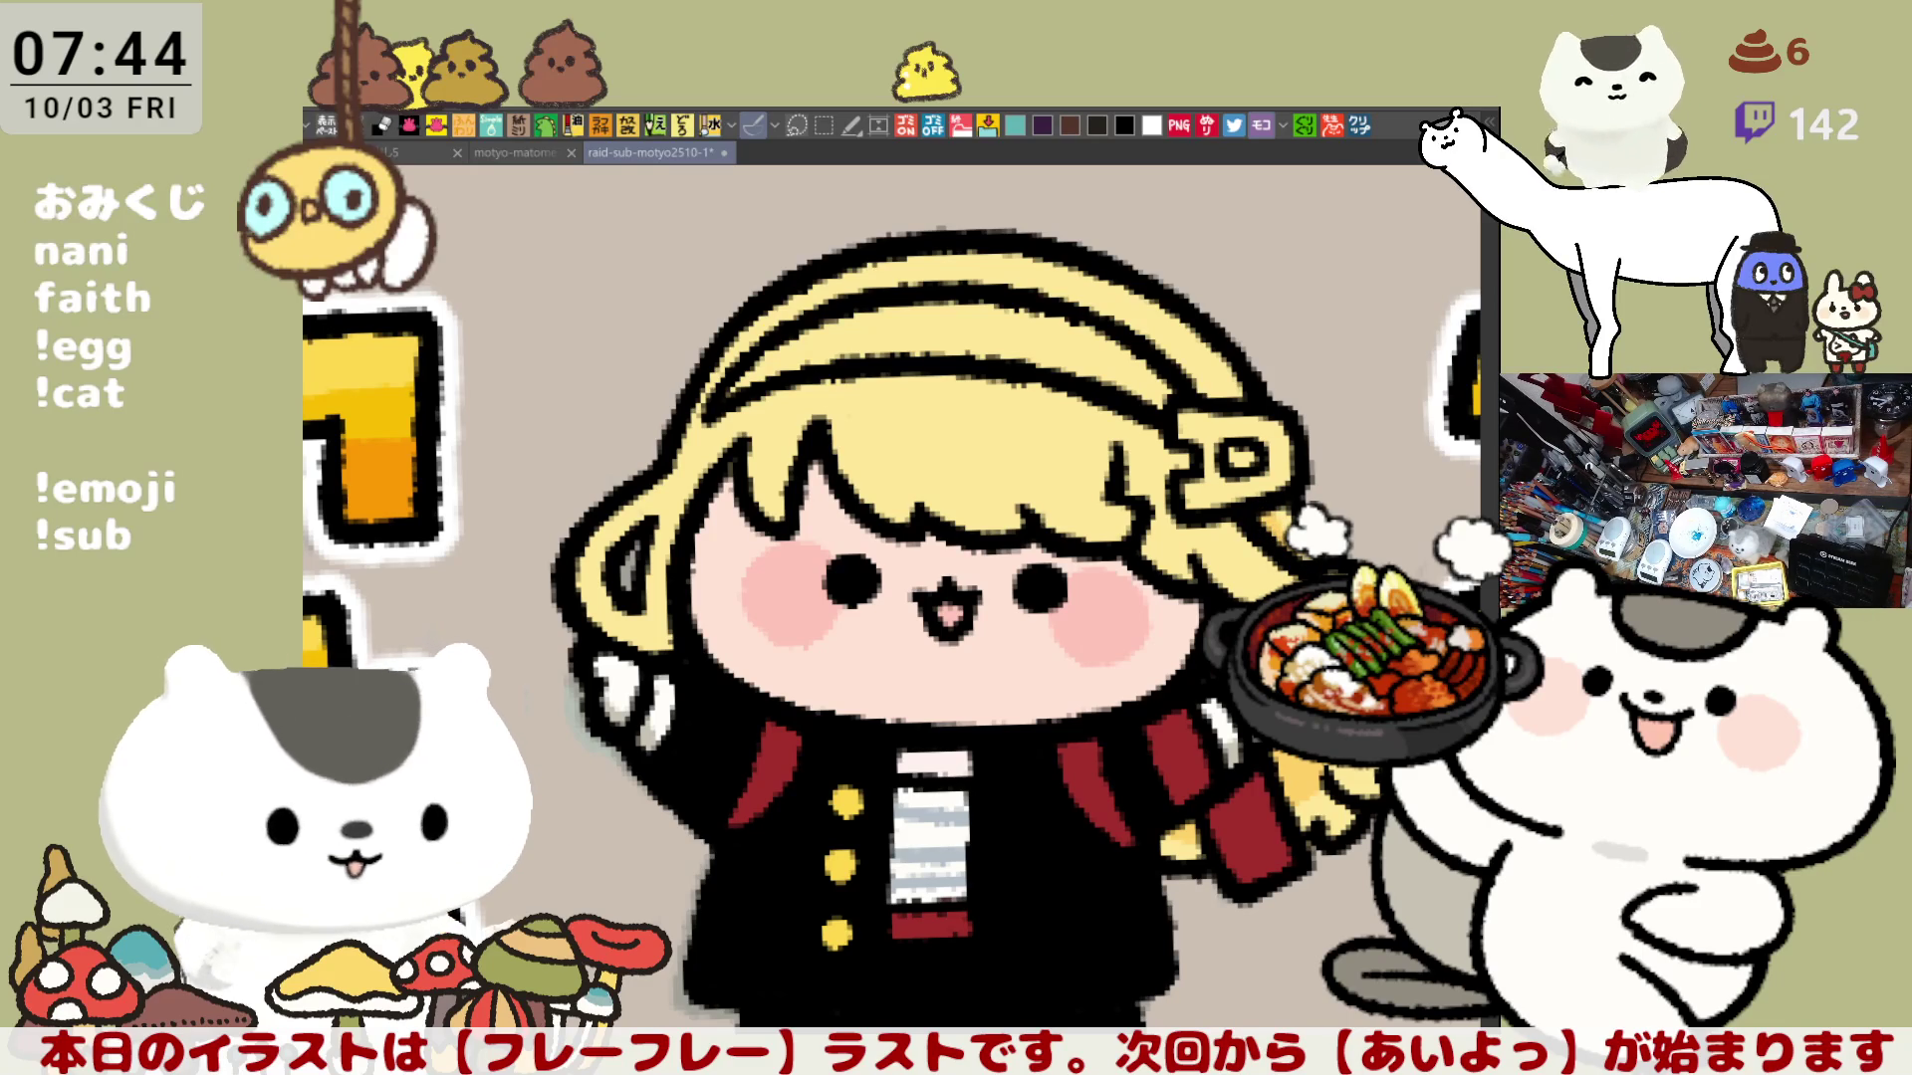
{"action": "left_click_drag", "start_coordinate": [676, 539], "coordinate": [761, 573]}
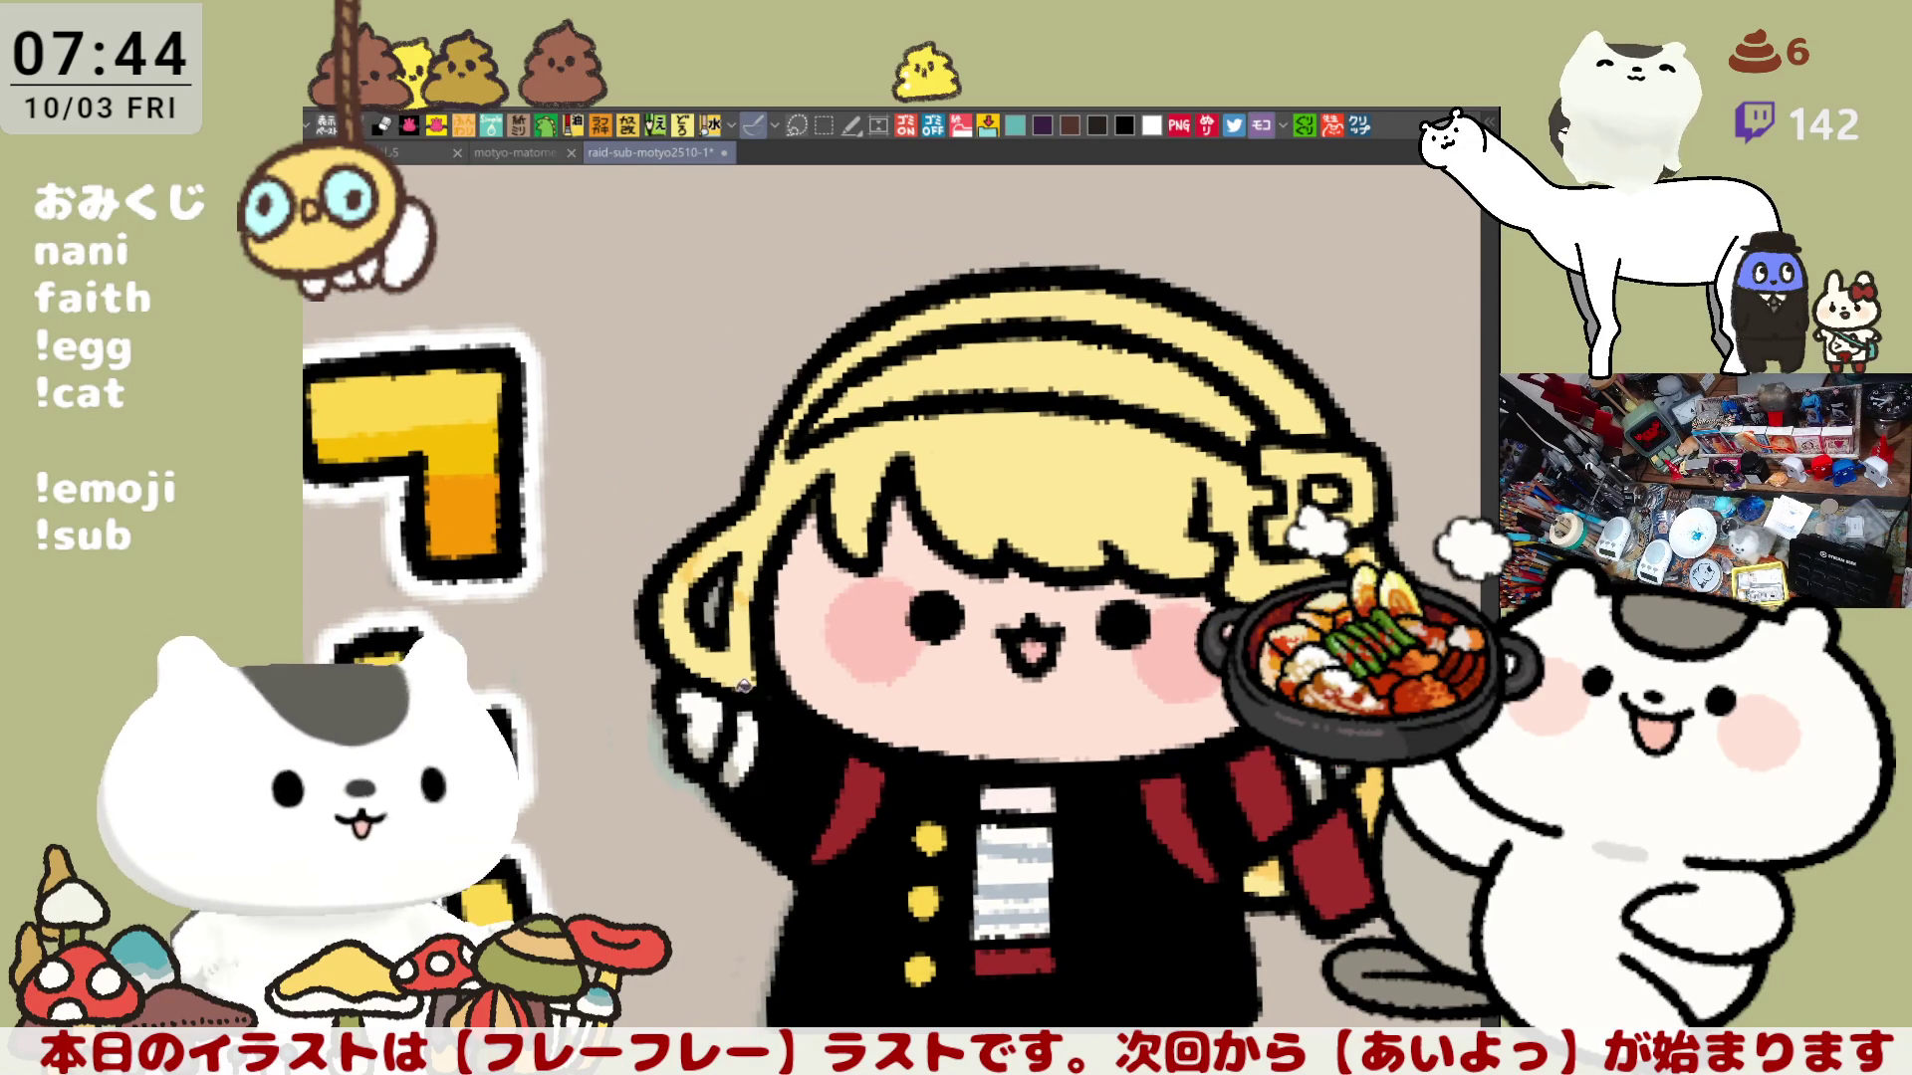
Step: Fill the headband red, save the illustration, and switch to the イラスト photo document
{"action": "mouse_move", "coordinate": [1052, 495]}
{"action": "left_mouse_down"}
{"action": "mouse_move", "coordinate": [1073, 456]}
{"action": "mouse_move", "coordinate": [1275, 460]}
{"action": "left_mouse_up"}
{"action": "left_click", "coordinate": [1072, 456]}
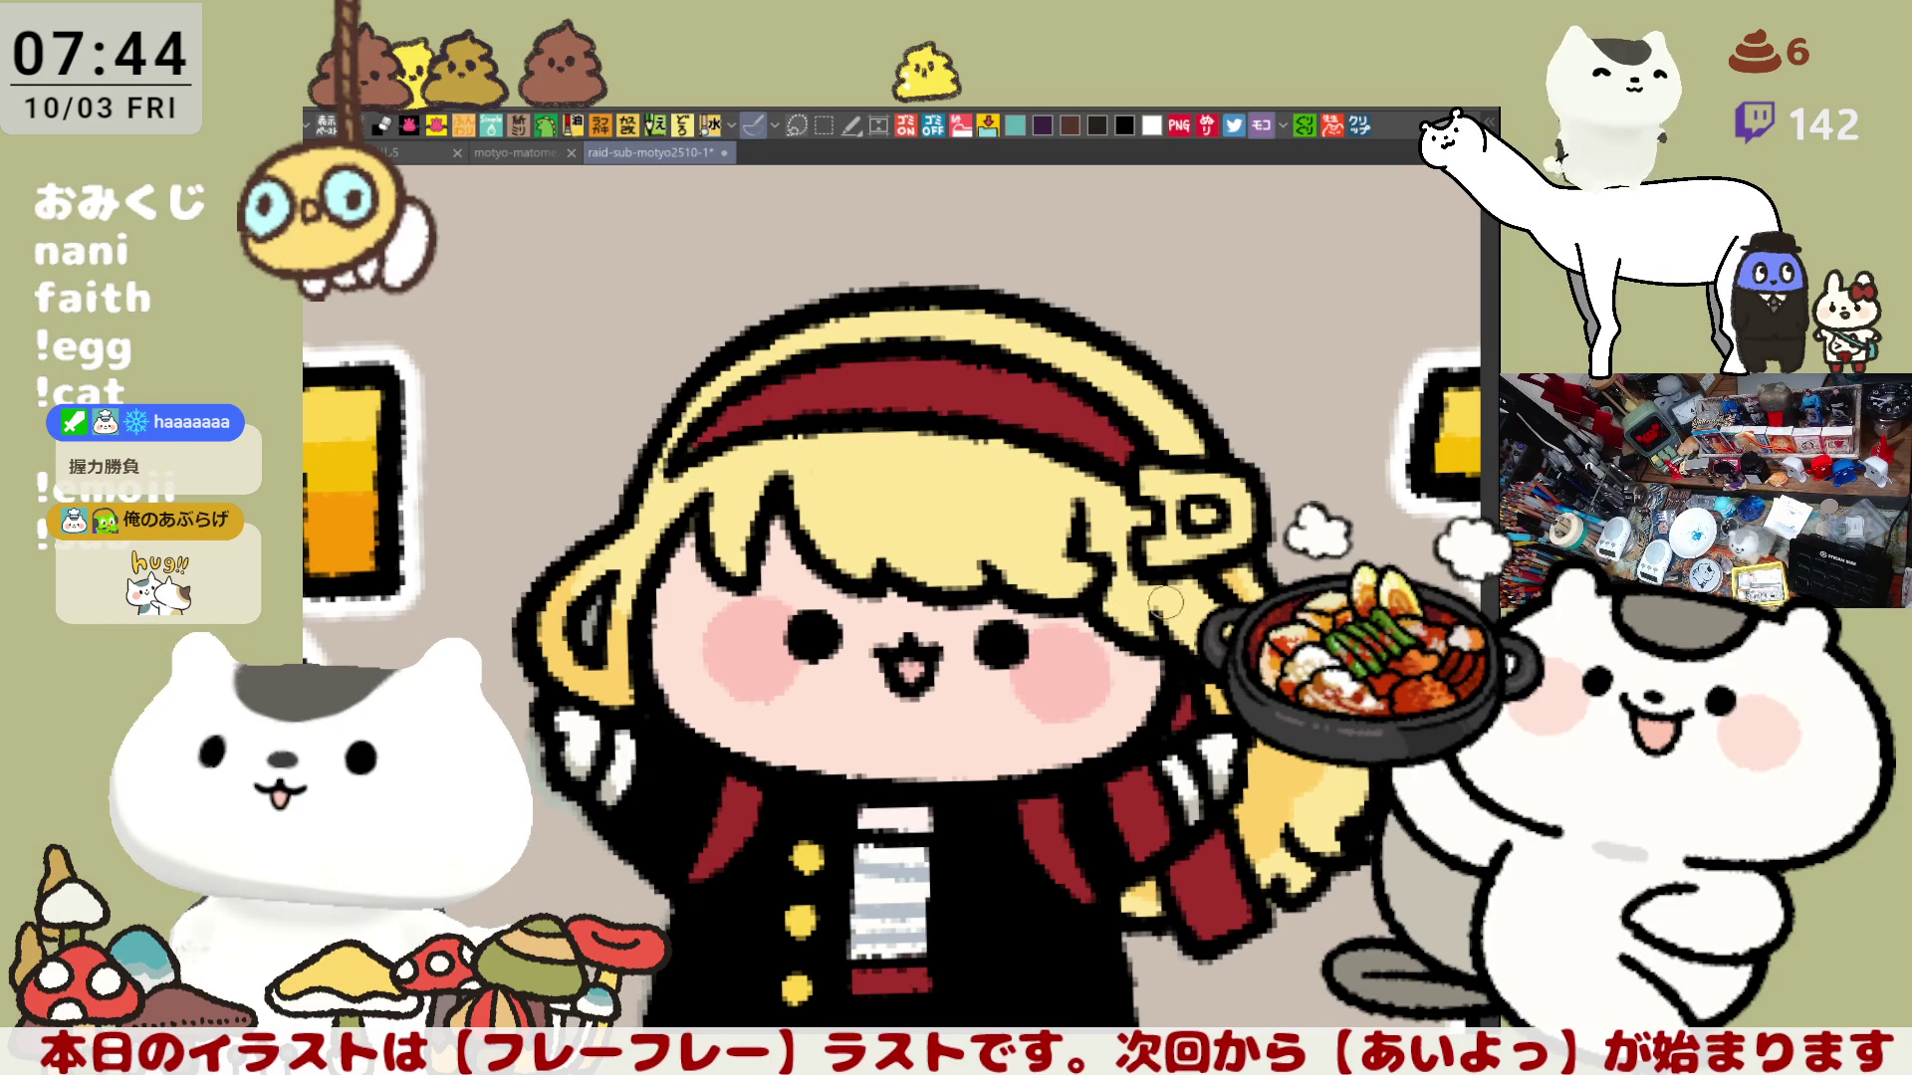
{"action": "mouse_move", "coordinate": [1162, 601]}
{"action": "left_mouse_down"}
{"action": "mouse_move", "coordinate": [1207, 595]}
{"action": "mouse_move", "coordinate": [1197, 578]}
{"action": "left_mouse_up"}
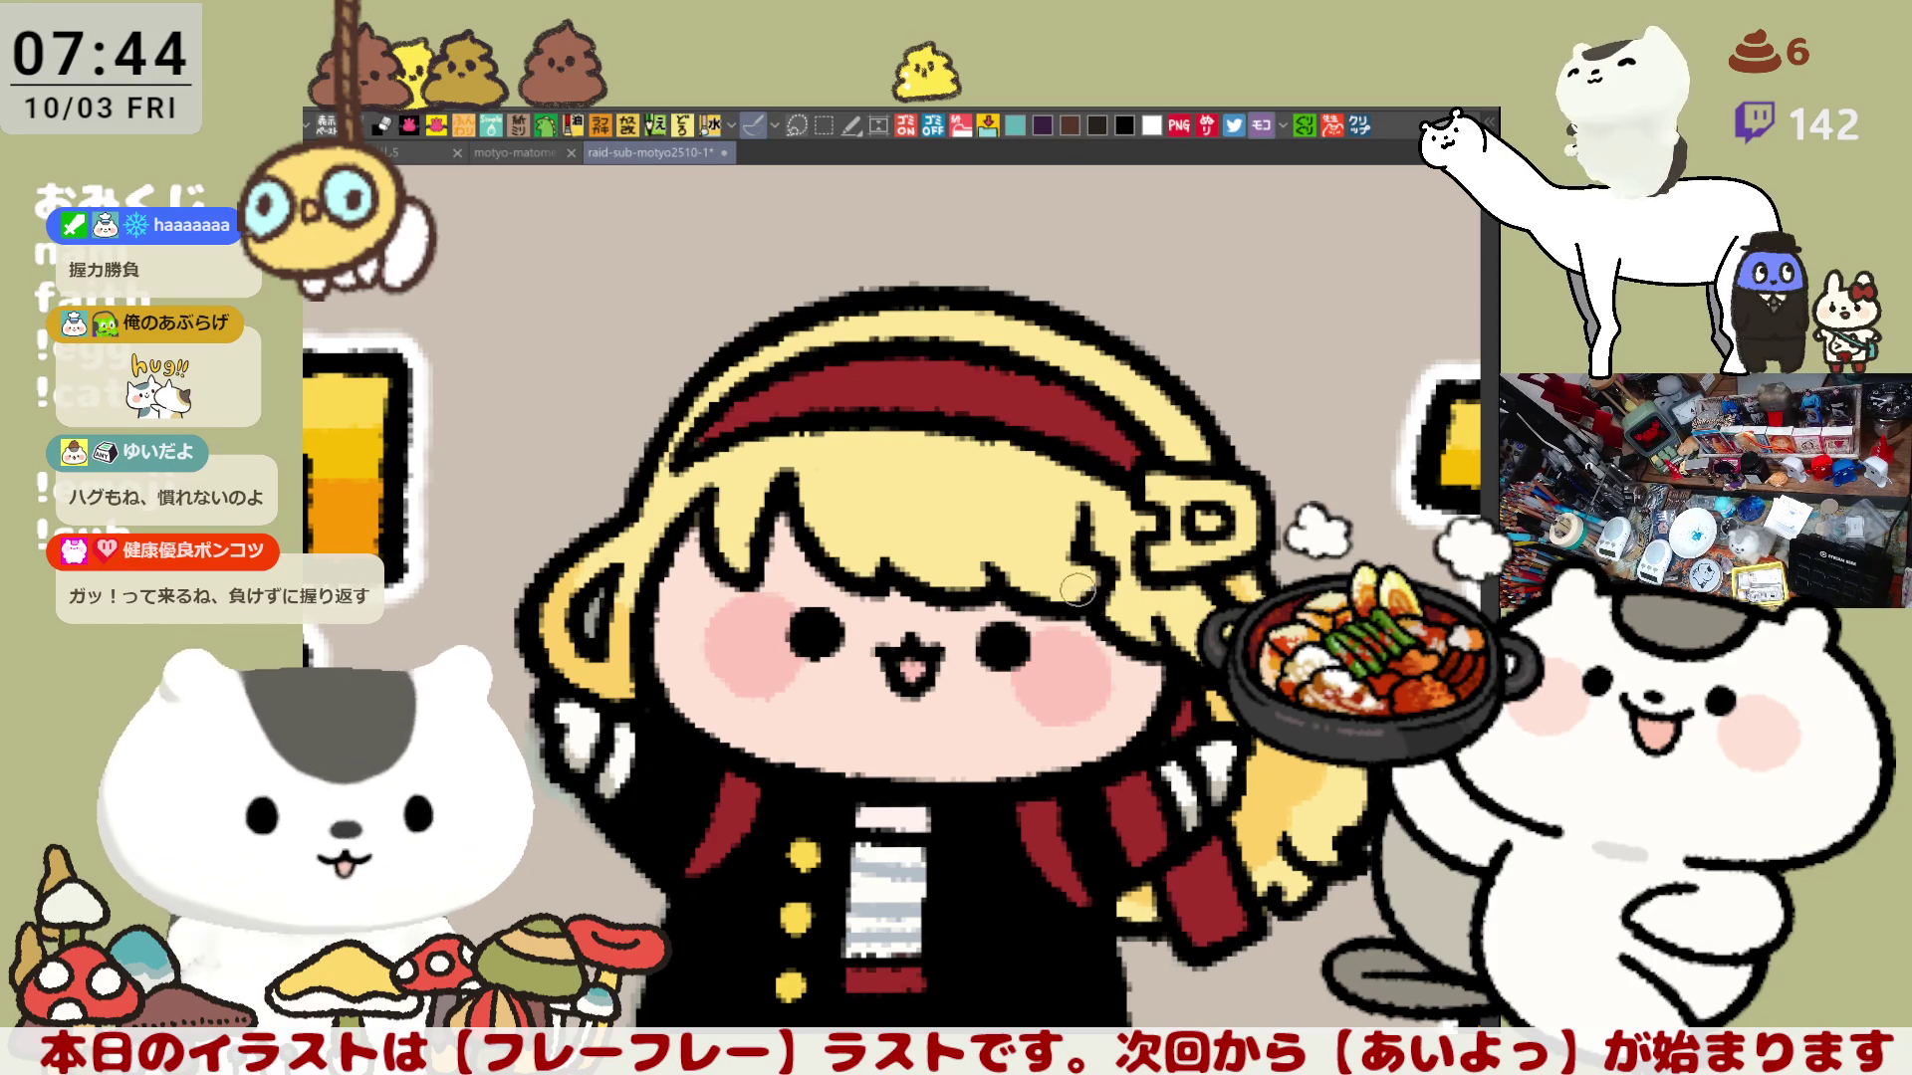
{"action": "key", "text": "ctrl+s"}
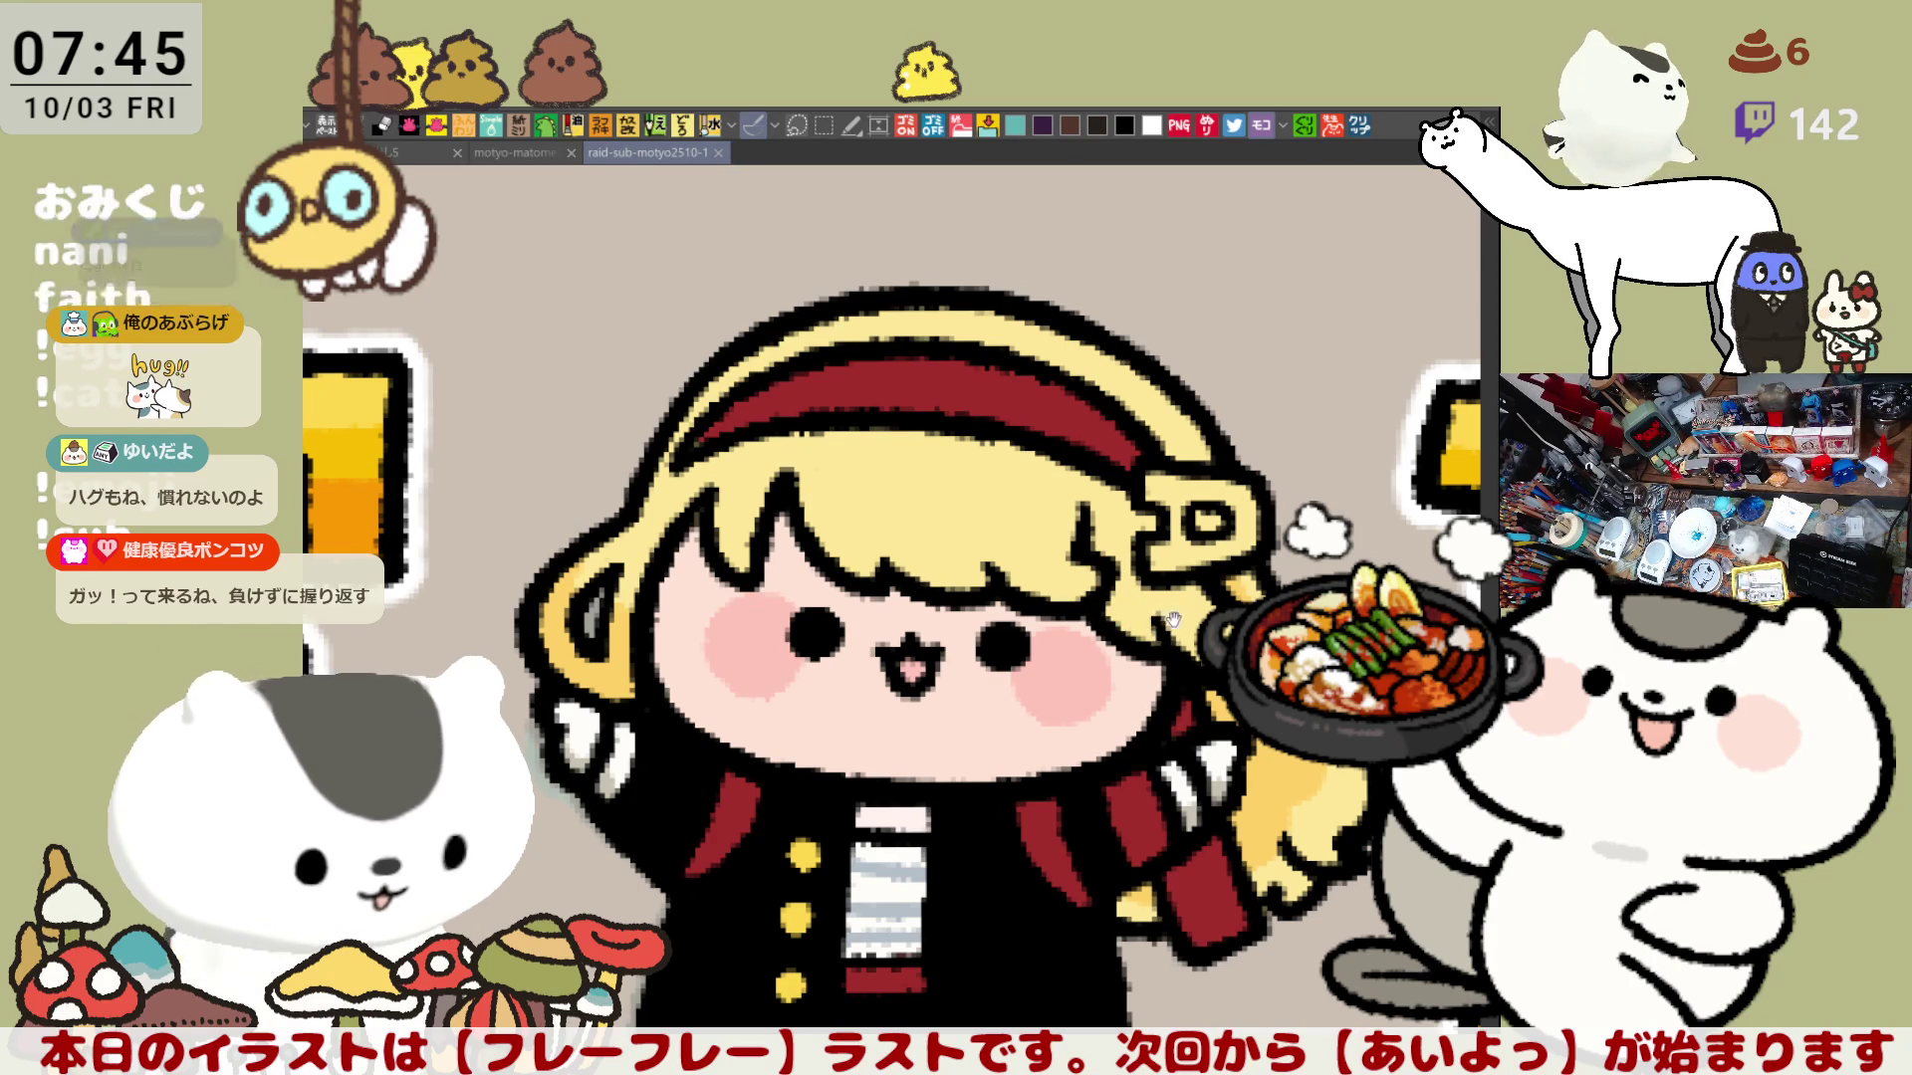
{"action": "left_click_drag", "start_coordinate": [1167, 626], "coordinate": [1169, 587]}
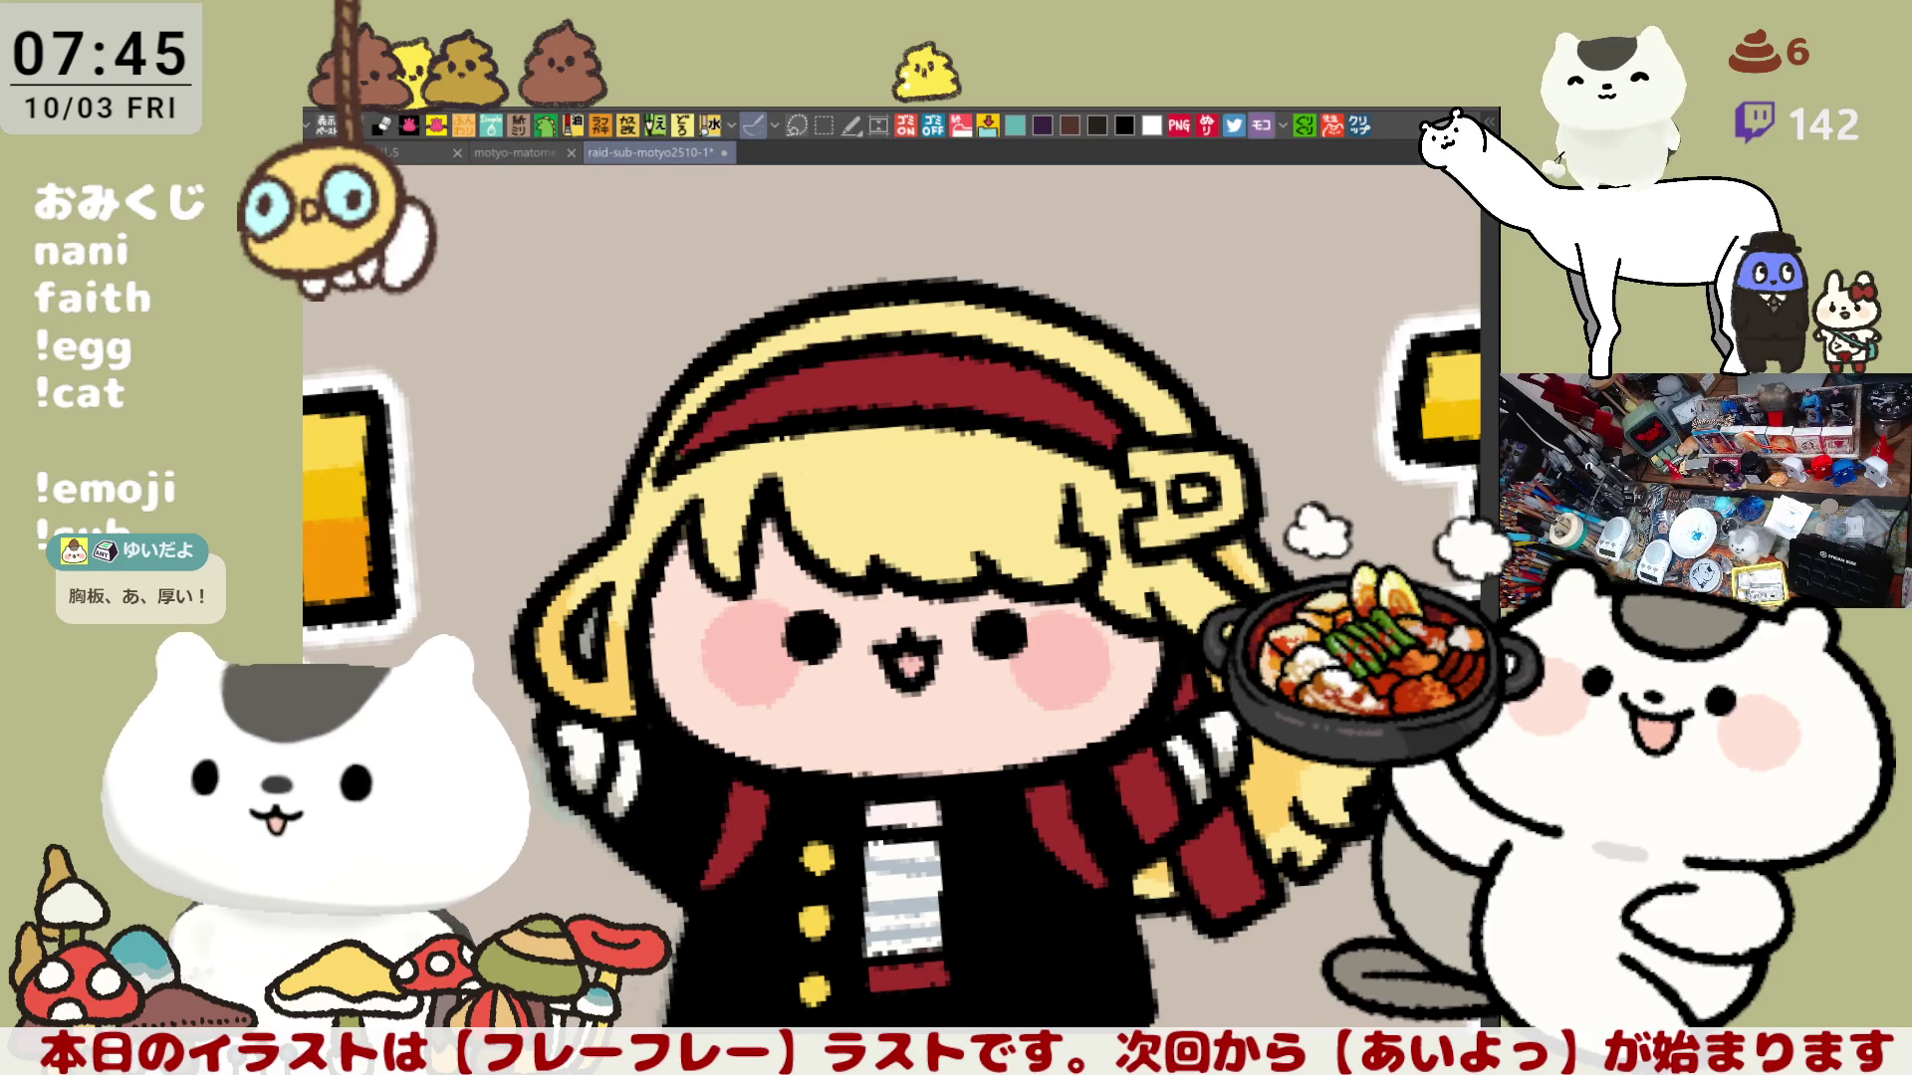
{"action": "left_click", "coordinate": [1359, 126]}
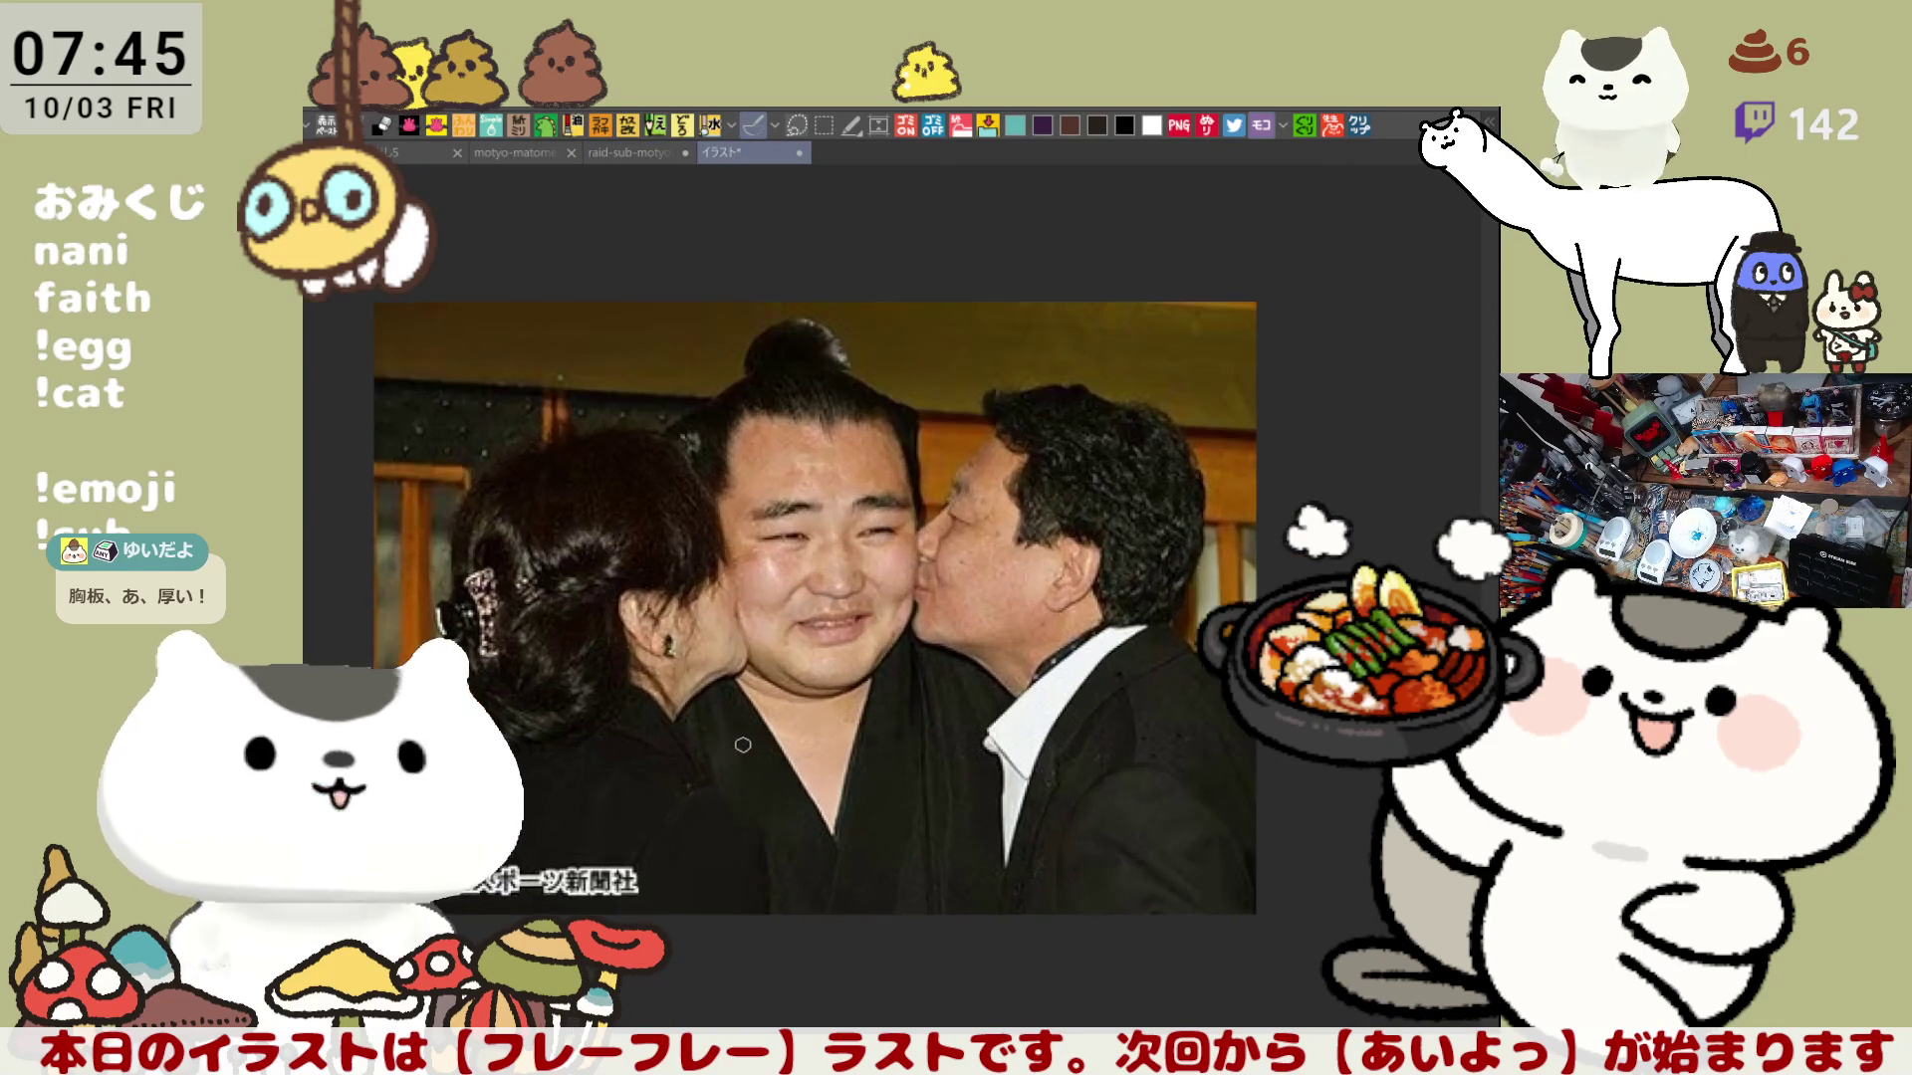
{"action": "scroll", "coordinate": [737, 744], "scroll_direction": "up", "scroll_amount": 1}
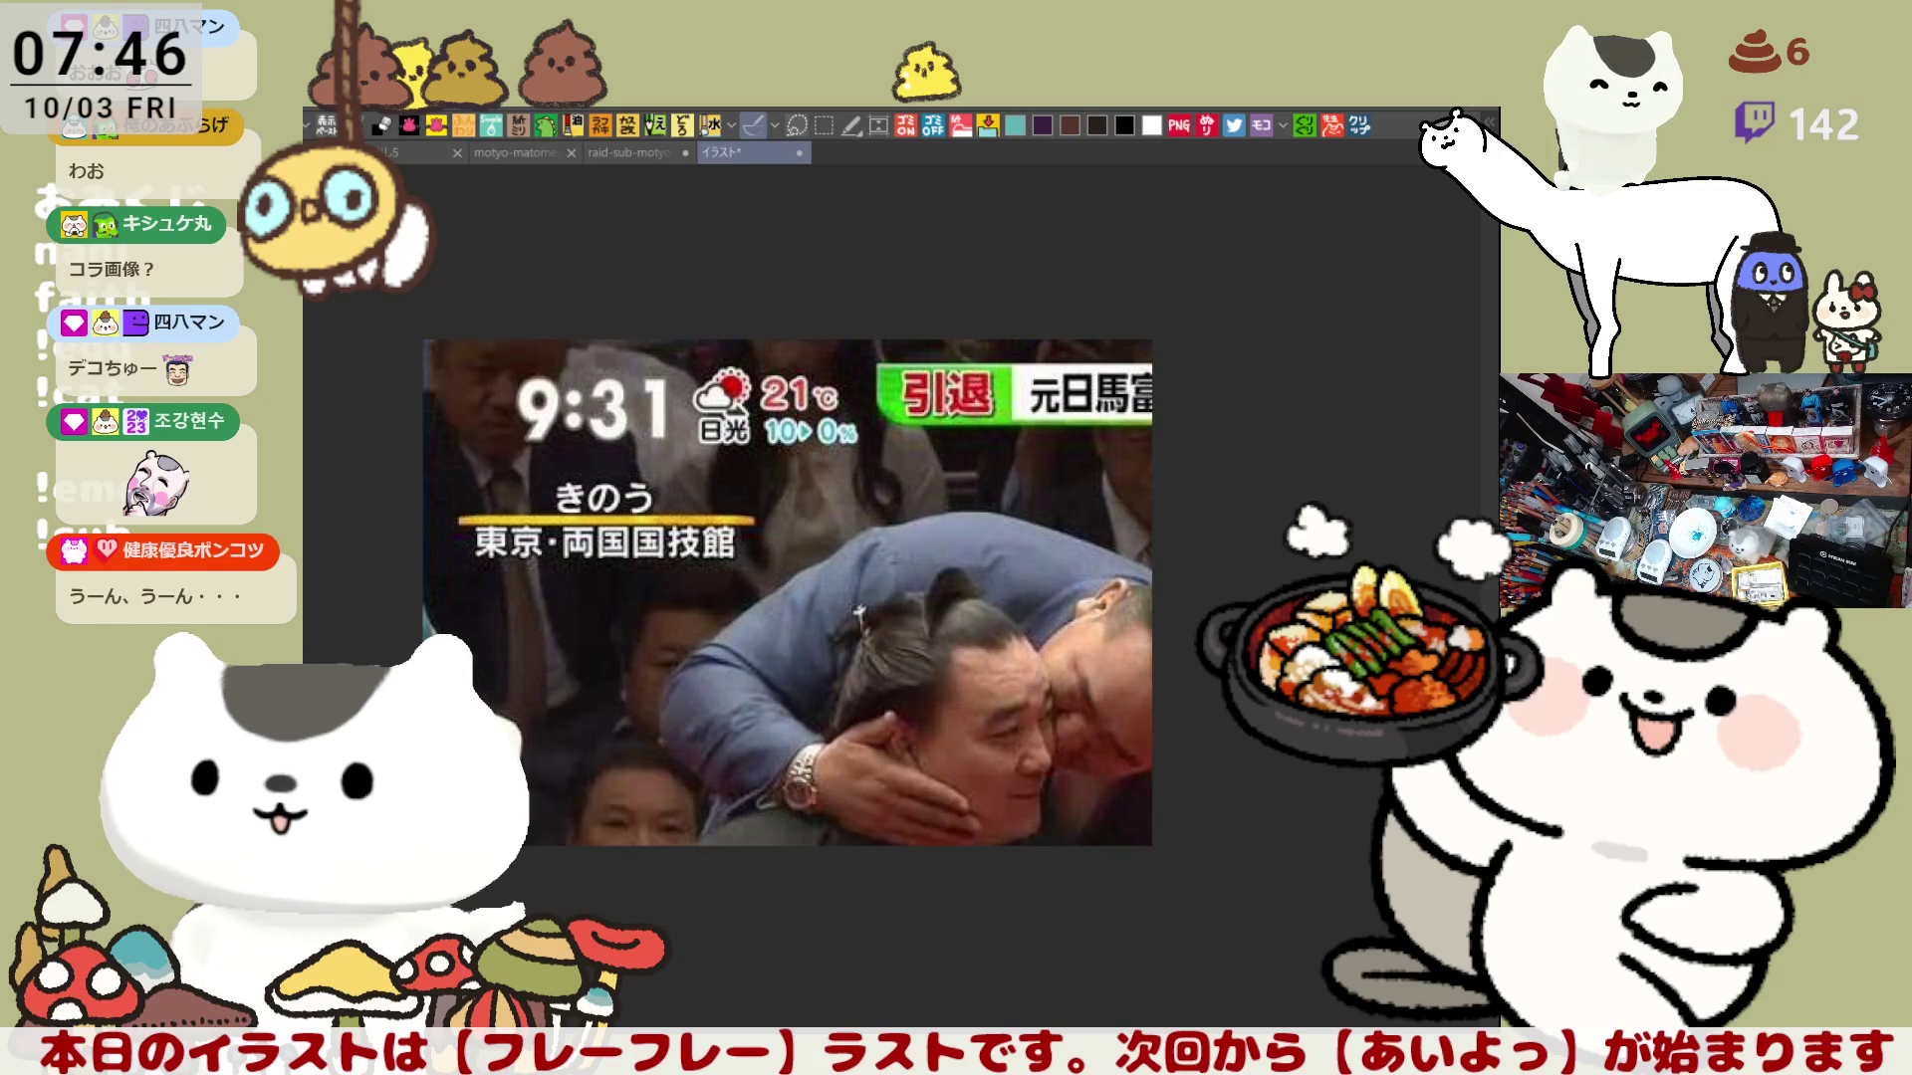
Step: Pan over the embracing sumo wrestlers photo and advance to the next image
{"action": "left_click_drag", "start_coordinate": [1135, 732], "coordinate": [926, 587]}
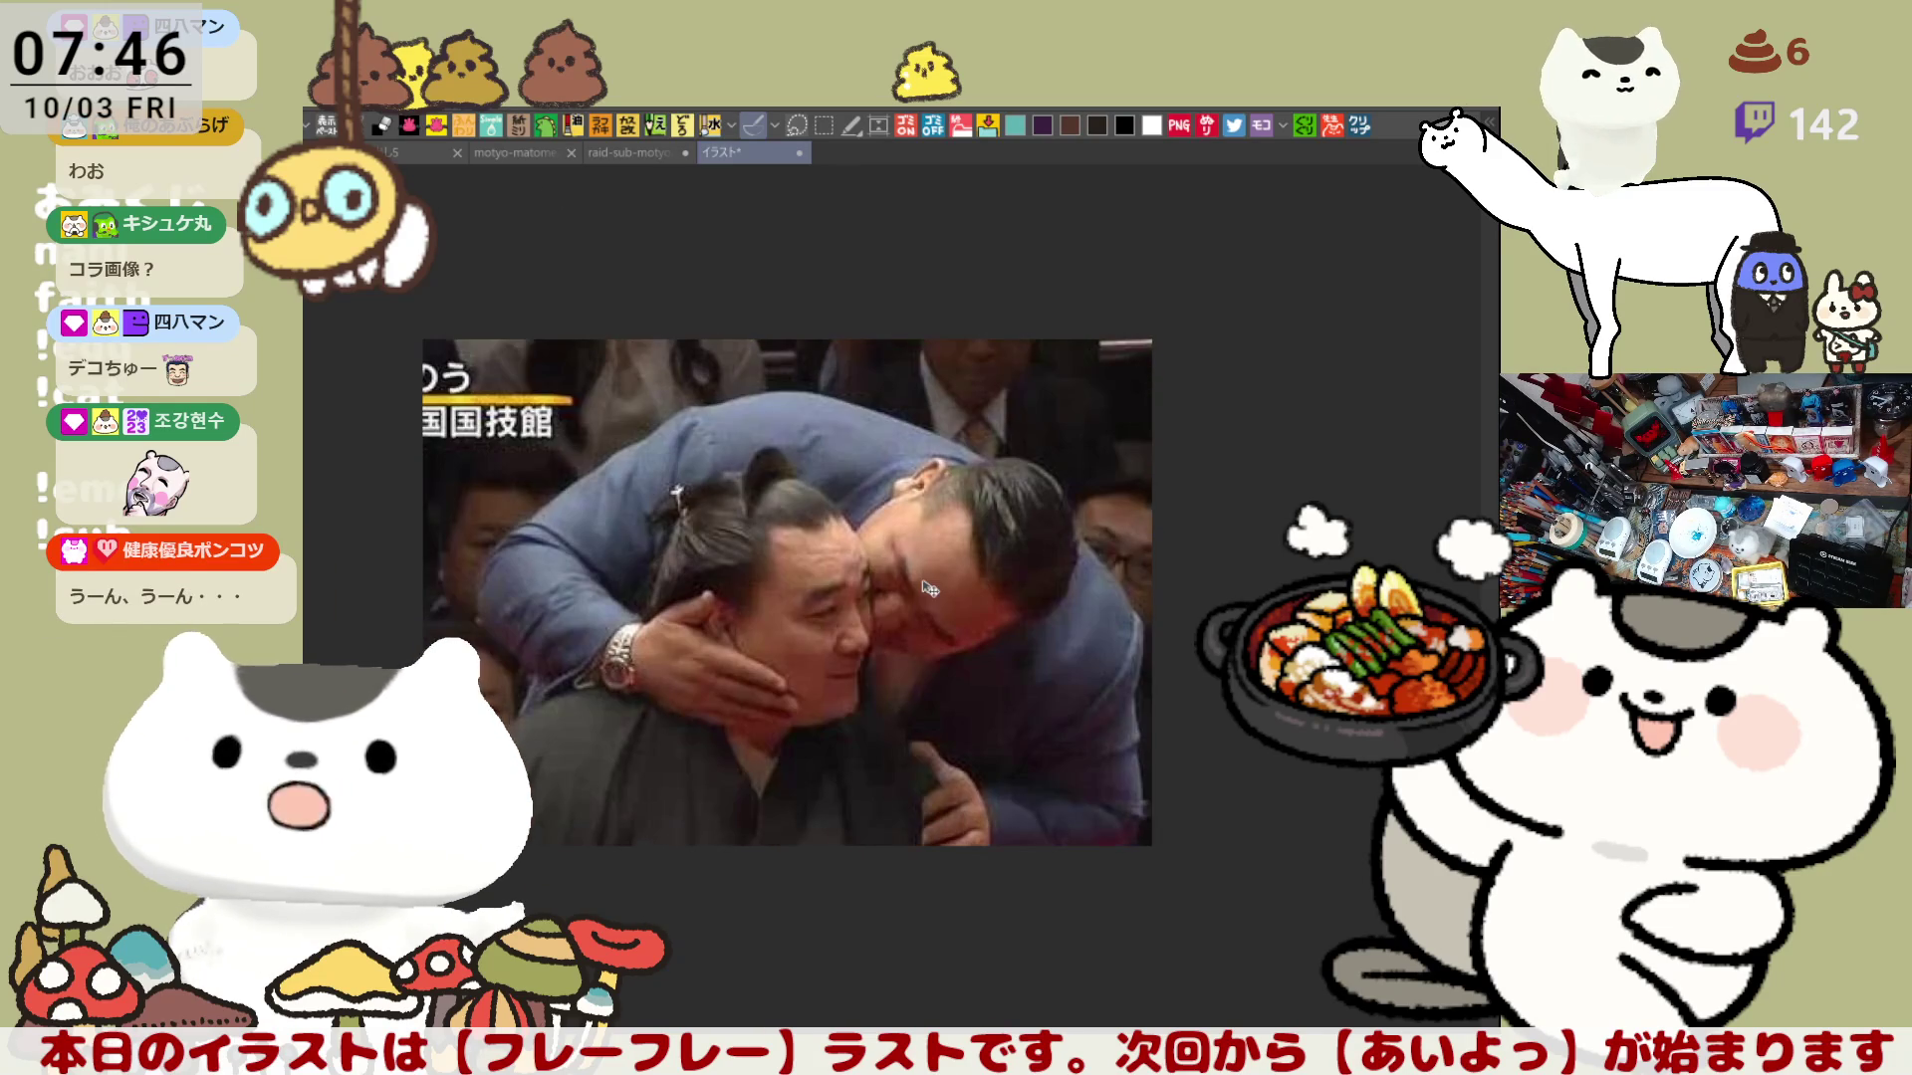
{"action": "mouse_move", "coordinate": [986, 739]}
{"action": "left_mouse_down"}
{"action": "mouse_move", "coordinate": [954, 692]}
{"action": "mouse_move", "coordinate": [1016, 651]}
{"action": "left_mouse_up"}
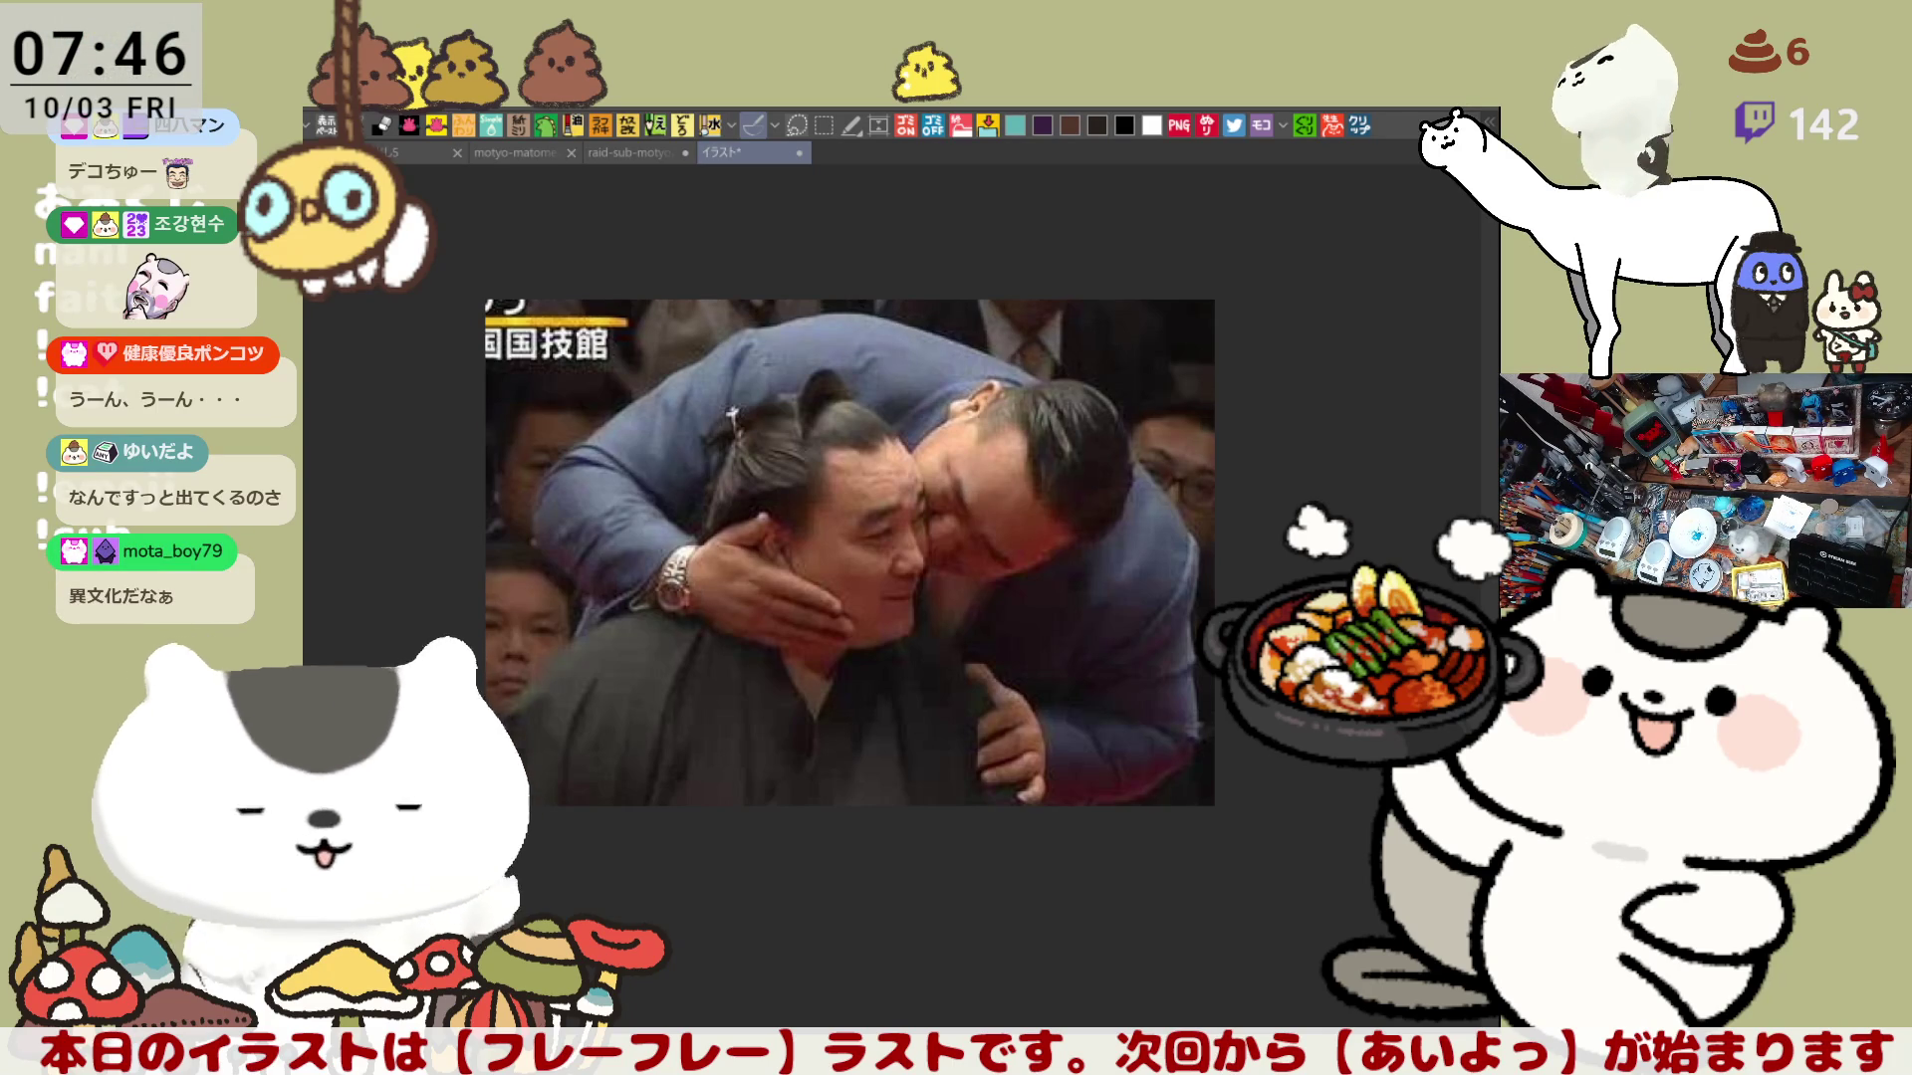
{"action": "key", "text": "Right"}
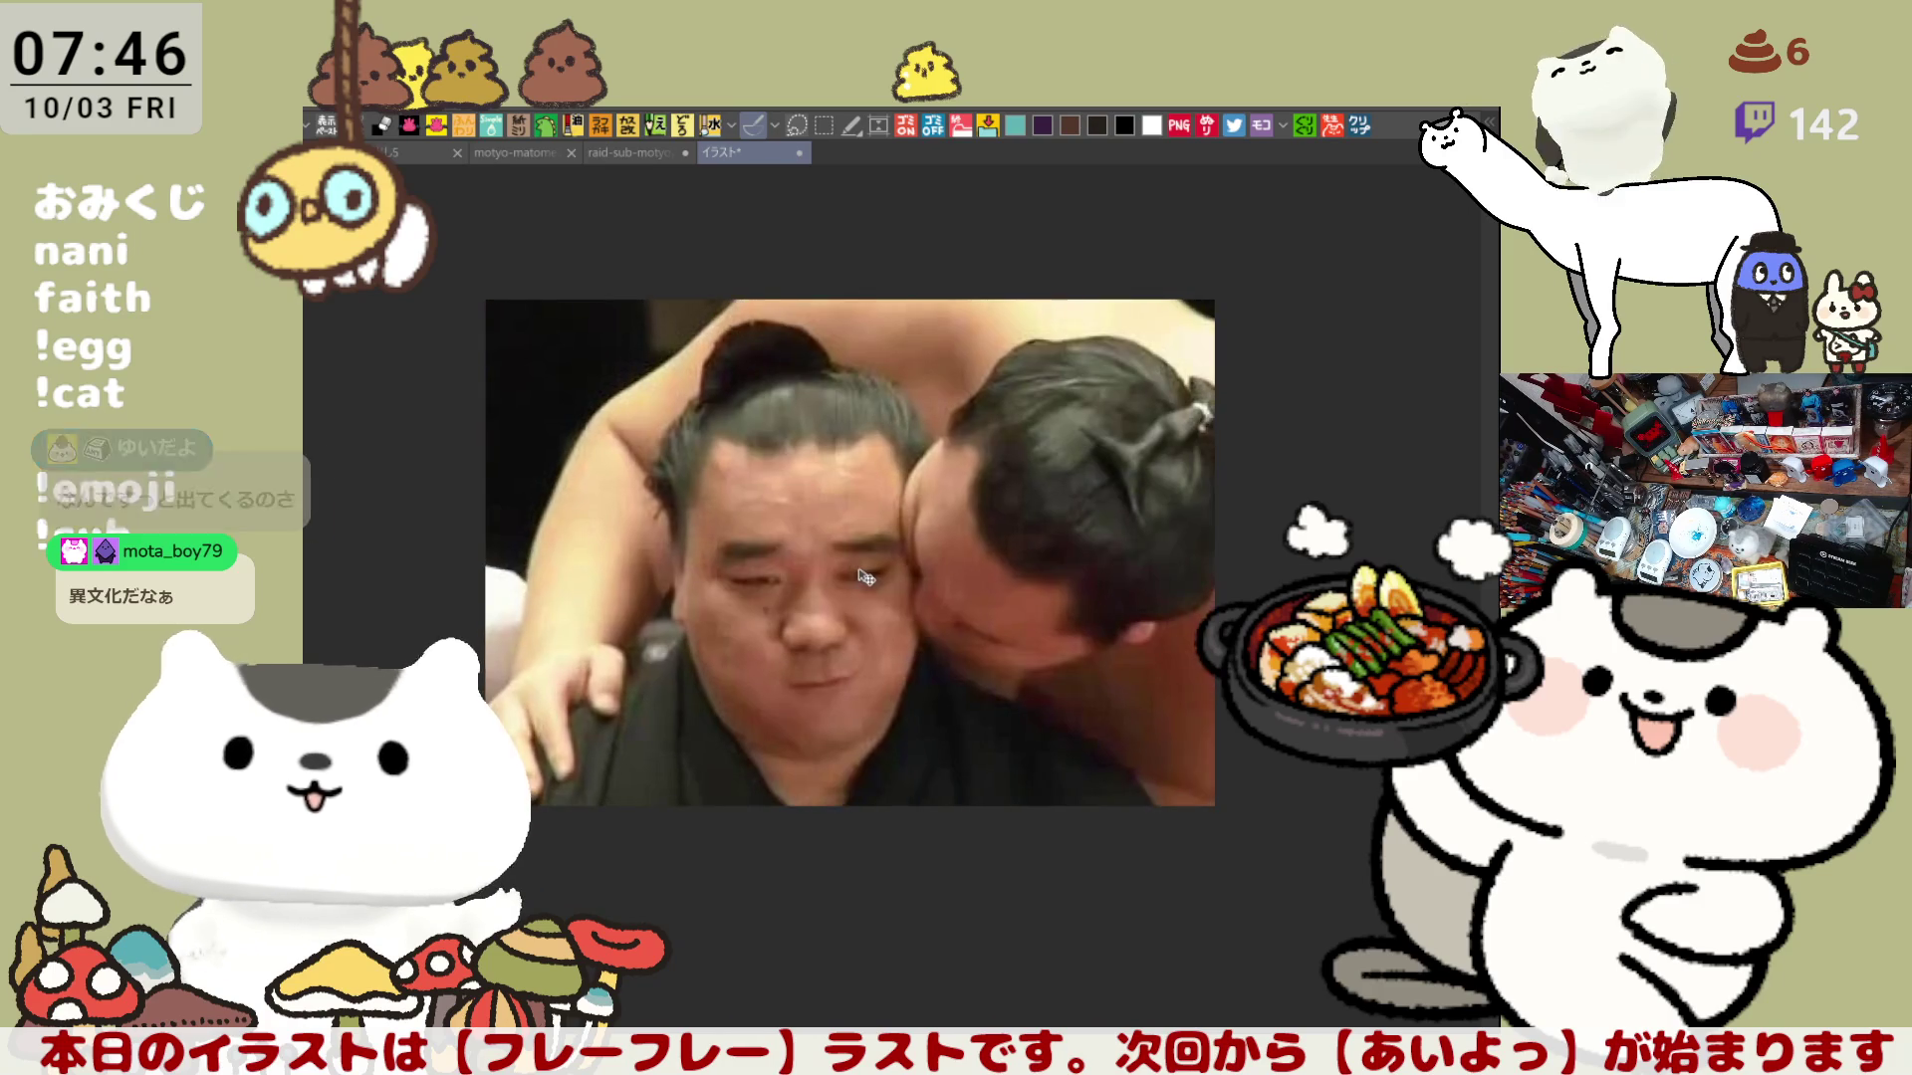
{"action": "scroll", "coordinate": [861, 577], "scroll_direction": "down", "scroll_amount": 2}
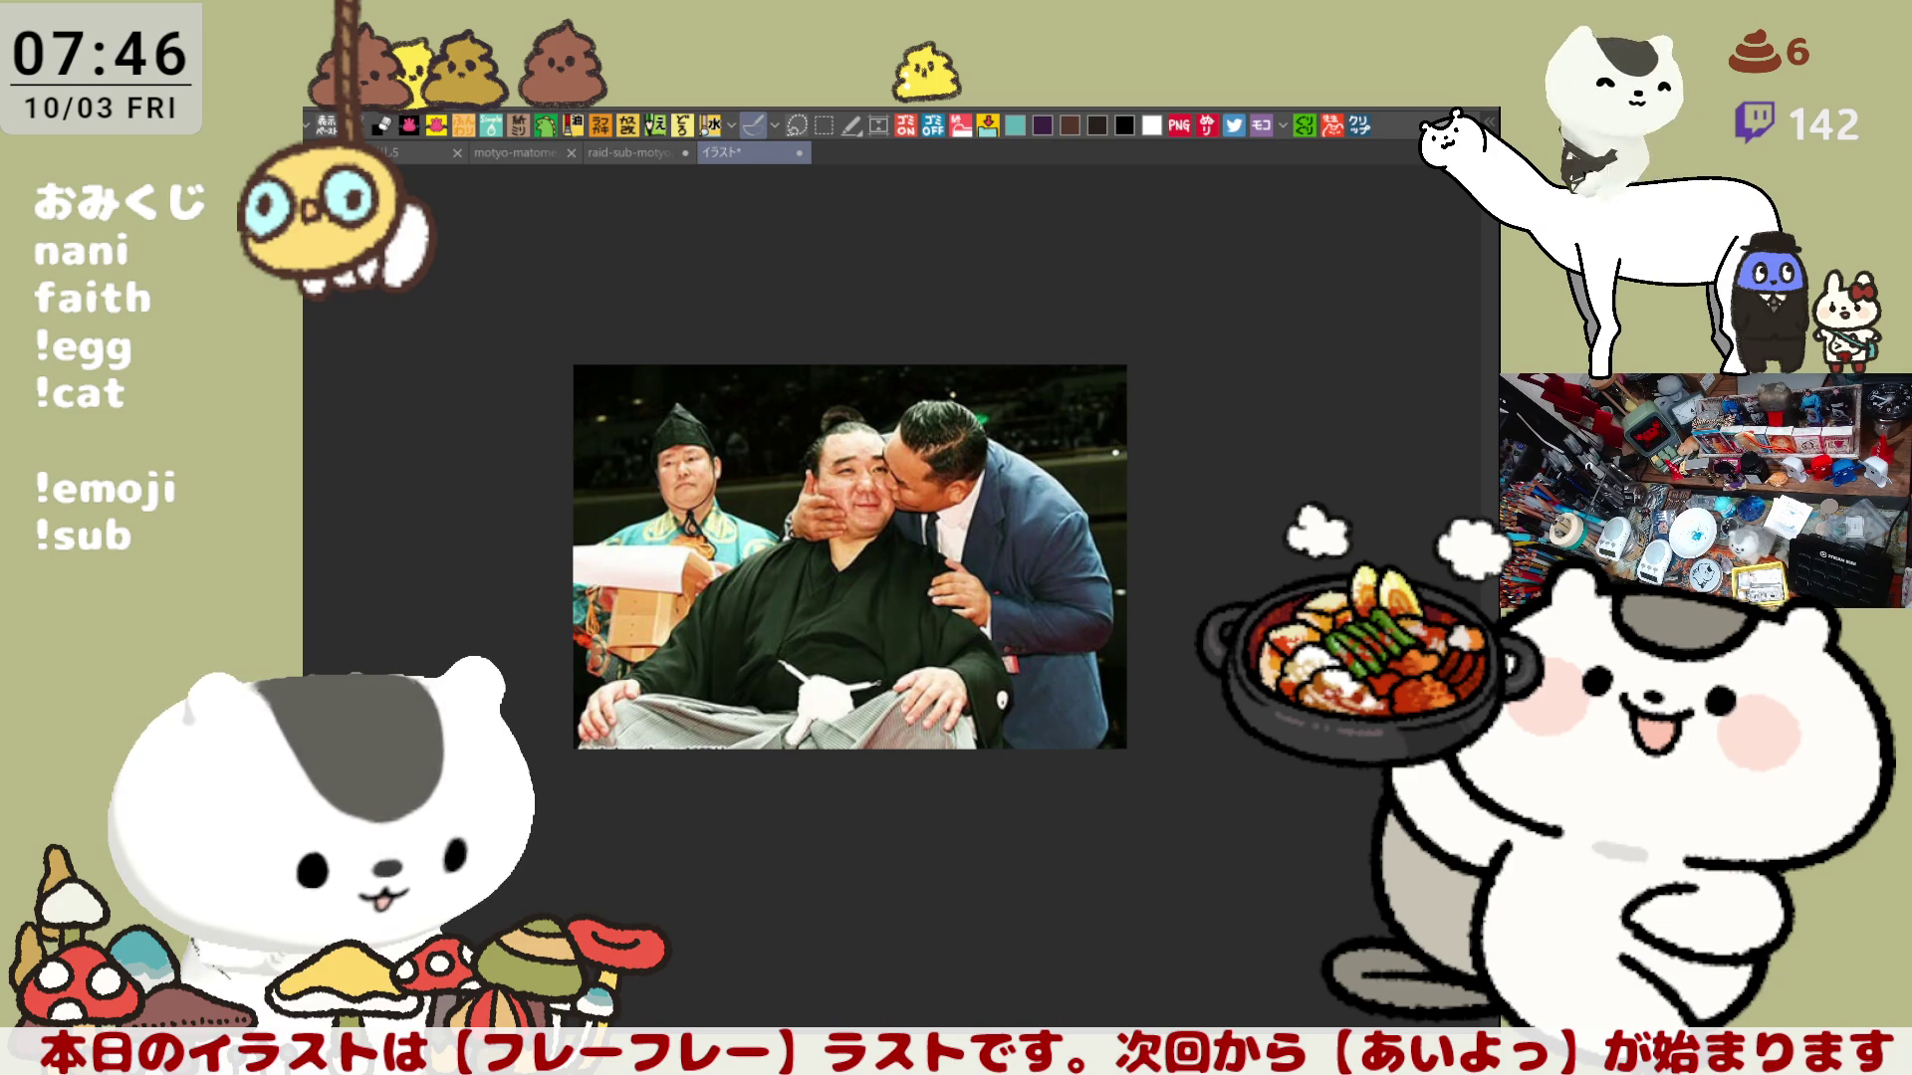
{"action": "scroll", "coordinate": [876, 539], "scroll_direction": "up", "scroll_amount": 1}
{"action": "scroll", "coordinate": [790, 540], "scroll_direction": "up", "scroll_amount": 1}
{"action": "scroll", "coordinate": [791, 539], "scroll_direction": "up", "scroll_amount": 1}
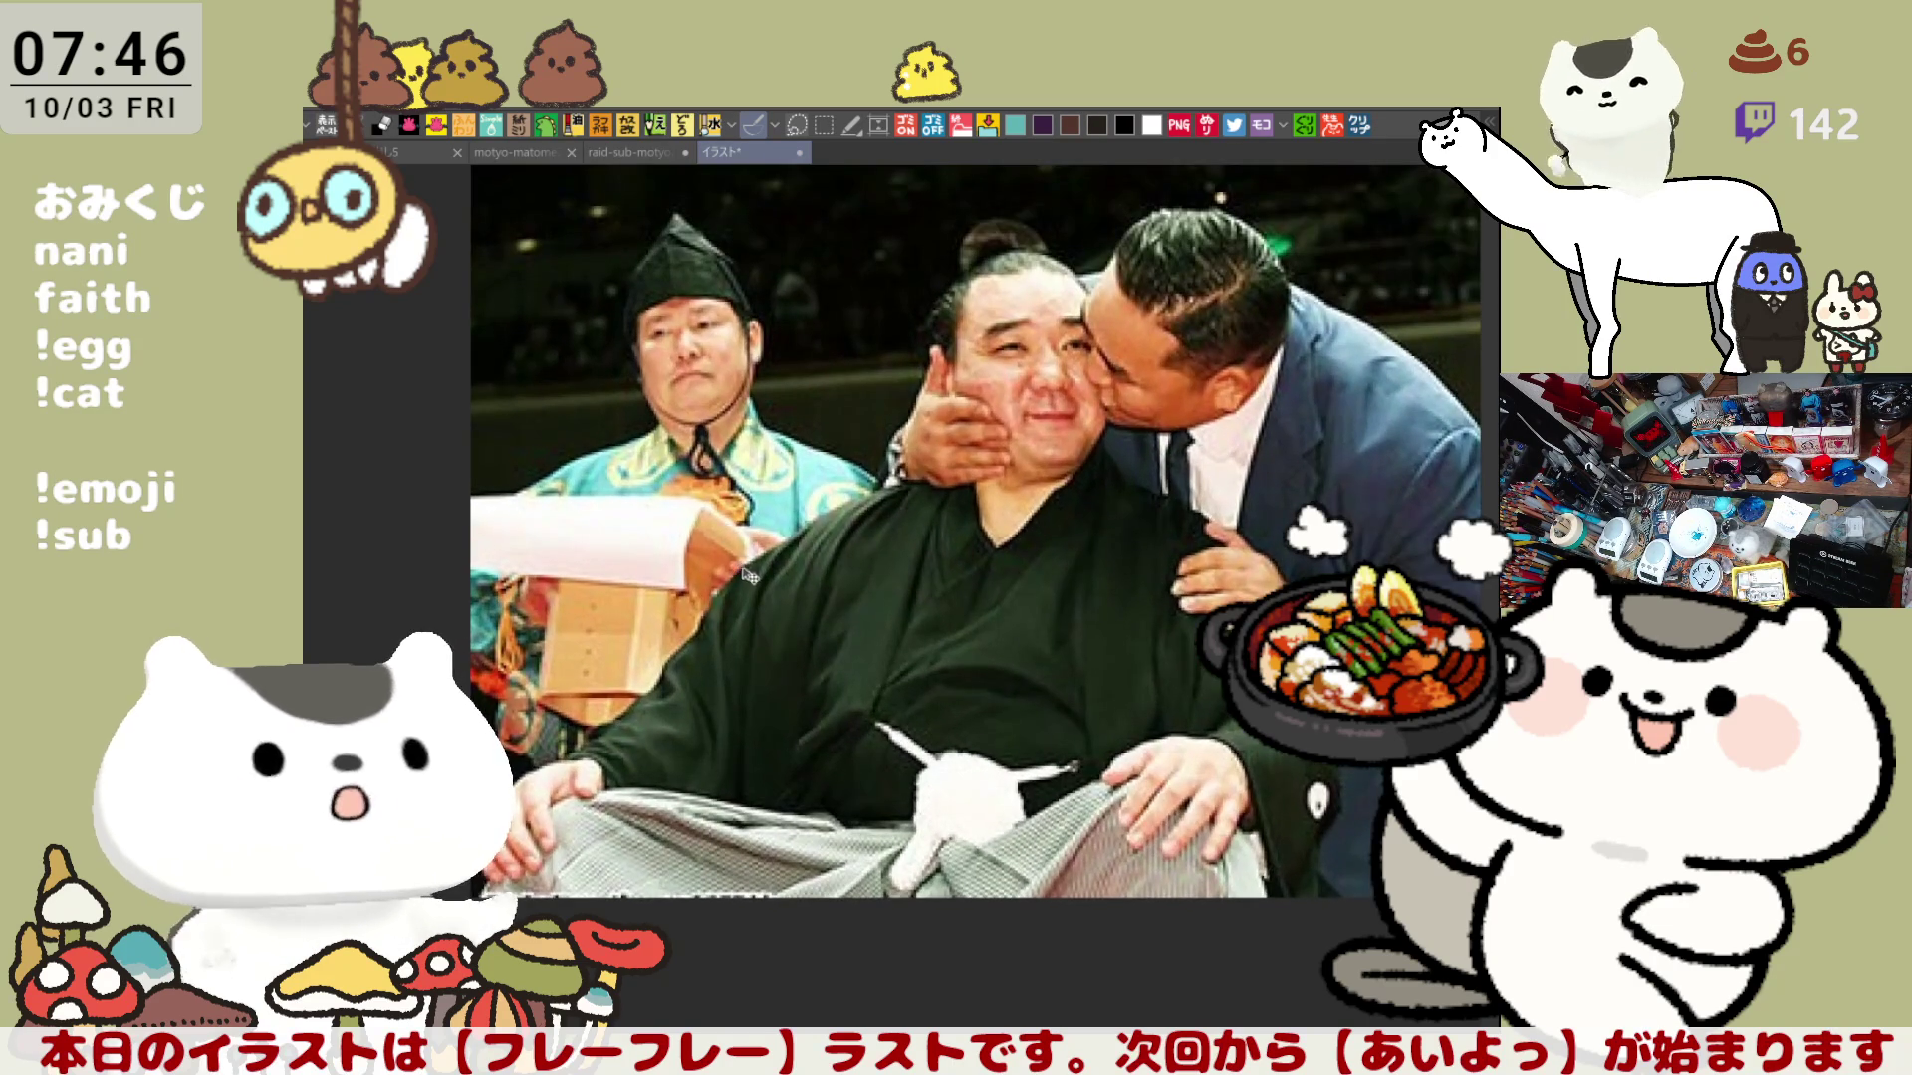
{"action": "scroll", "coordinate": [790, 539], "scroll_direction": "up", "scroll_amount": 1}
{"action": "scroll", "coordinate": [790, 542], "scroll_direction": "up", "scroll_amount": 1}
{"action": "scroll", "coordinate": [789, 542], "scroll_direction": "up", "scroll_amount": 1}
{"action": "scroll", "coordinate": [790, 541], "scroll_direction": "up", "scroll_amount": 1}
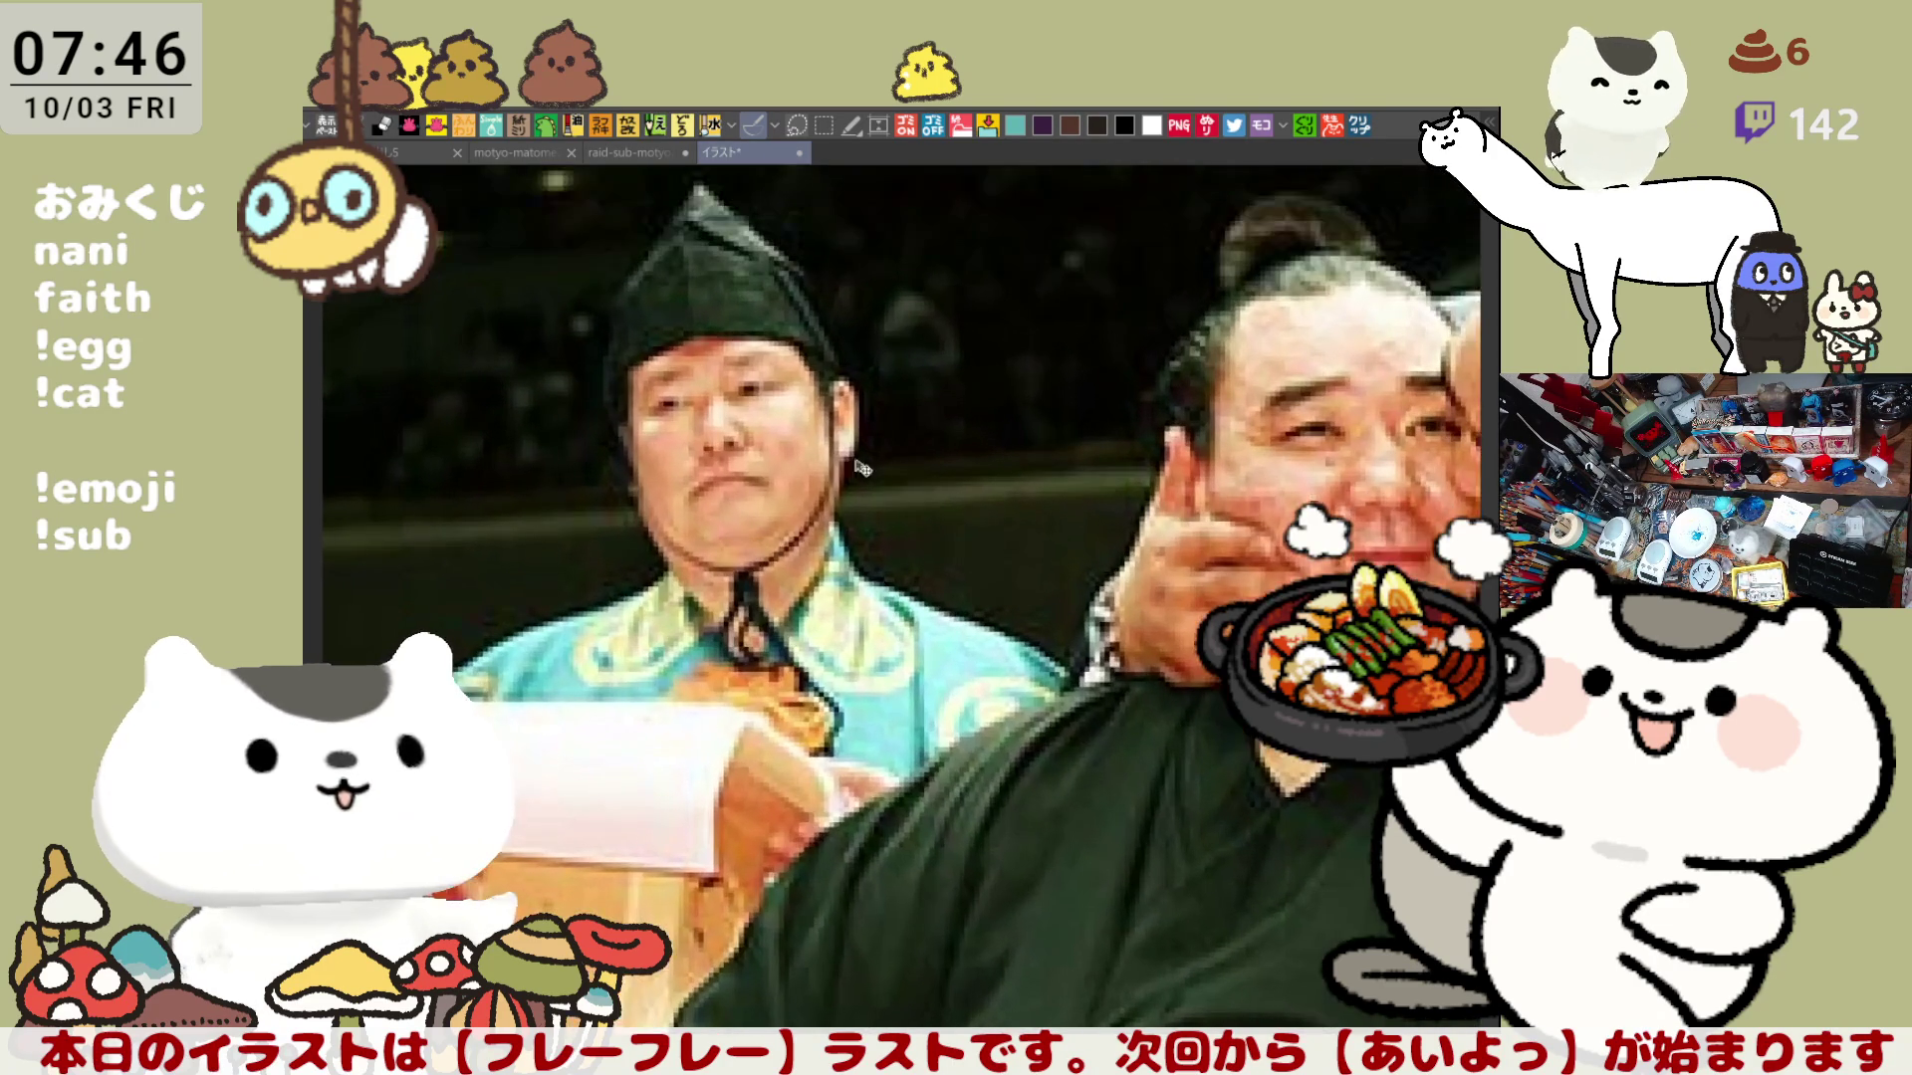
{"action": "scroll", "coordinate": [934, 420], "scroll_direction": "down", "scroll_amount": 2}
{"action": "scroll", "coordinate": [918, 574], "scroll_direction": "down", "scroll_amount": 1}
{"action": "scroll", "coordinate": [918, 574], "scroll_direction": "down", "scroll_amount": 1}
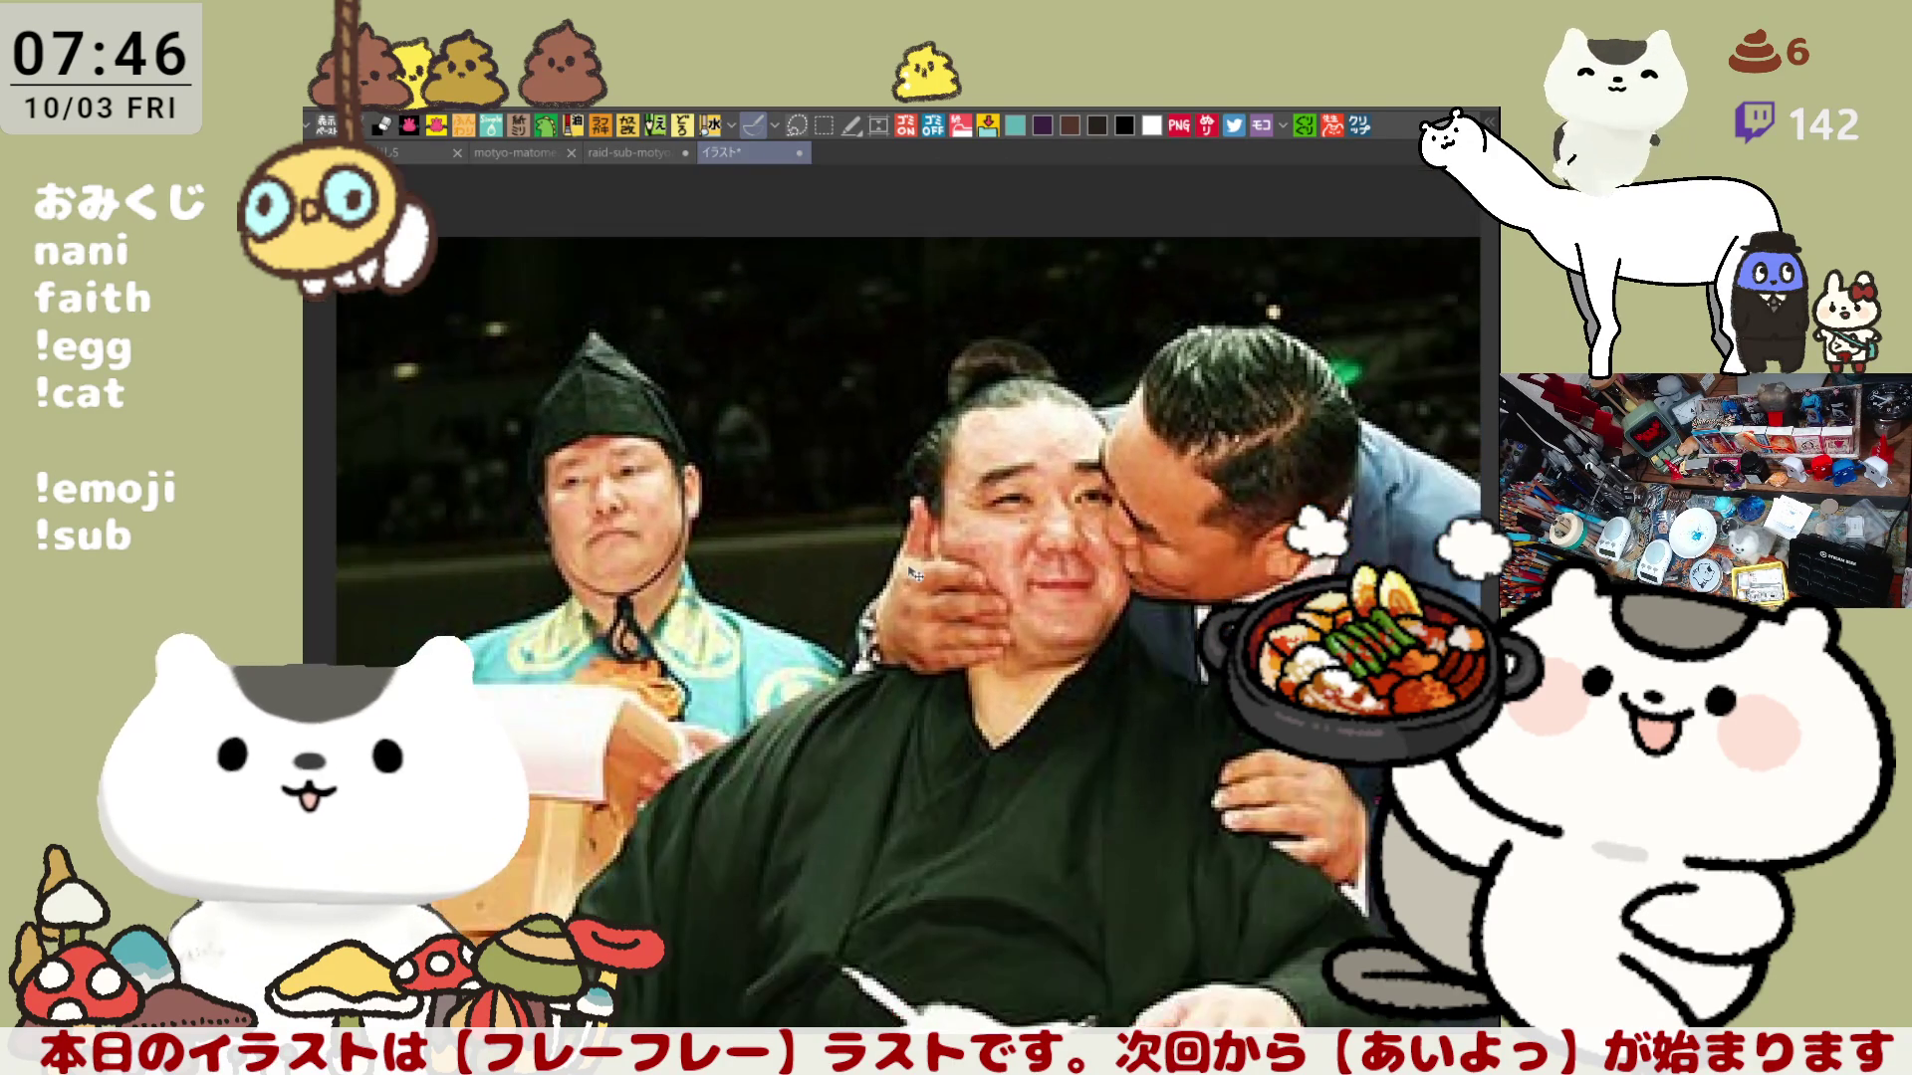
{"action": "scroll", "coordinate": [956, 595], "scroll_direction": "down", "scroll_amount": 1}
{"action": "scroll", "coordinate": [957, 594], "scroll_direction": "up", "scroll_amount": 1}
{"action": "scroll", "coordinate": [961, 589], "scroll_direction": "up", "scroll_amount": 1}
{"action": "scroll", "coordinate": [963, 585], "scroll_direction": "up", "scroll_amount": 1}
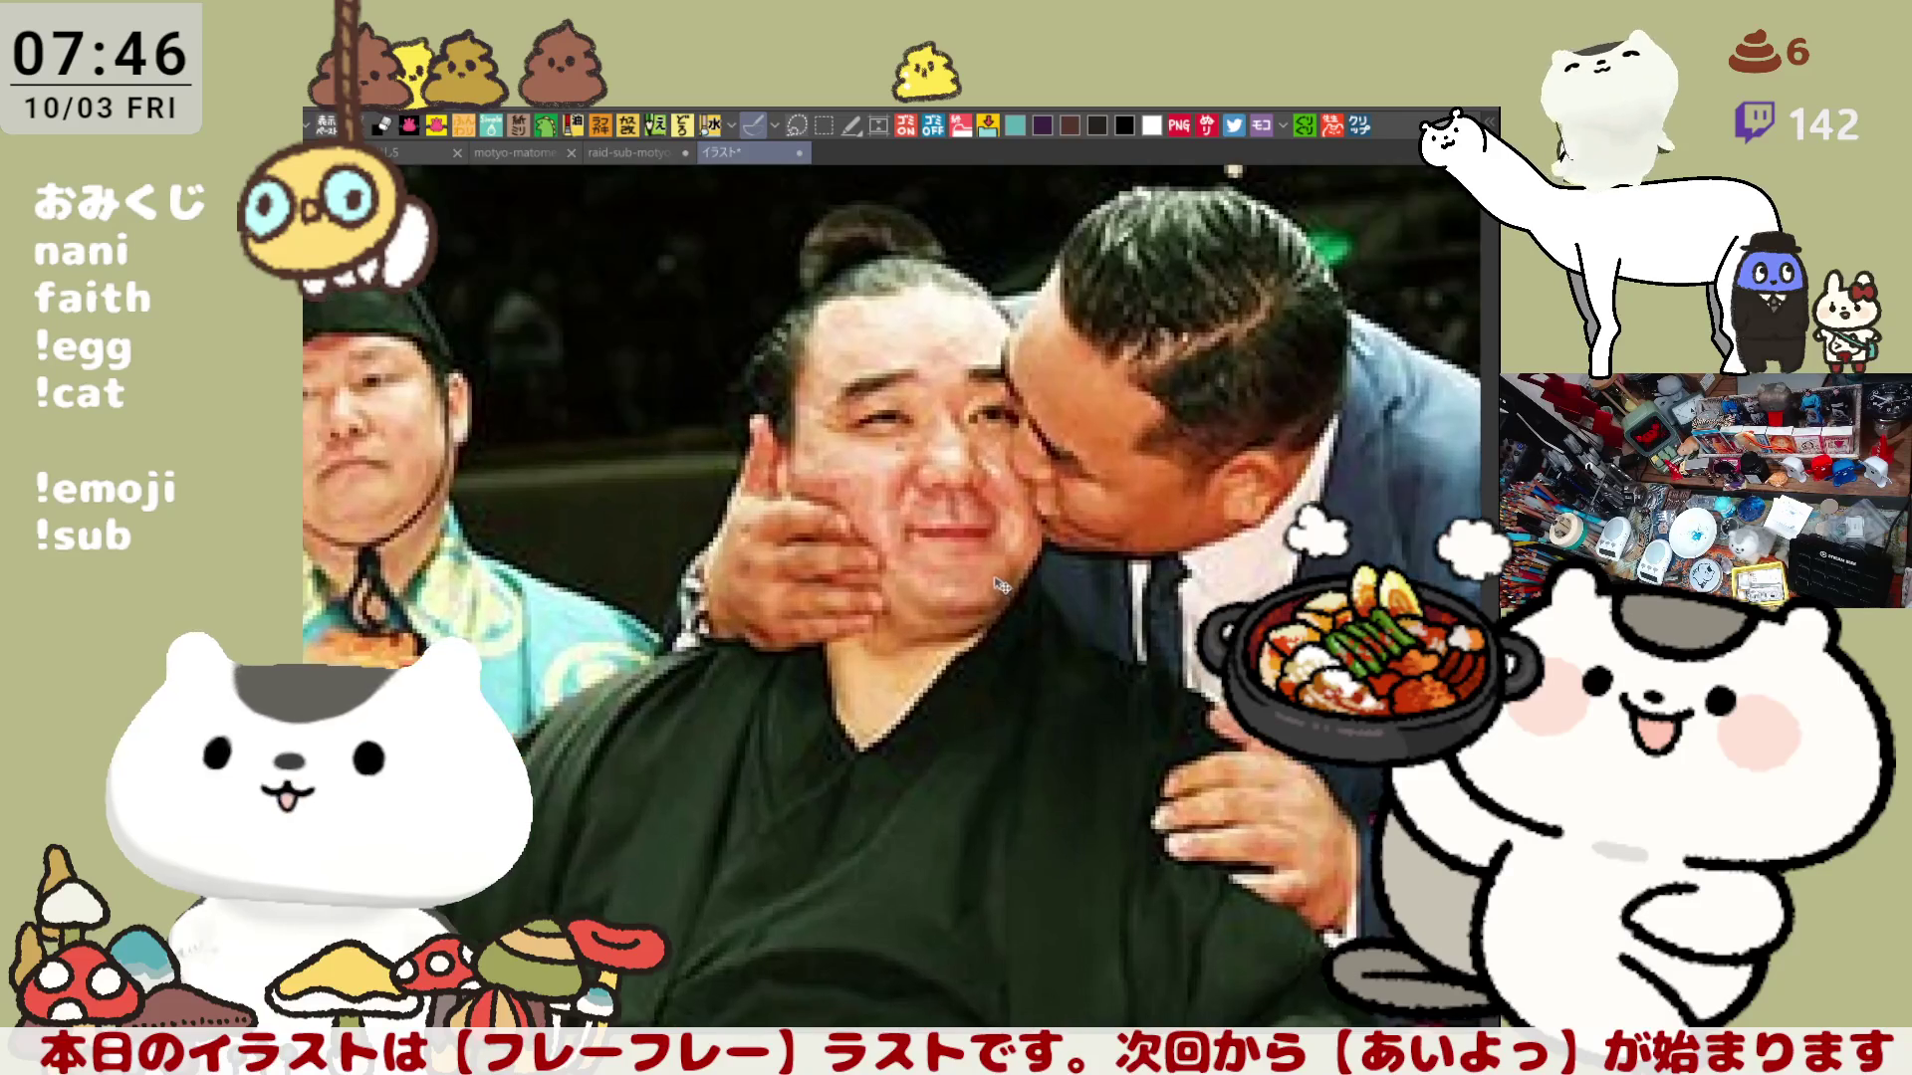
{"action": "scroll", "coordinate": [969, 579], "scroll_direction": "up", "scroll_amount": 1}
{"action": "scroll", "coordinate": [969, 580], "scroll_direction": "down", "scroll_amount": 1}
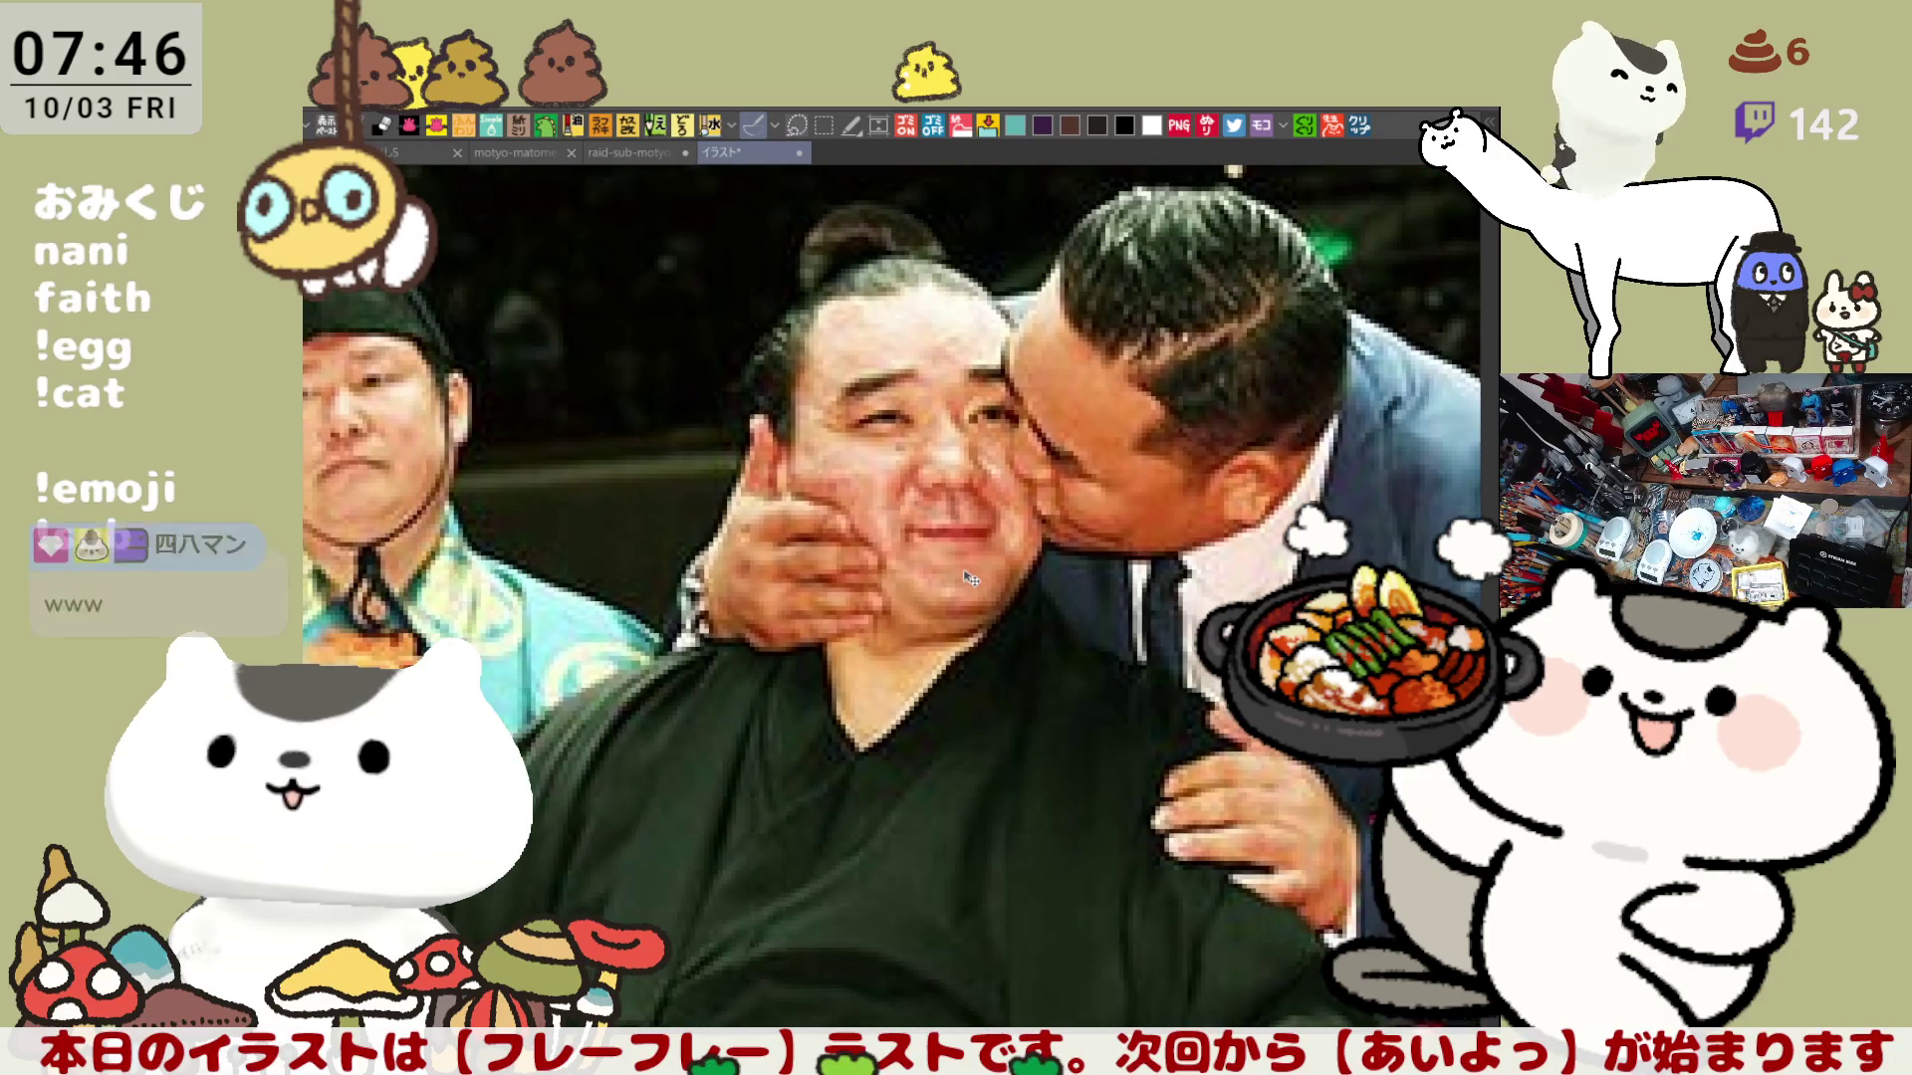
{"action": "scroll", "coordinate": [969, 580], "scroll_direction": "down", "scroll_amount": 1}
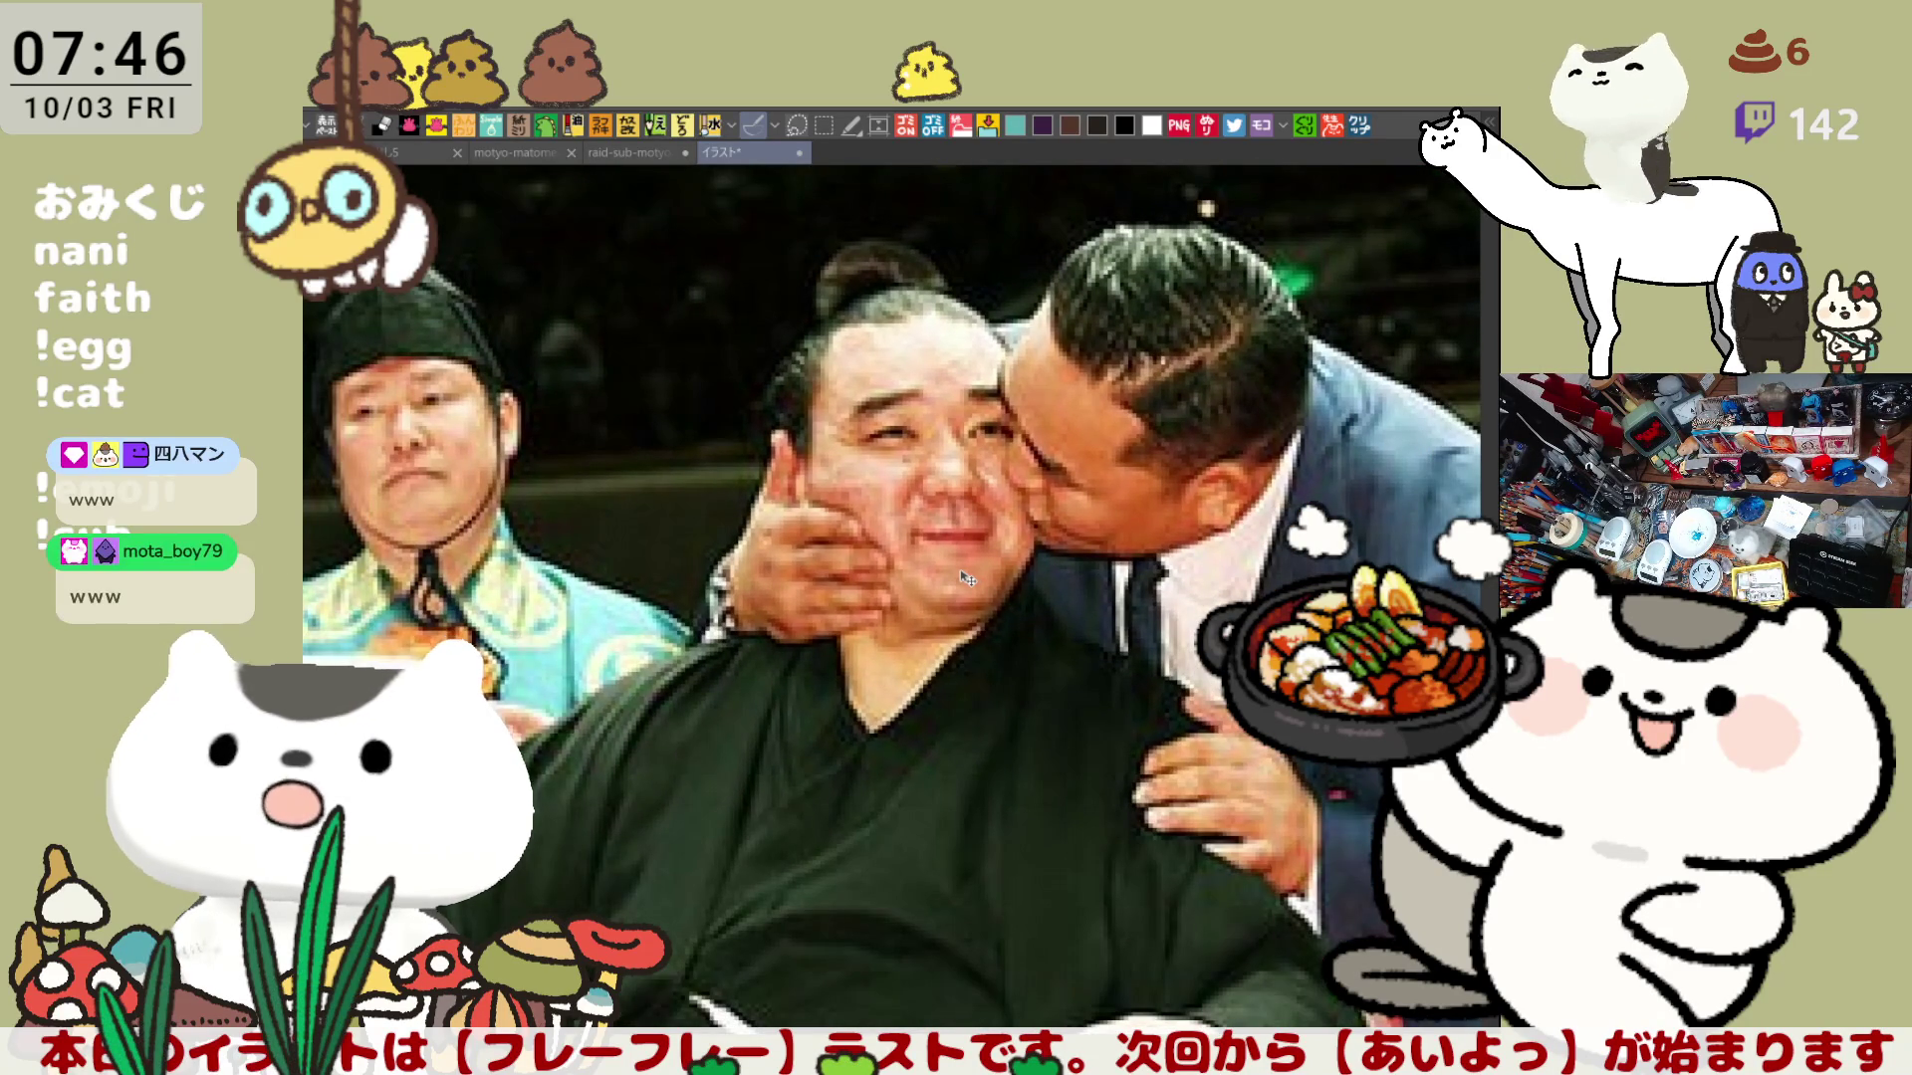
{"action": "scroll", "coordinate": [969, 580], "scroll_direction": "down", "scroll_amount": 1}
{"action": "scroll", "coordinate": [967, 580], "scroll_direction": "down", "scroll_amount": 1}
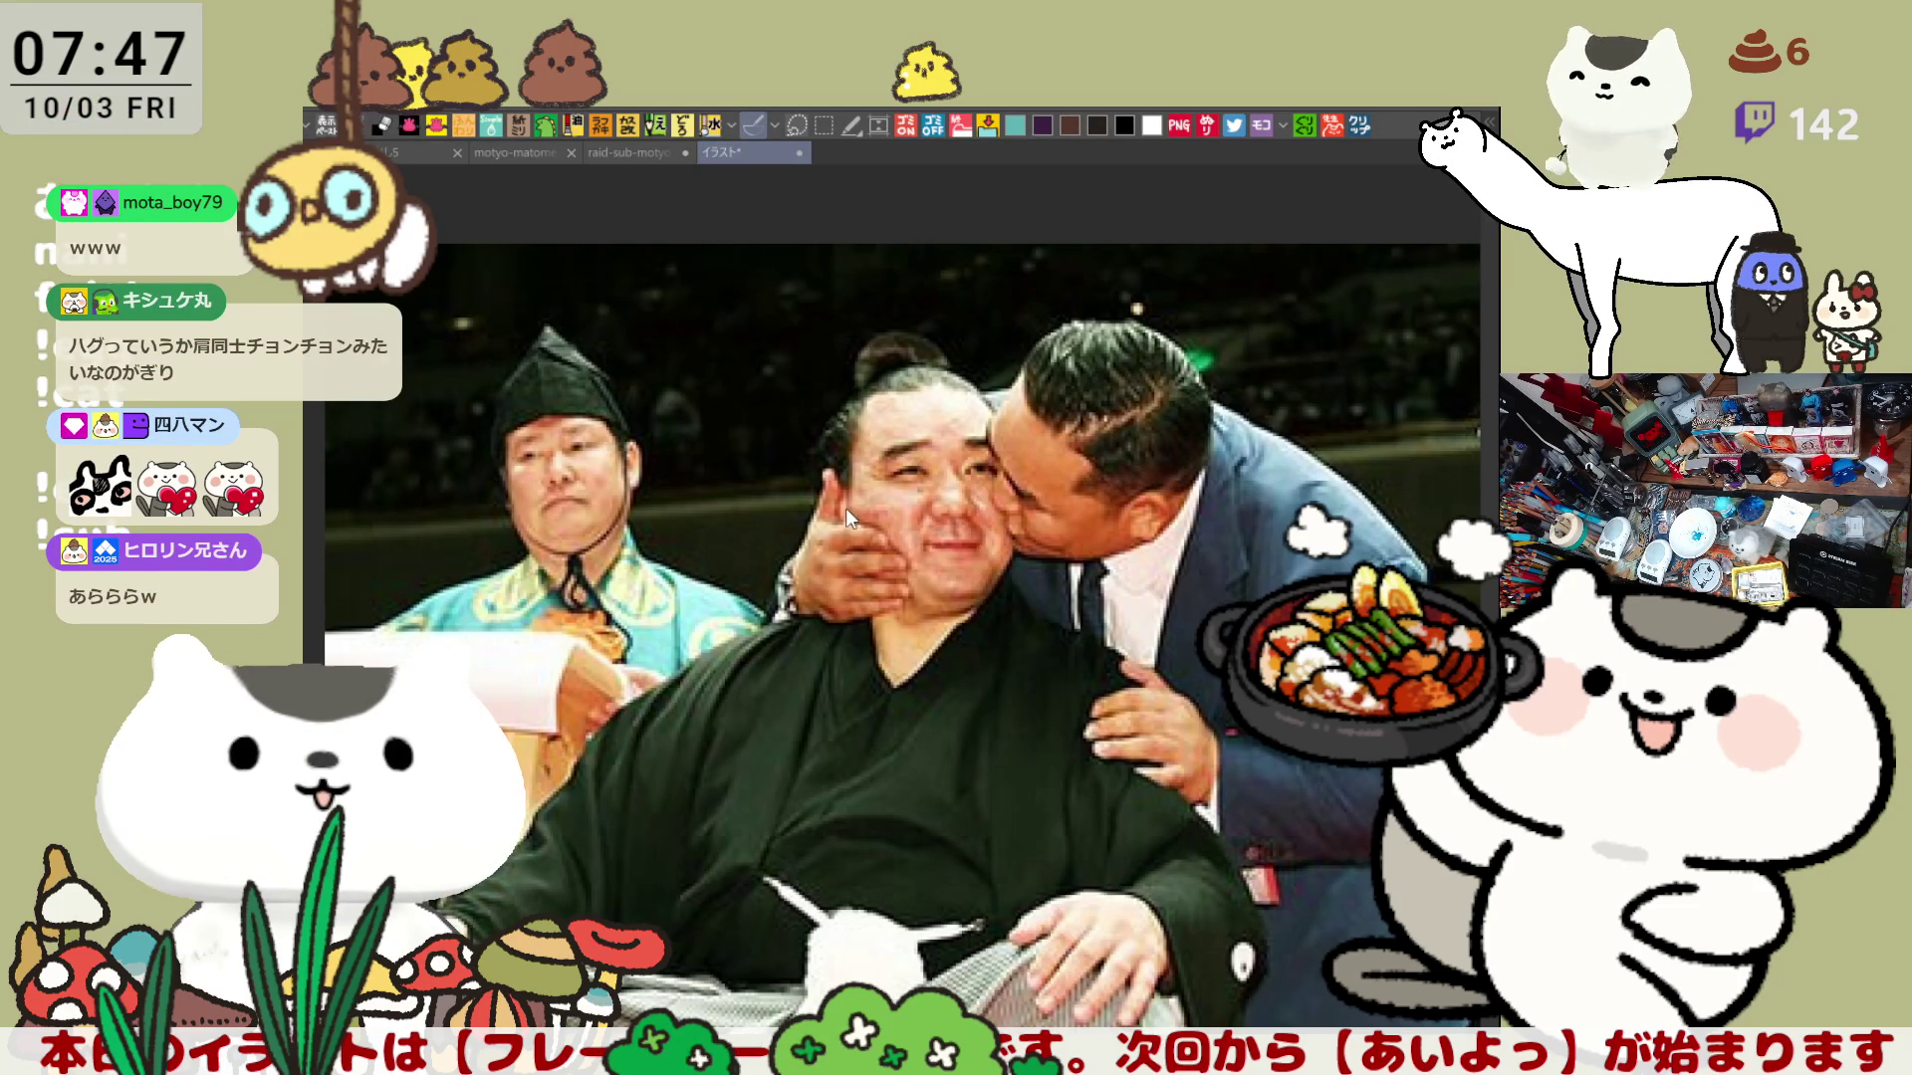
Step: Close the イラスト photo document with Ctrl+W
{"action": "key", "text": "ctrl+w"}
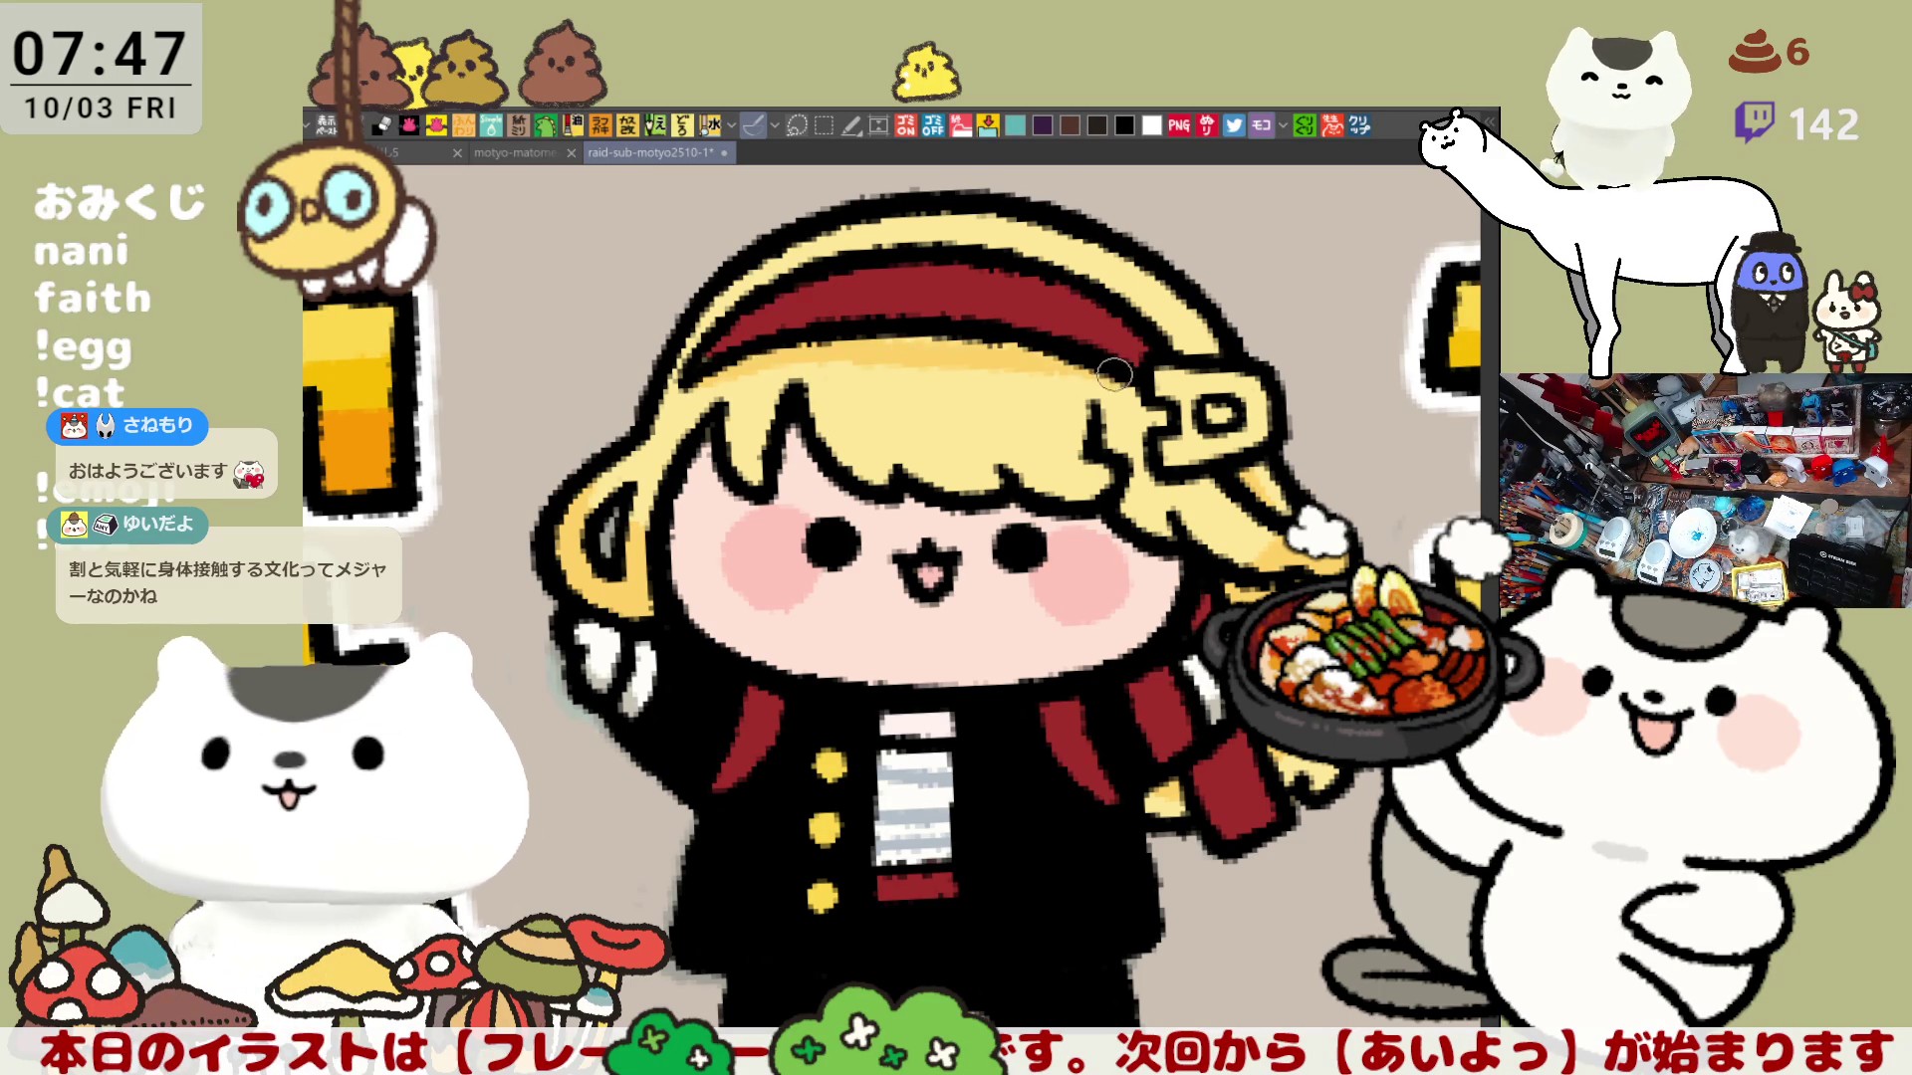
Step: Paint darker yellow shading along the underside of the red headband, redoing the stroke until it sits right
{"action": "left_click_drag", "start_coordinate": [687, 386], "coordinate": [1098, 388]}
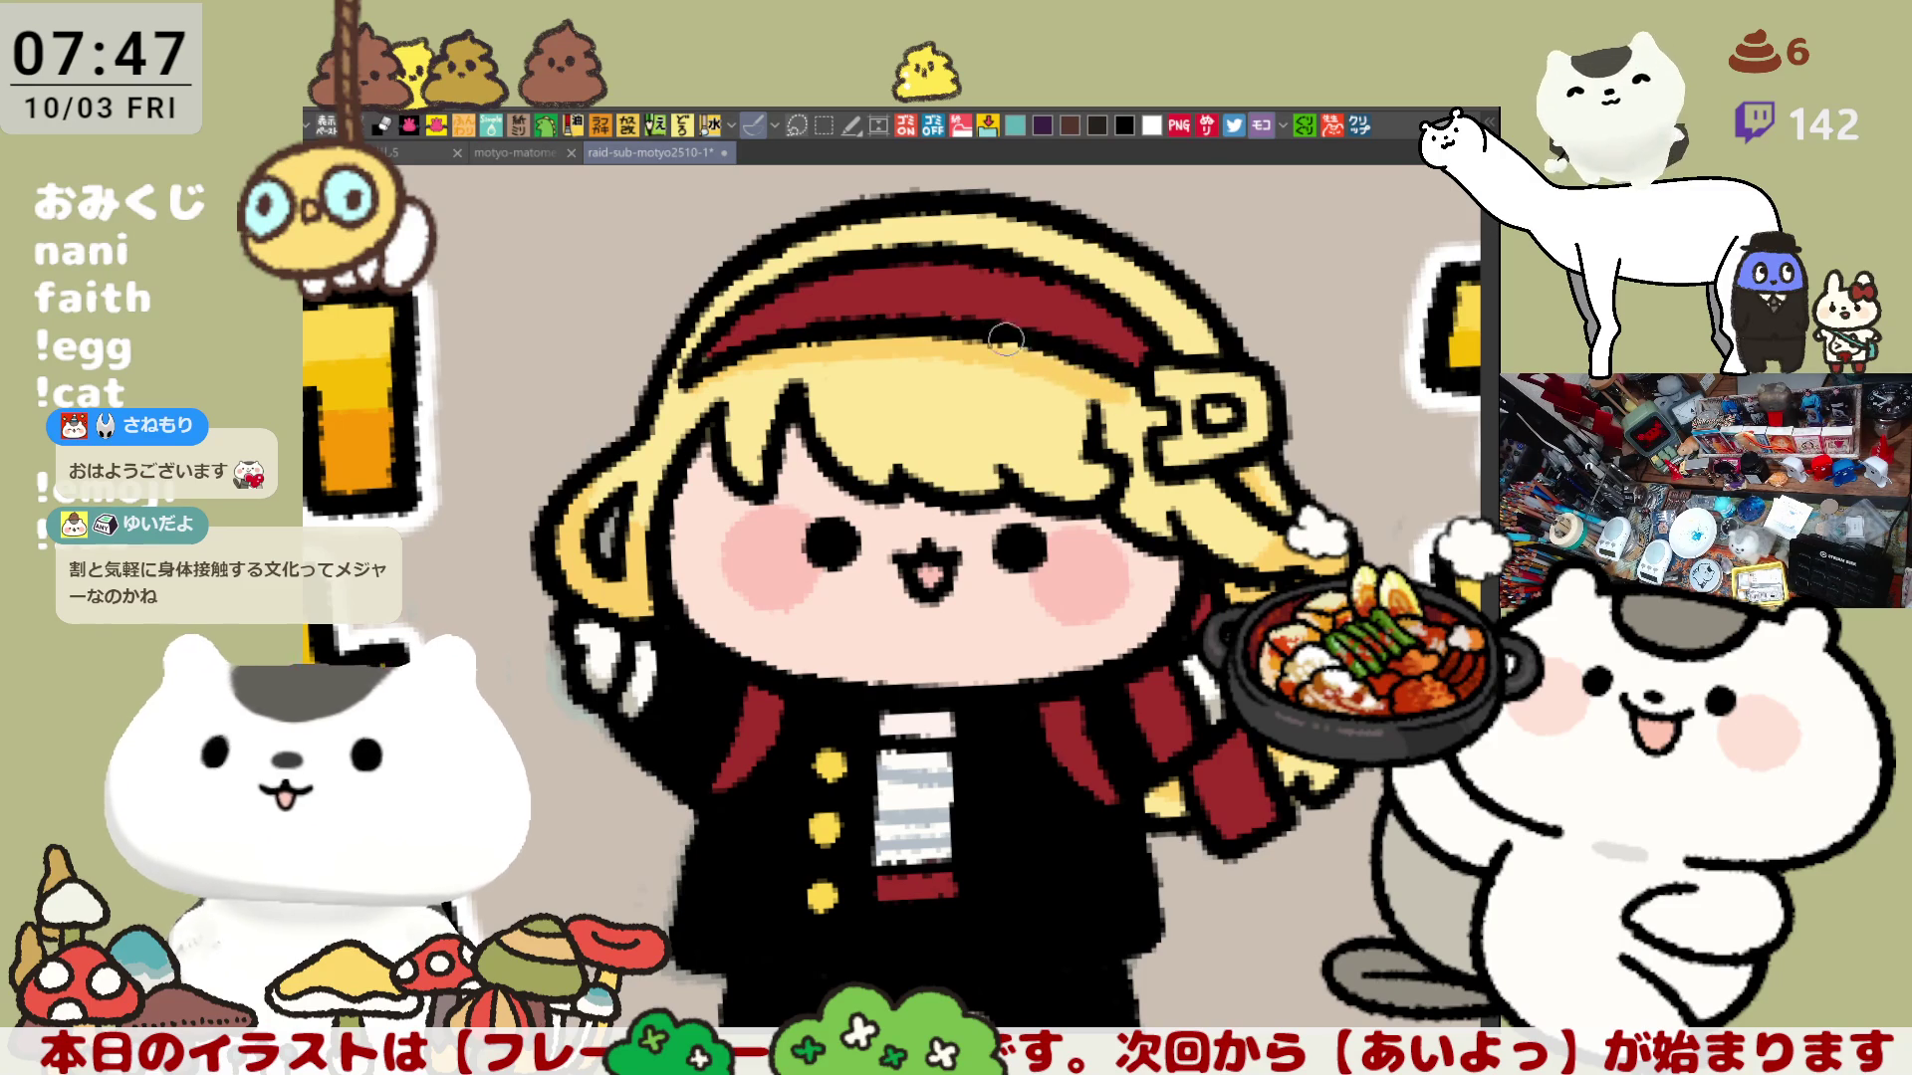
{"action": "key", "text": "ctrl+z"}
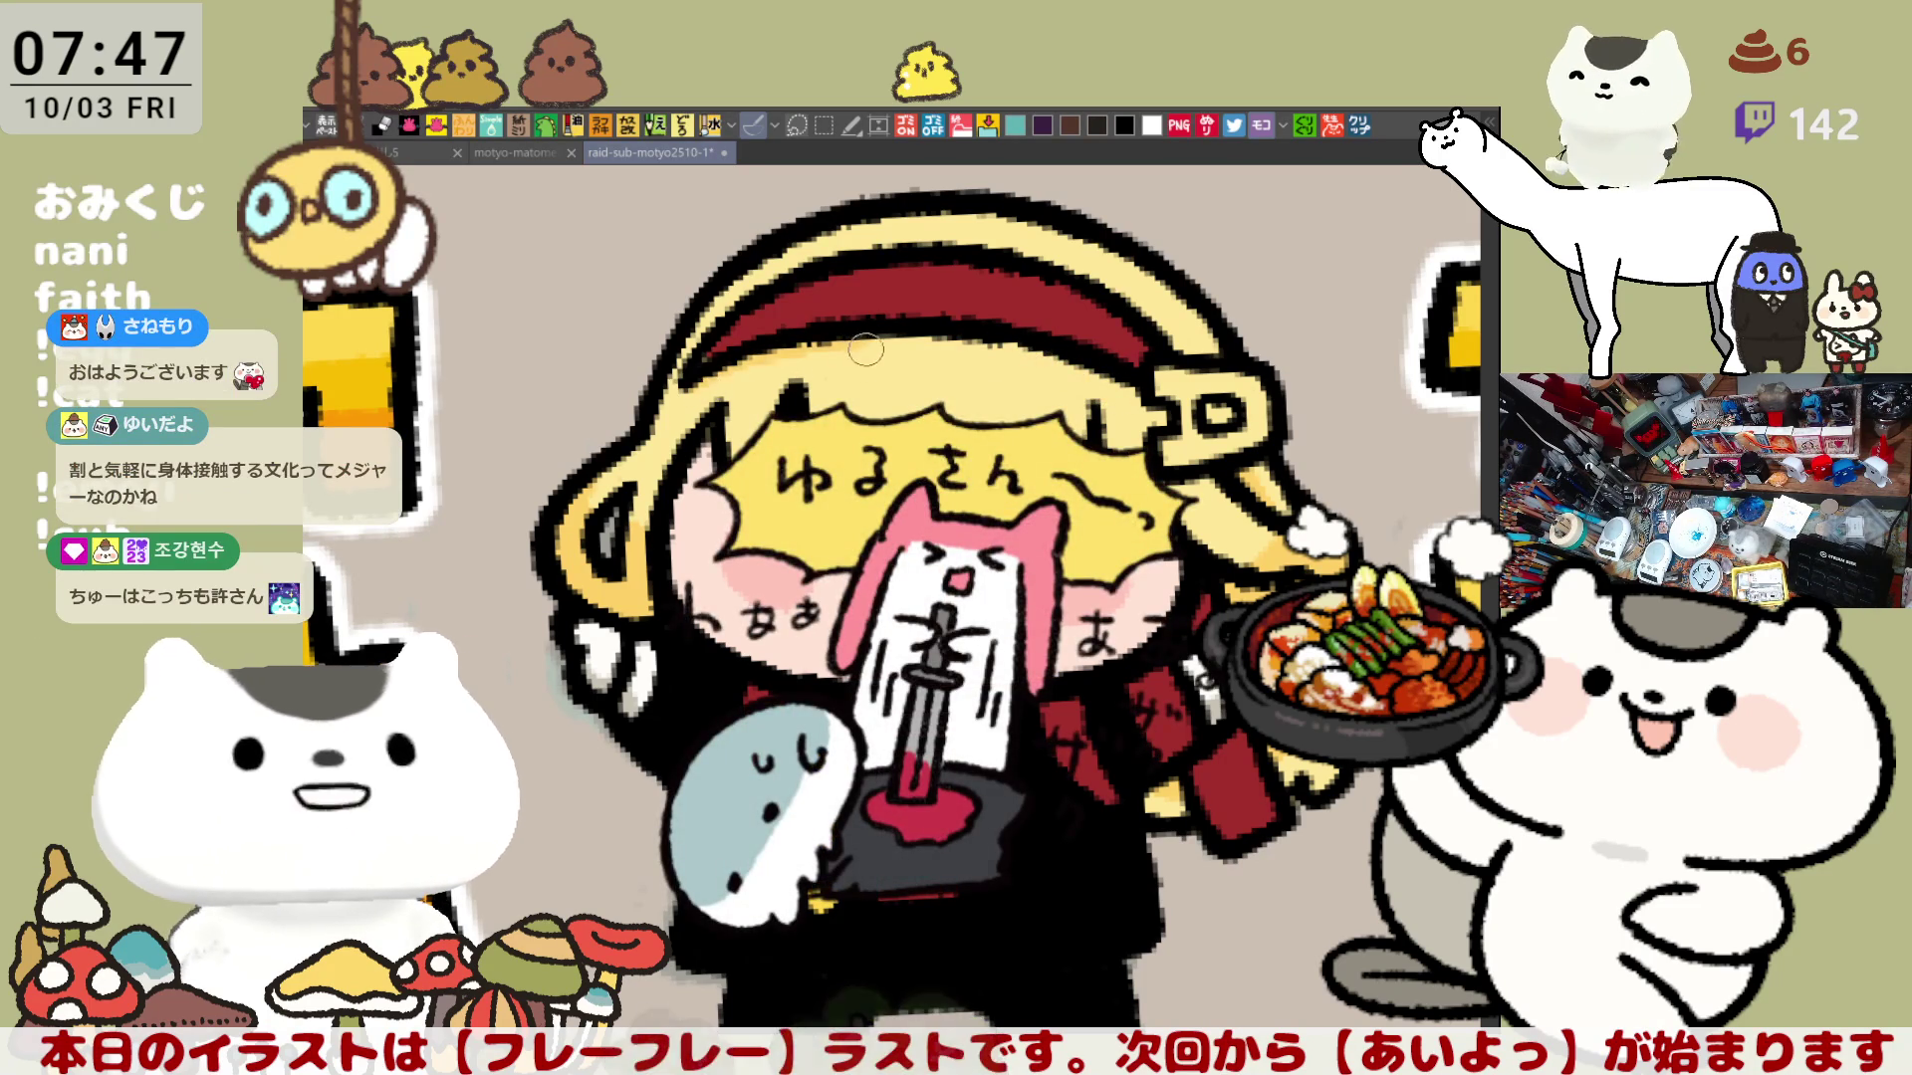
{"action": "left_click_drag", "start_coordinate": [688, 386], "coordinate": [1101, 384]}
{"action": "key", "text": "ctrl+z"}
{"action": "left_click_drag", "start_coordinate": [830, 351], "coordinate": [1151, 395]}
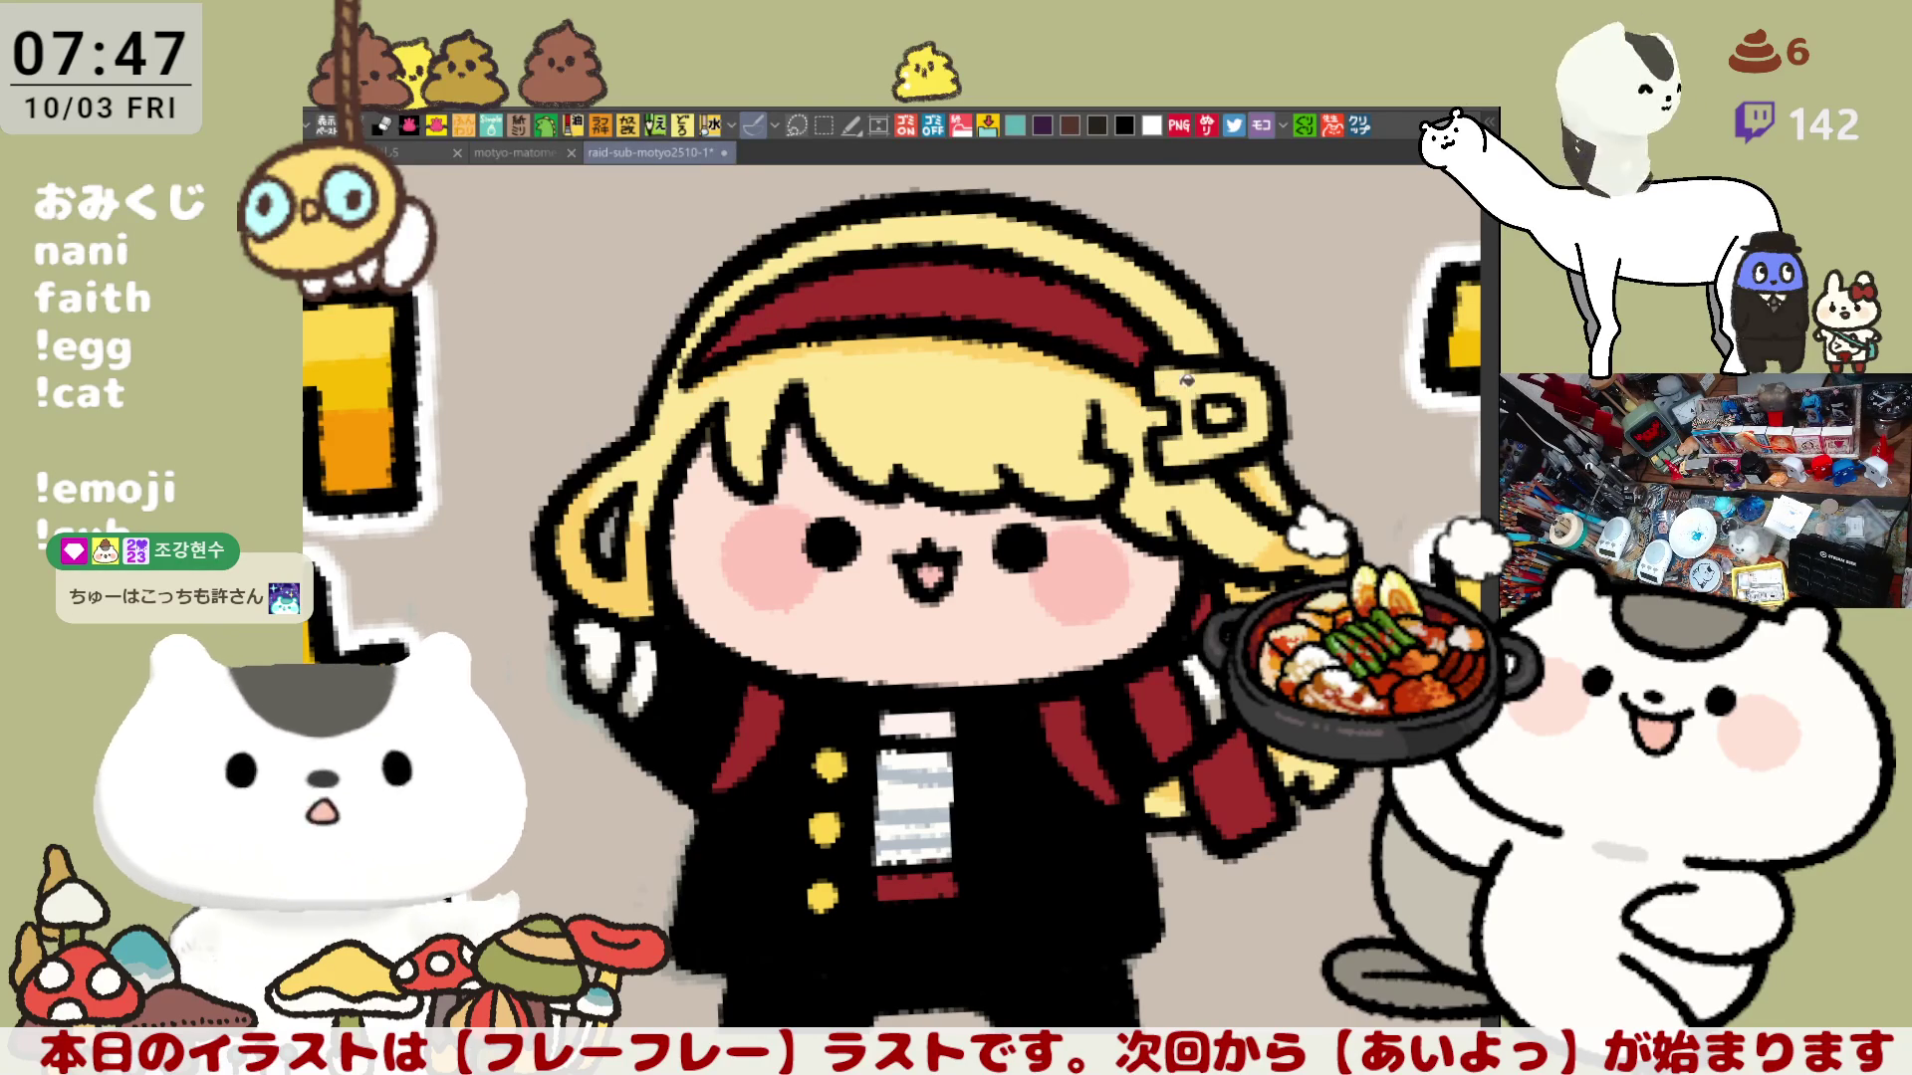
Step: Fill the blonde girl's hair clip with green
{"action": "left_click", "coordinate": [1207, 391]}
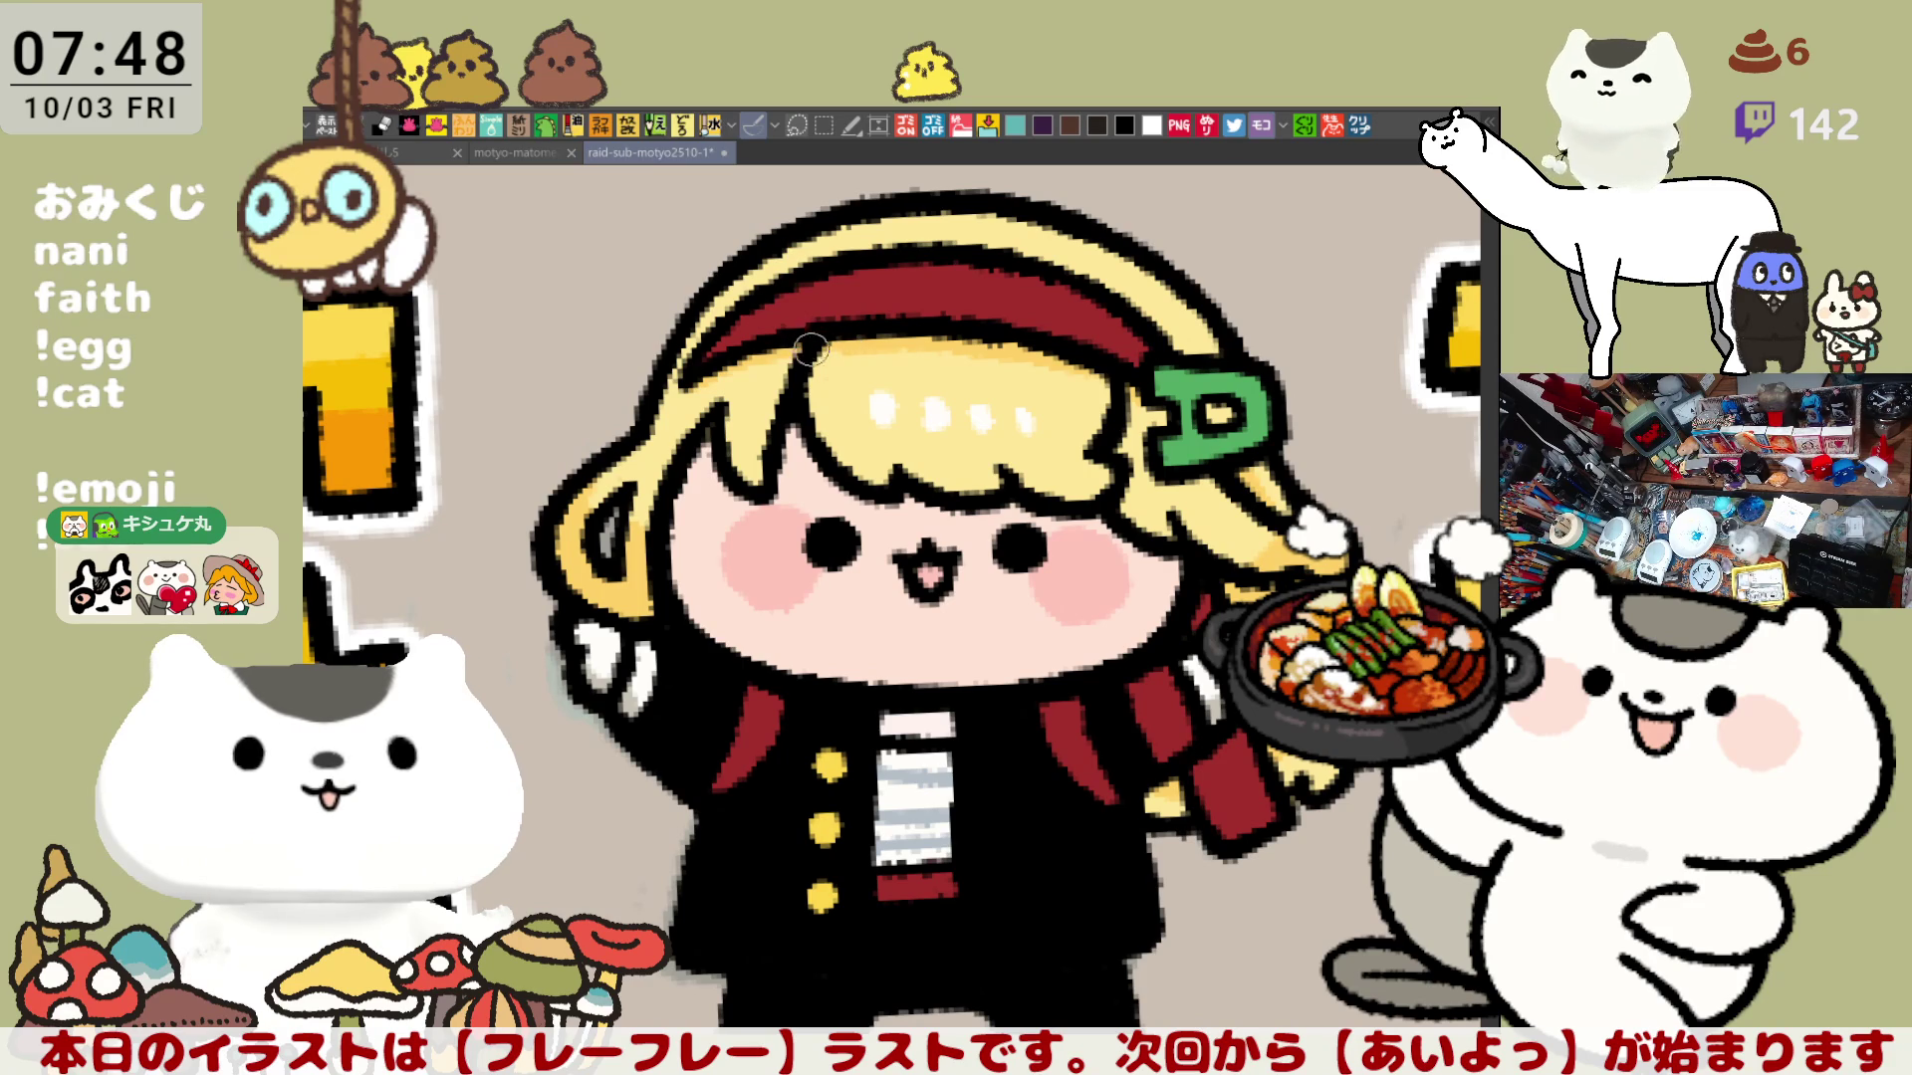
{"action": "scroll", "coordinate": [841, 532], "scroll_direction": "down", "scroll_amount": 2}
{"action": "scroll", "coordinate": [853, 532], "scroll_direction": "down", "scroll_amount": 2}
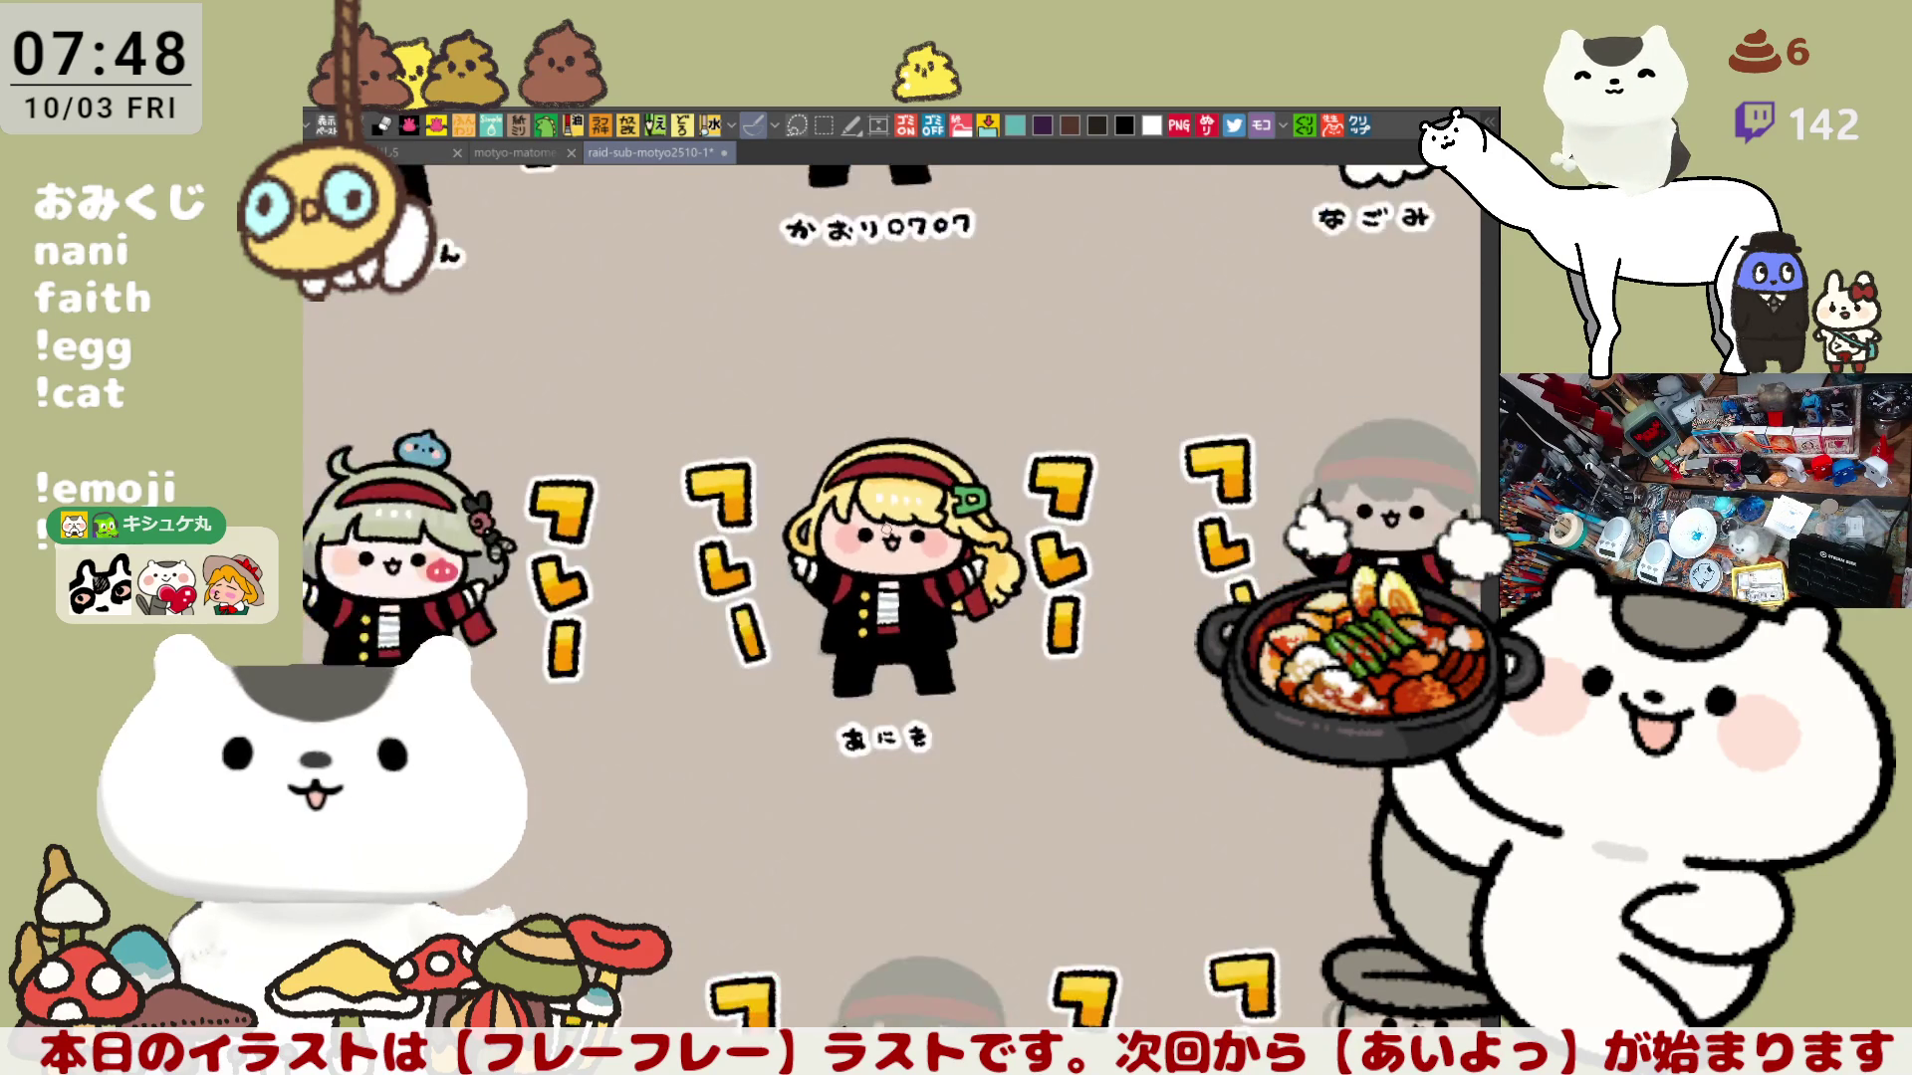
{"action": "scroll", "coordinate": [866, 532], "scroll_direction": "down", "scroll_amount": 2}
{"action": "scroll", "coordinate": [885, 532], "scroll_direction": "down", "scroll_amount": 1}
{"action": "scroll", "coordinate": [893, 553], "scroll_direction": "down", "scroll_amount": 2}
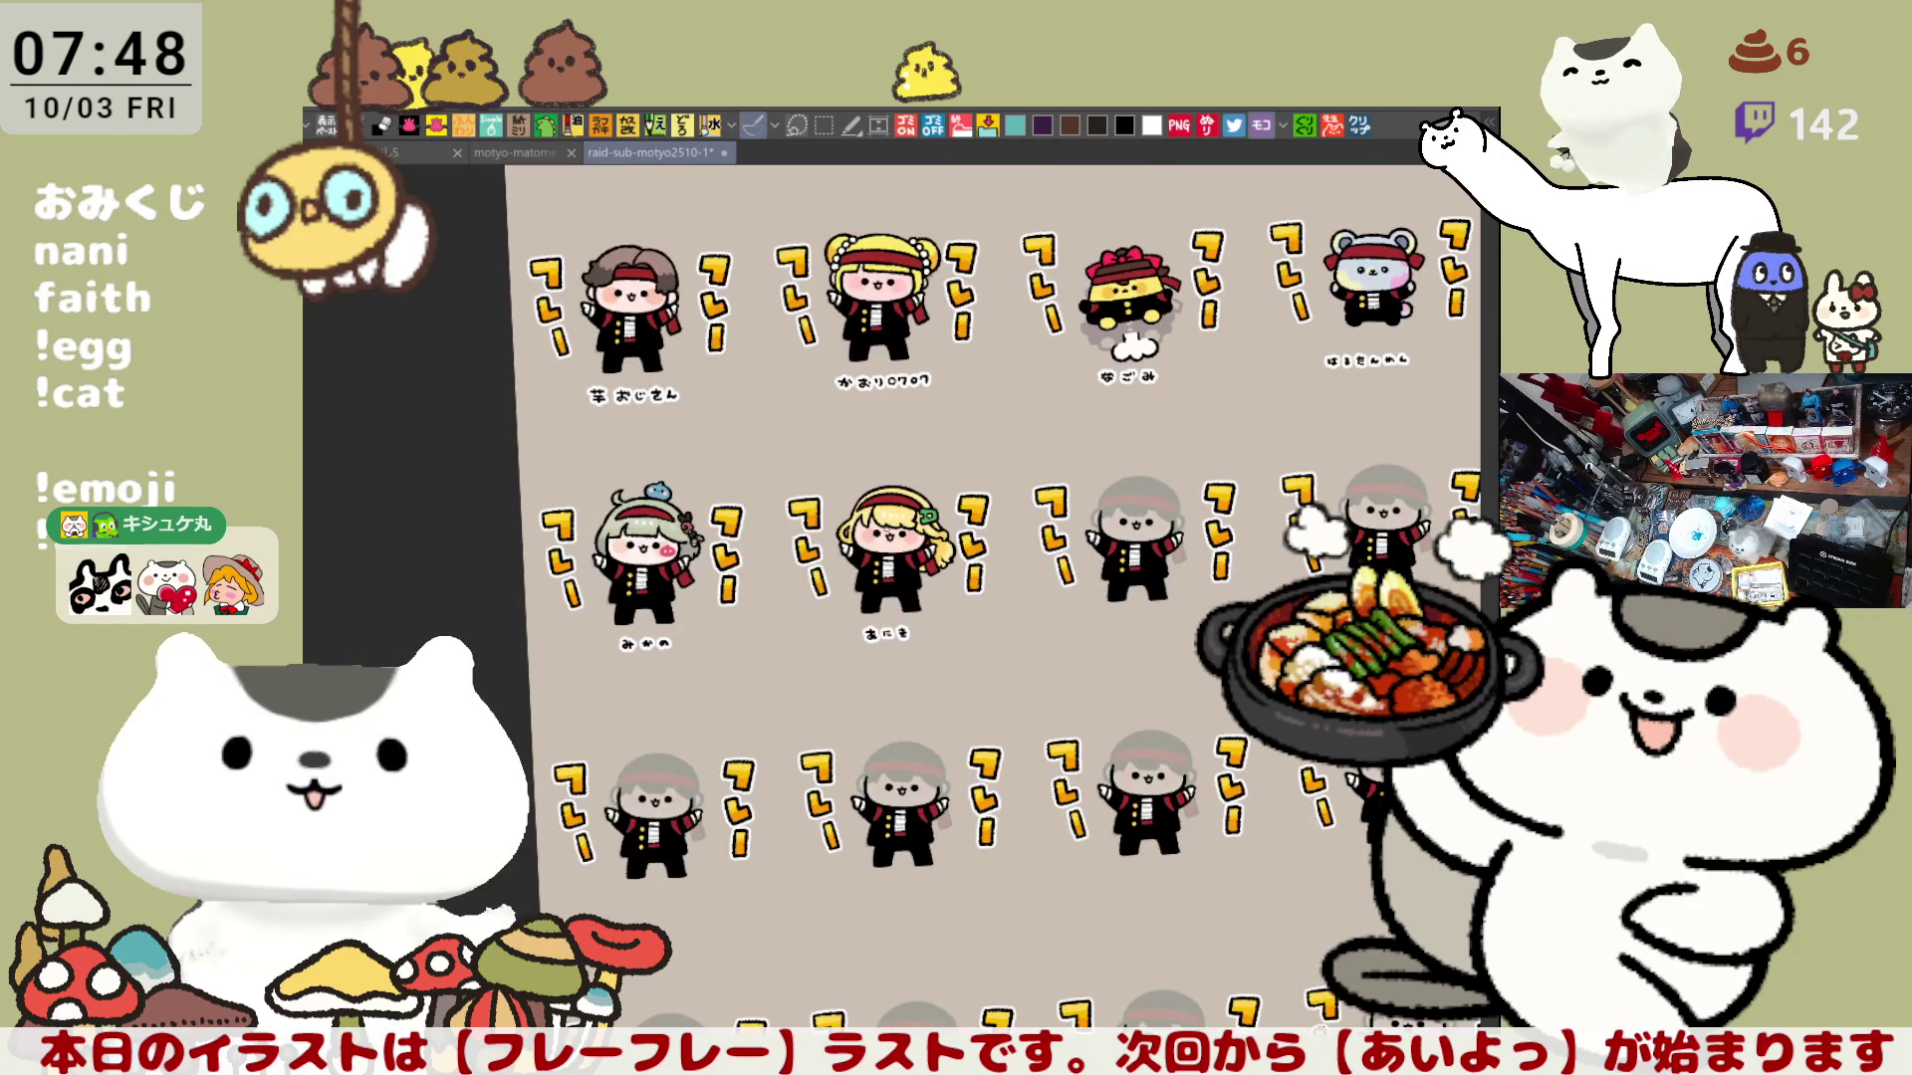
{"action": "scroll", "coordinate": [893, 592], "scroll_direction": "up", "scroll_amount": 2}
{"action": "scroll", "coordinate": [896, 596], "scroll_direction": "up", "scroll_amount": 2}
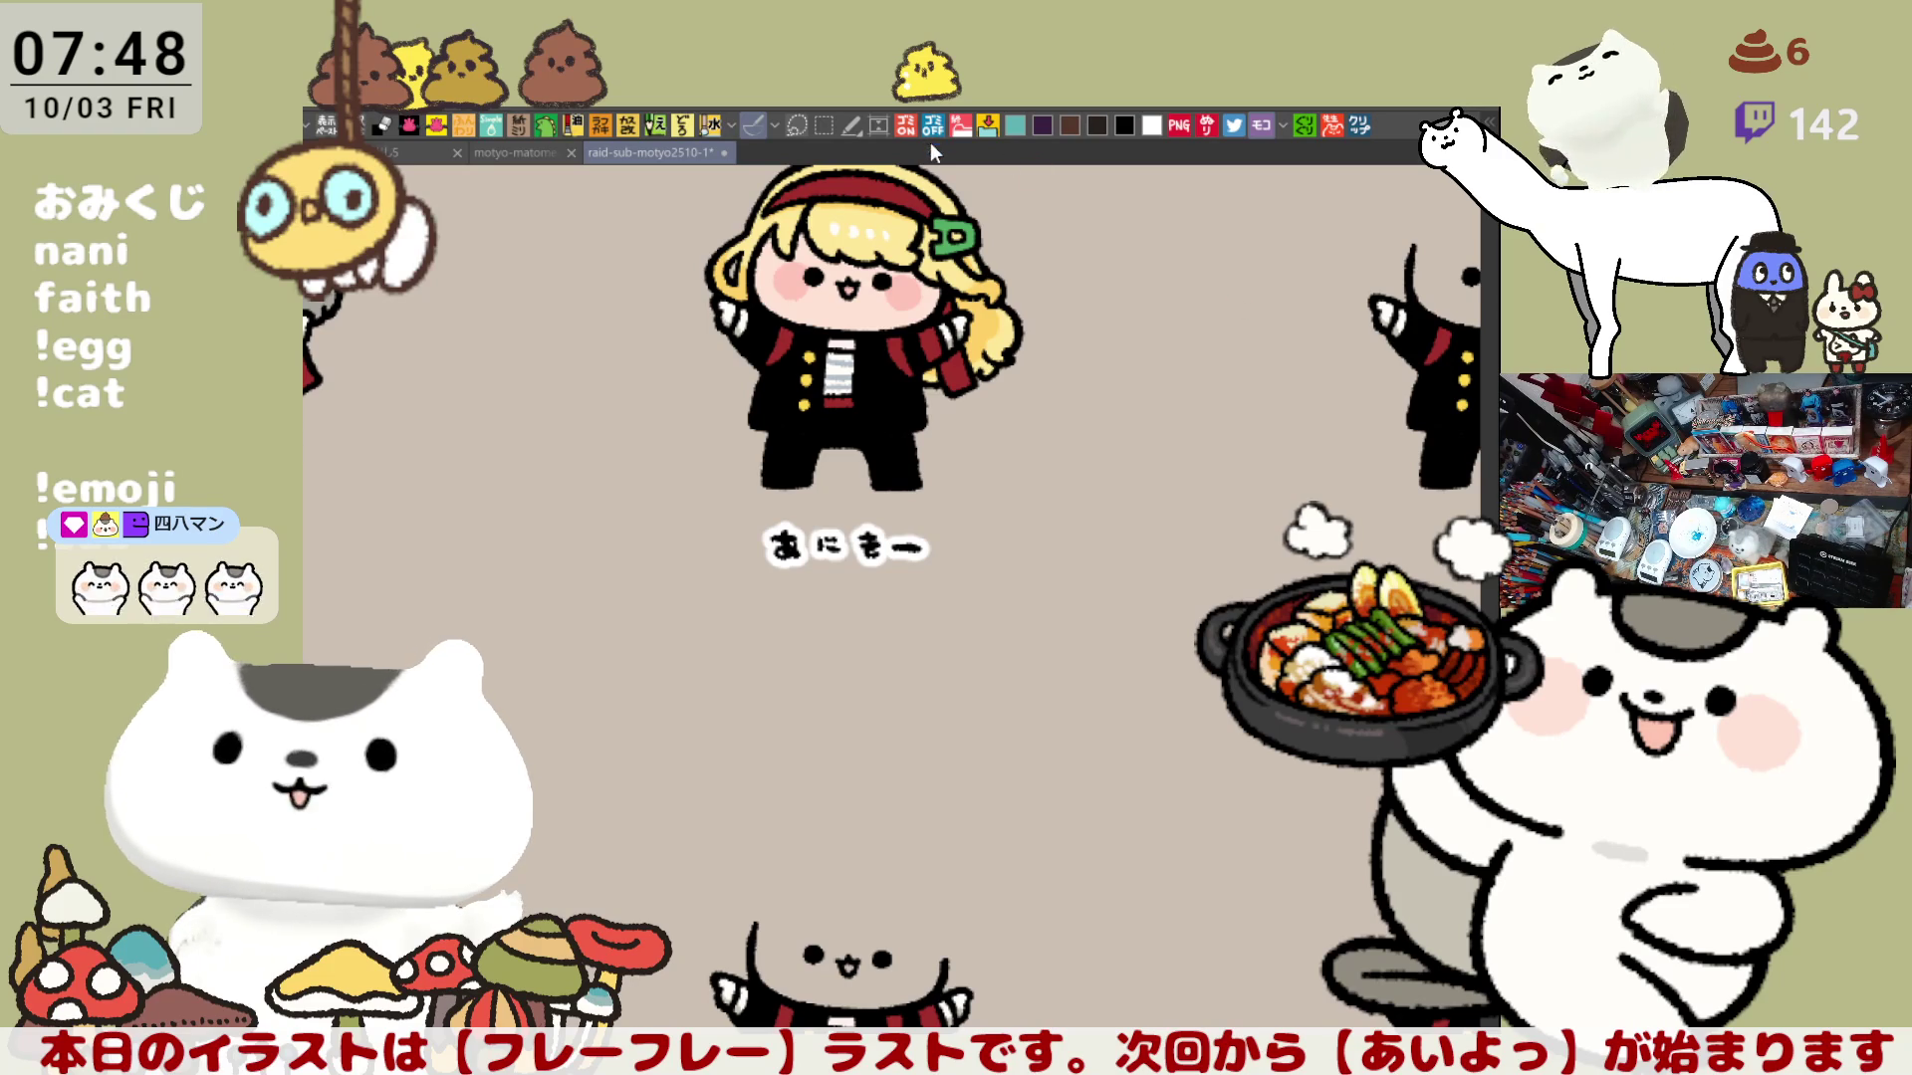
Step: Thicken the white Border effect around the characters and name text via Layer Property
{"action": "left_click", "coordinate": [904, 125]}
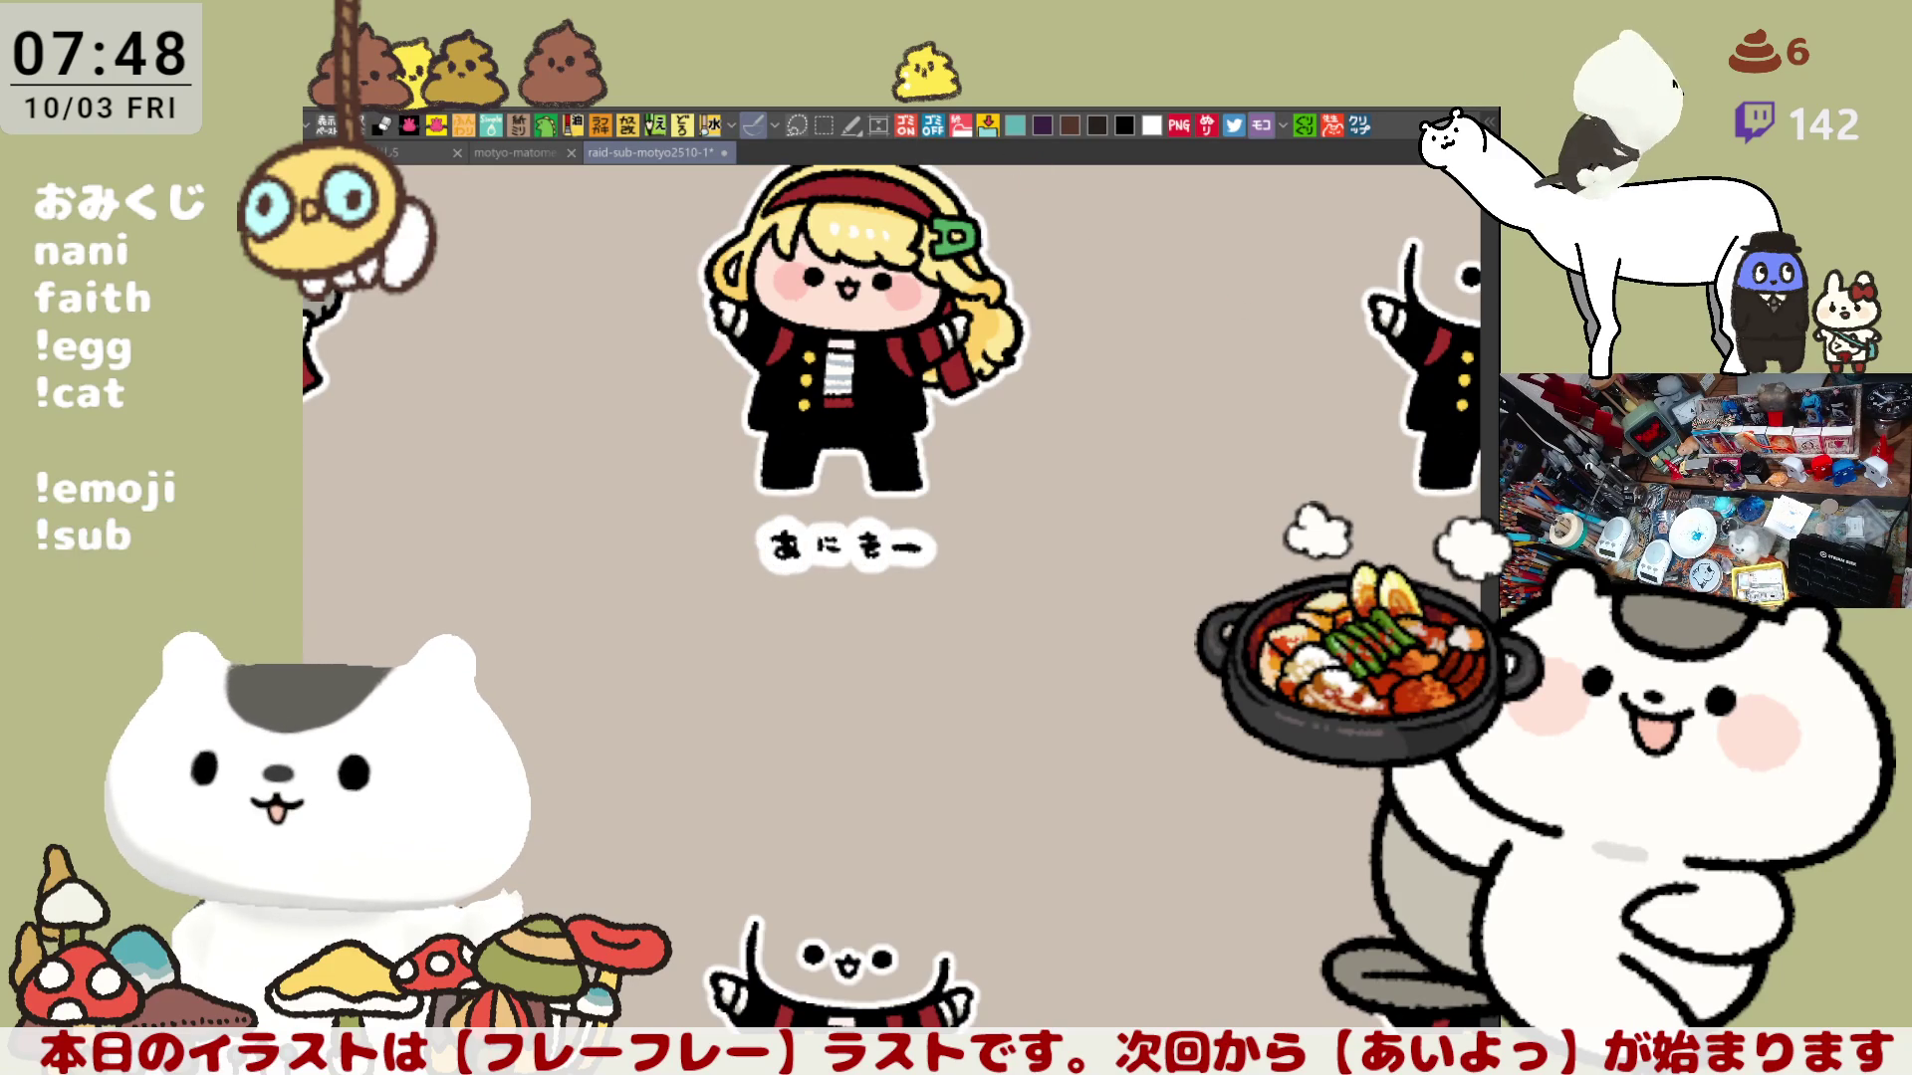
{"action": "key", "text": "Delete"}
{"action": "left_click_drag", "start_coordinate": [1306, 911], "coordinate": [1419, 878]}
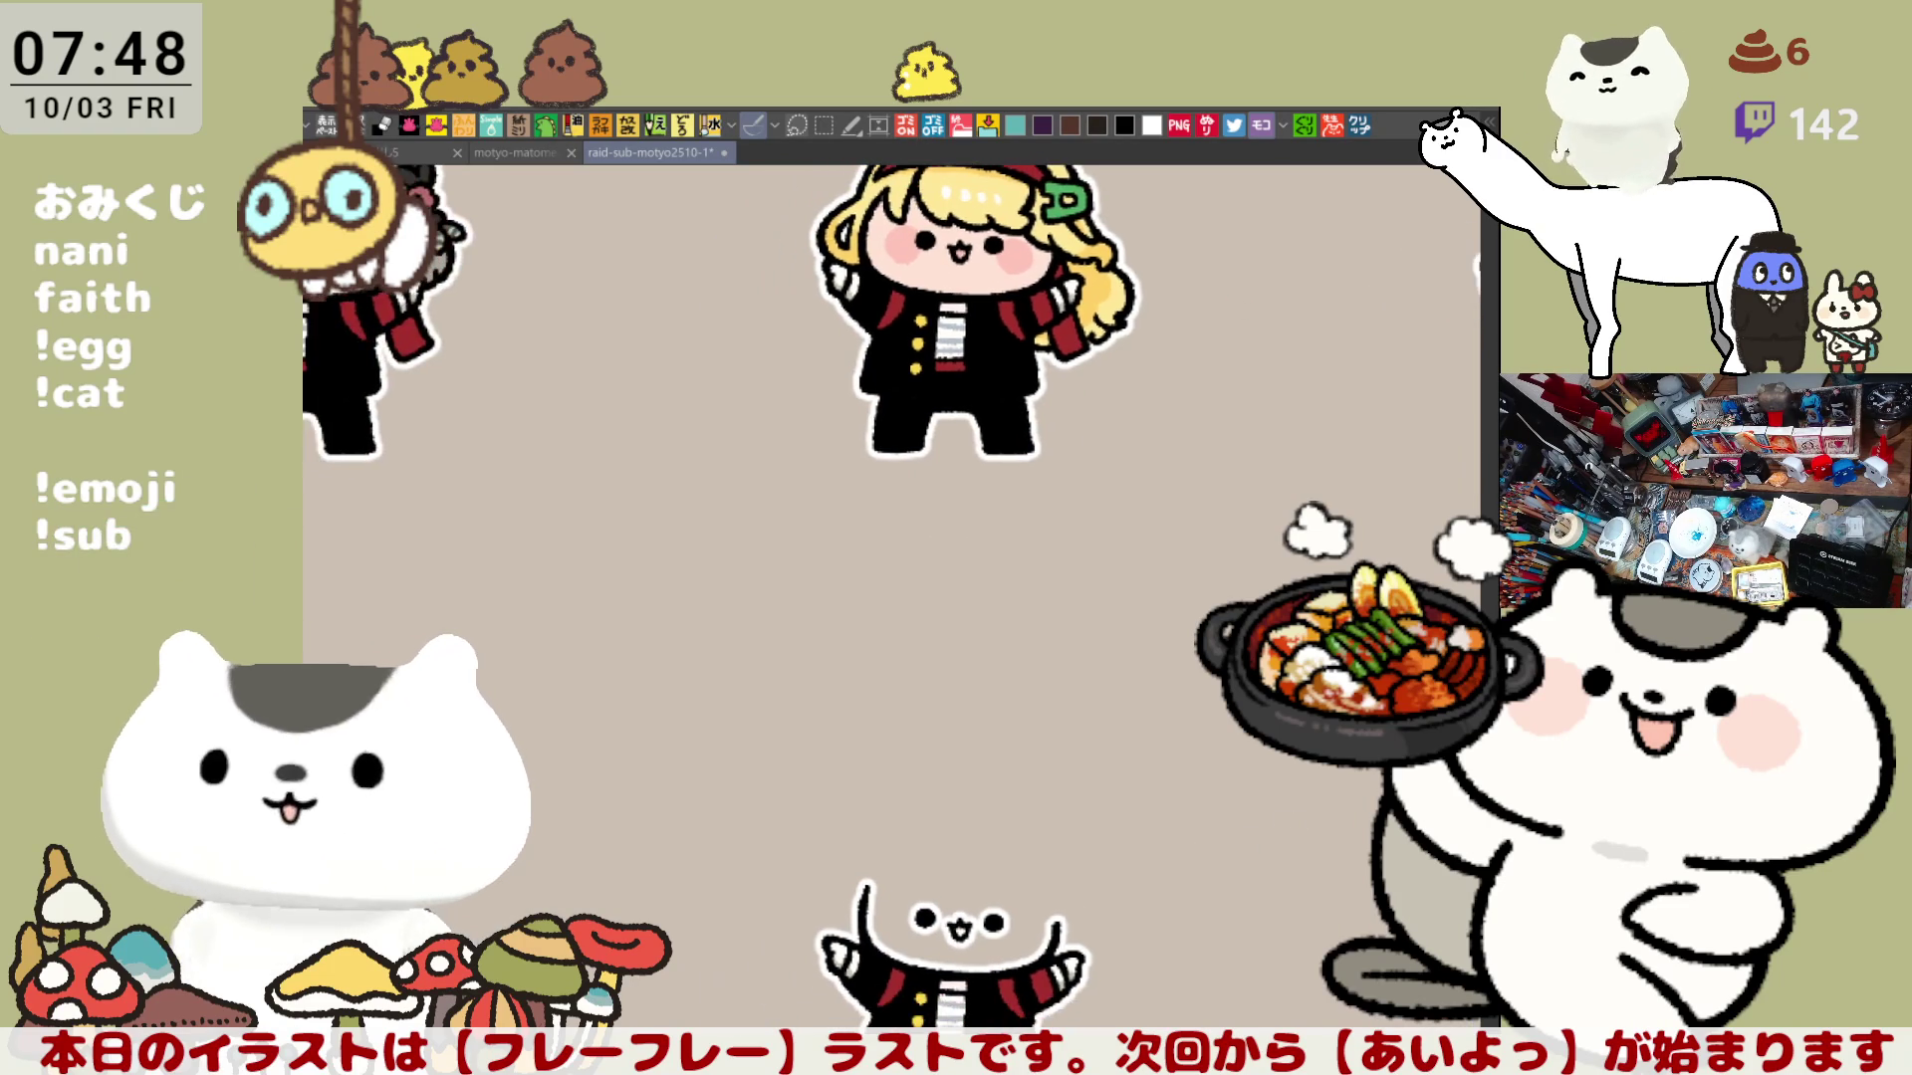
{"action": "key", "text": "ctrl+comma"}
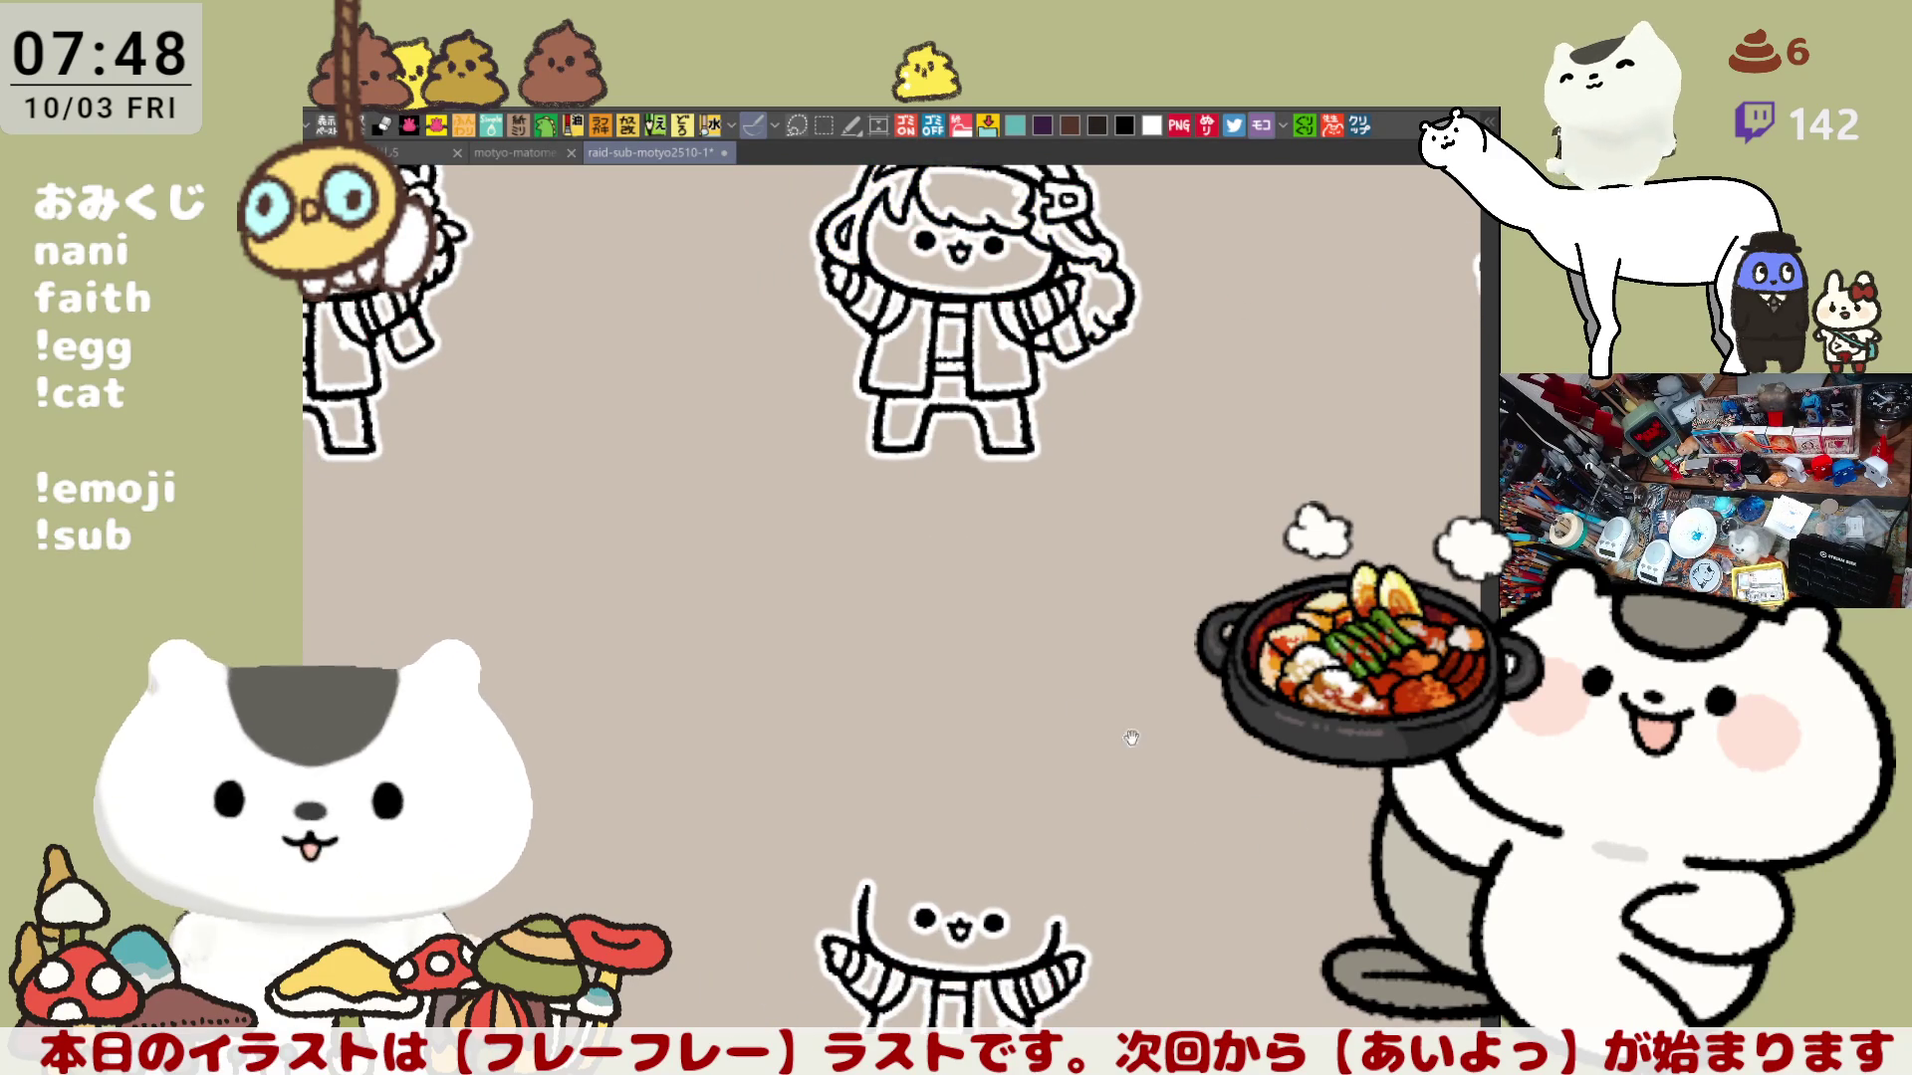
{"action": "scroll", "coordinate": [1006, 606], "scroll_direction": "down", "scroll_amount": 3}
{"action": "scroll", "coordinate": [1016, 713], "scroll_direction": "up", "scroll_amount": 2}
{"action": "scroll", "coordinate": [1000, 882], "scroll_direction": "up", "scroll_amount": 2}
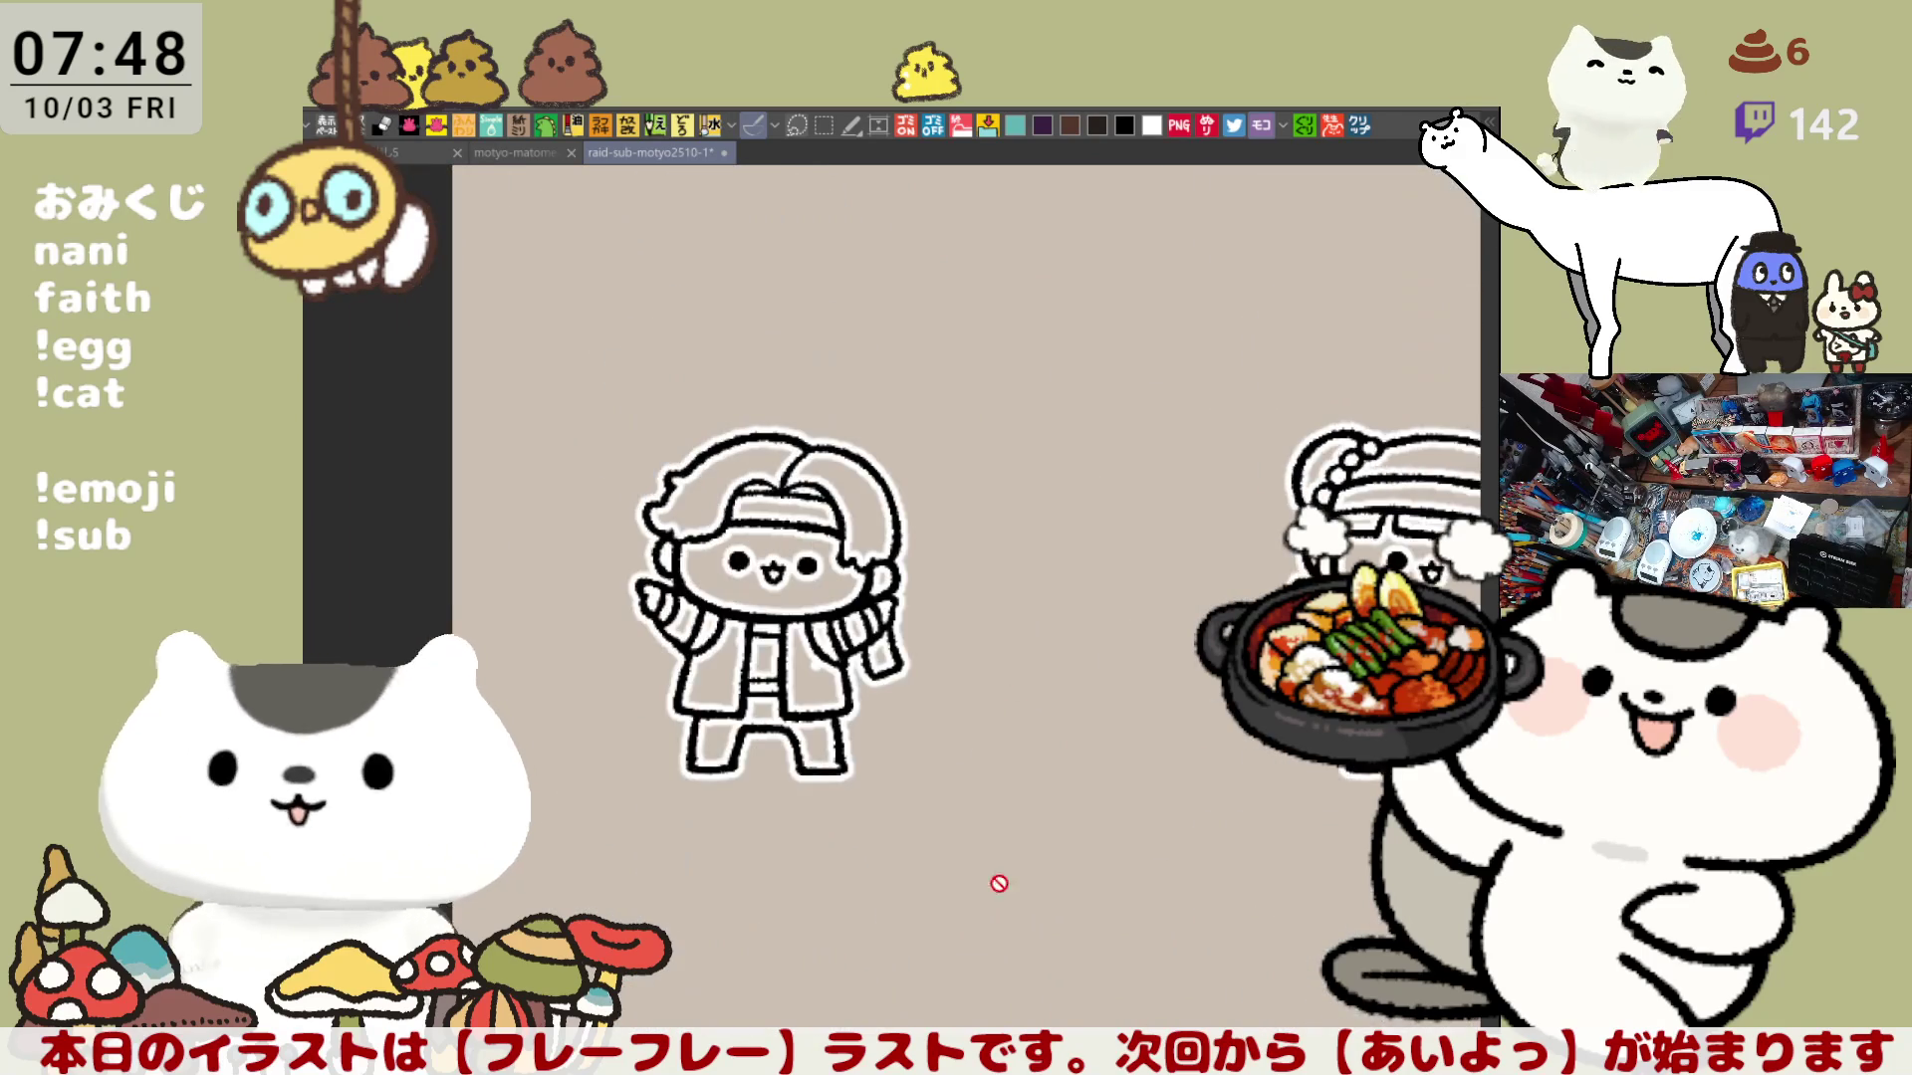
{"action": "scroll", "coordinate": [999, 884], "scroll_direction": "down", "scroll_amount": 1}
{"action": "scroll", "coordinate": [1123, 791], "scroll_direction": "up", "scroll_amount": 2}
{"action": "scroll", "coordinate": [1124, 795], "scroll_direction": "up", "scroll_amount": 1}
{"action": "scroll", "coordinate": [1125, 796], "scroll_direction": "up", "scroll_amount": 1}
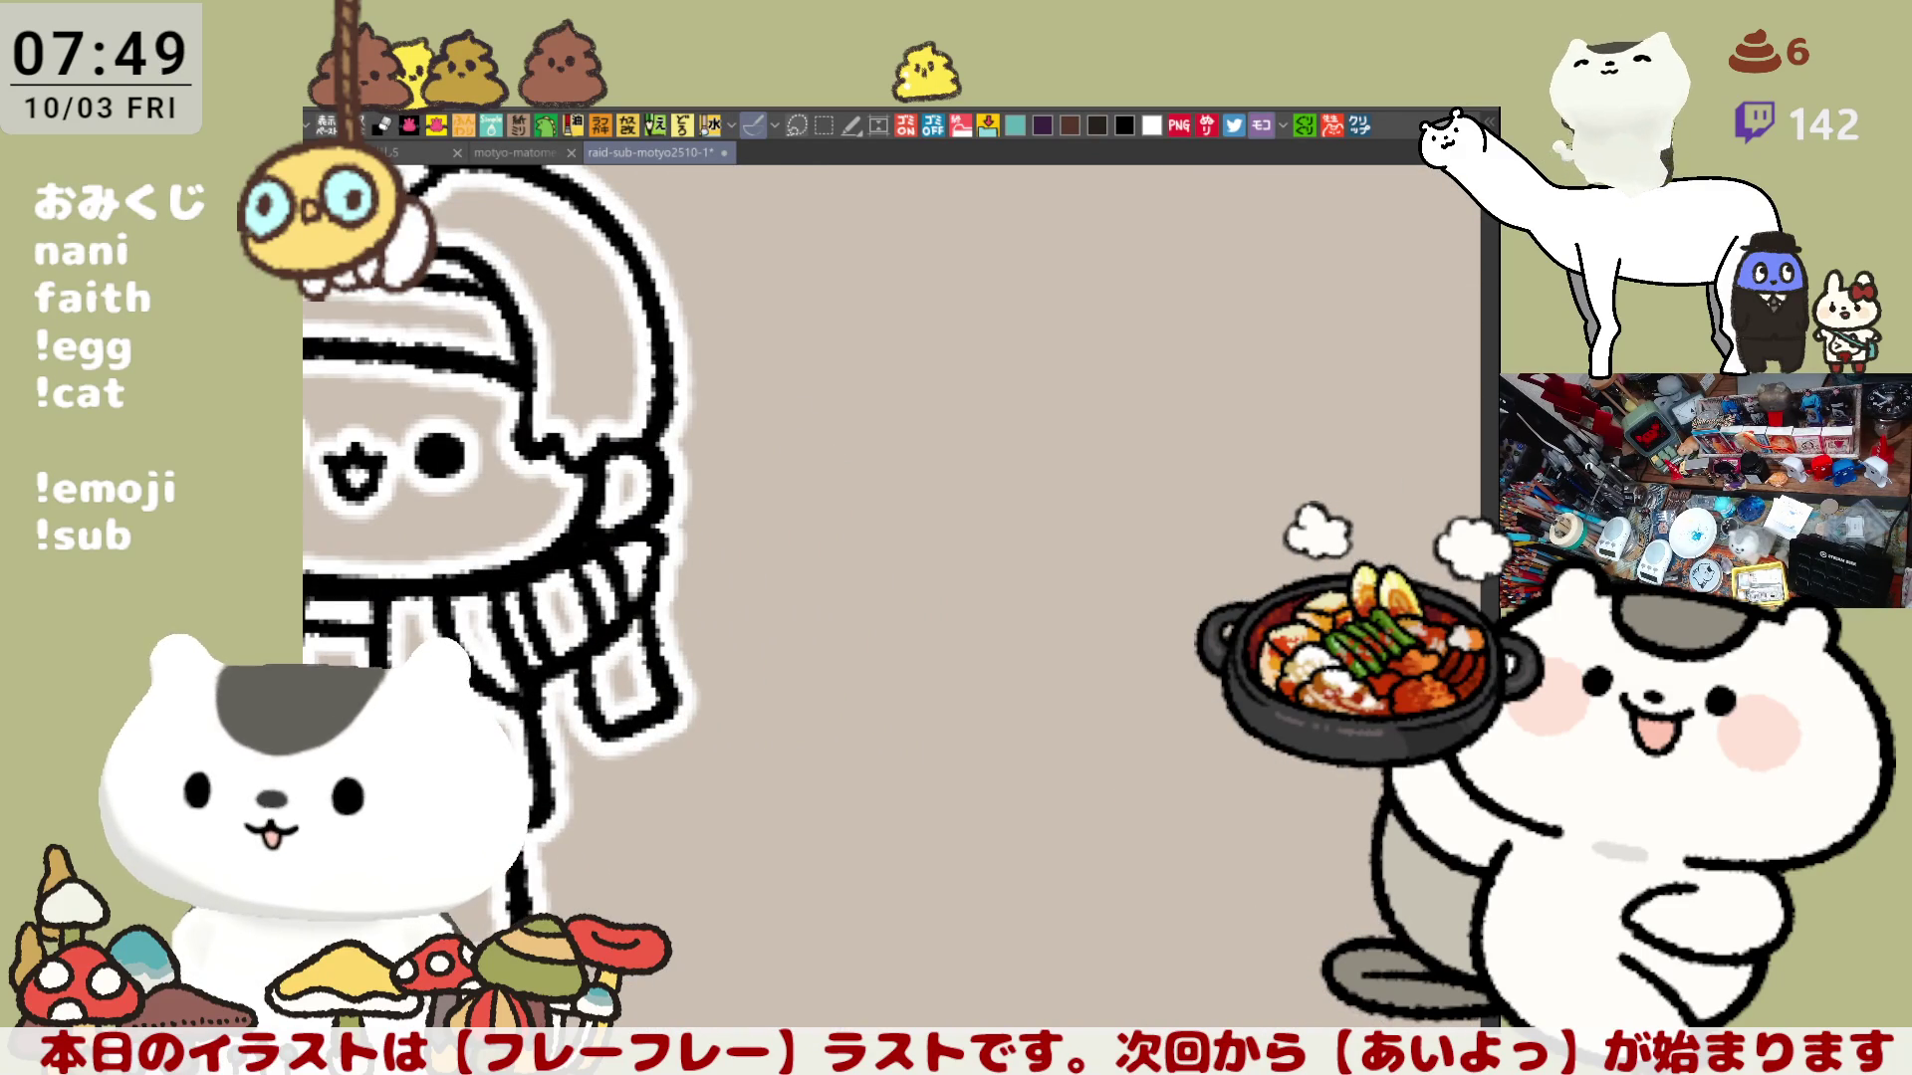
{"action": "scroll", "coordinate": [825, 729], "scroll_direction": "down", "scroll_amount": 3}
{"action": "scroll", "coordinate": [826, 729], "scroll_direction": "up", "scroll_amount": 1}
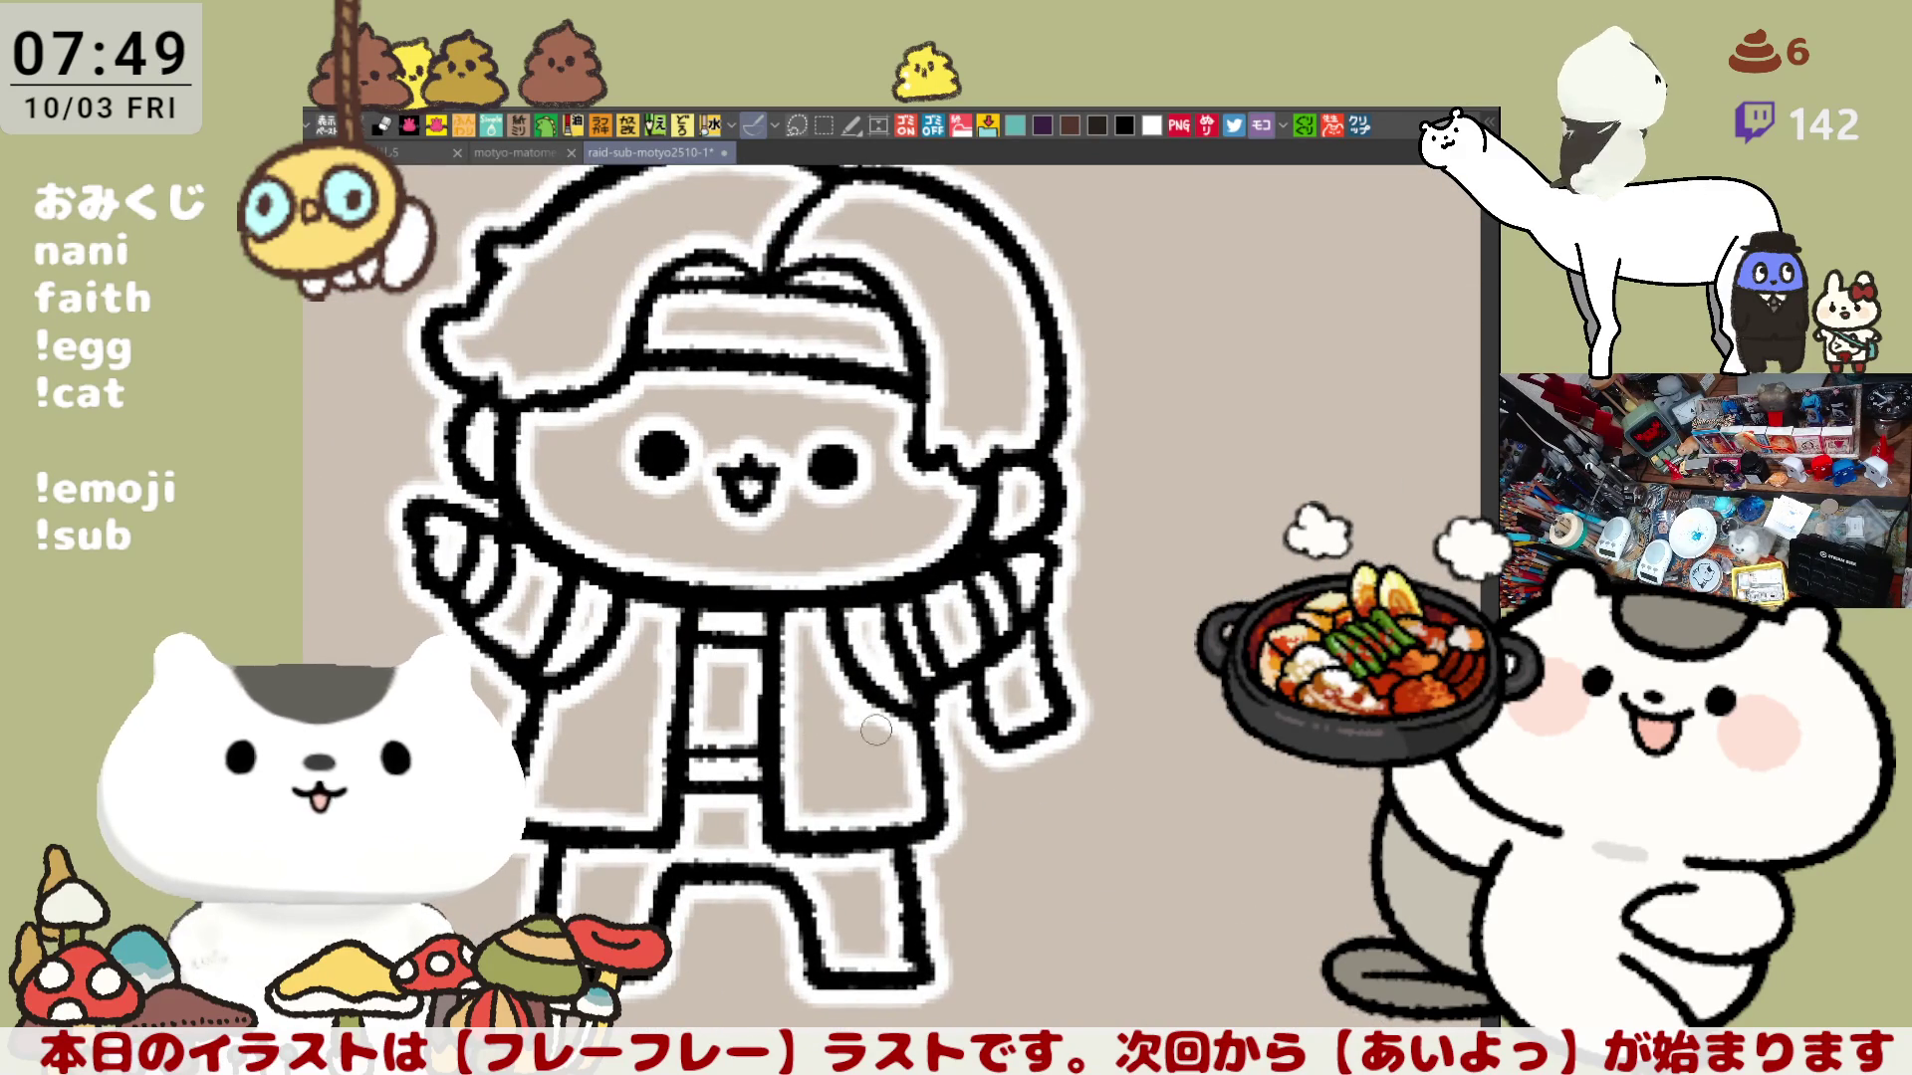
{"action": "scroll", "coordinate": [867, 729], "scroll_direction": "up", "scroll_amount": 2}
{"action": "scroll", "coordinate": [873, 726], "scroll_direction": "down", "scroll_amount": 2}
{"action": "scroll", "coordinate": [891, 720], "scroll_direction": "down", "scroll_amount": 1}
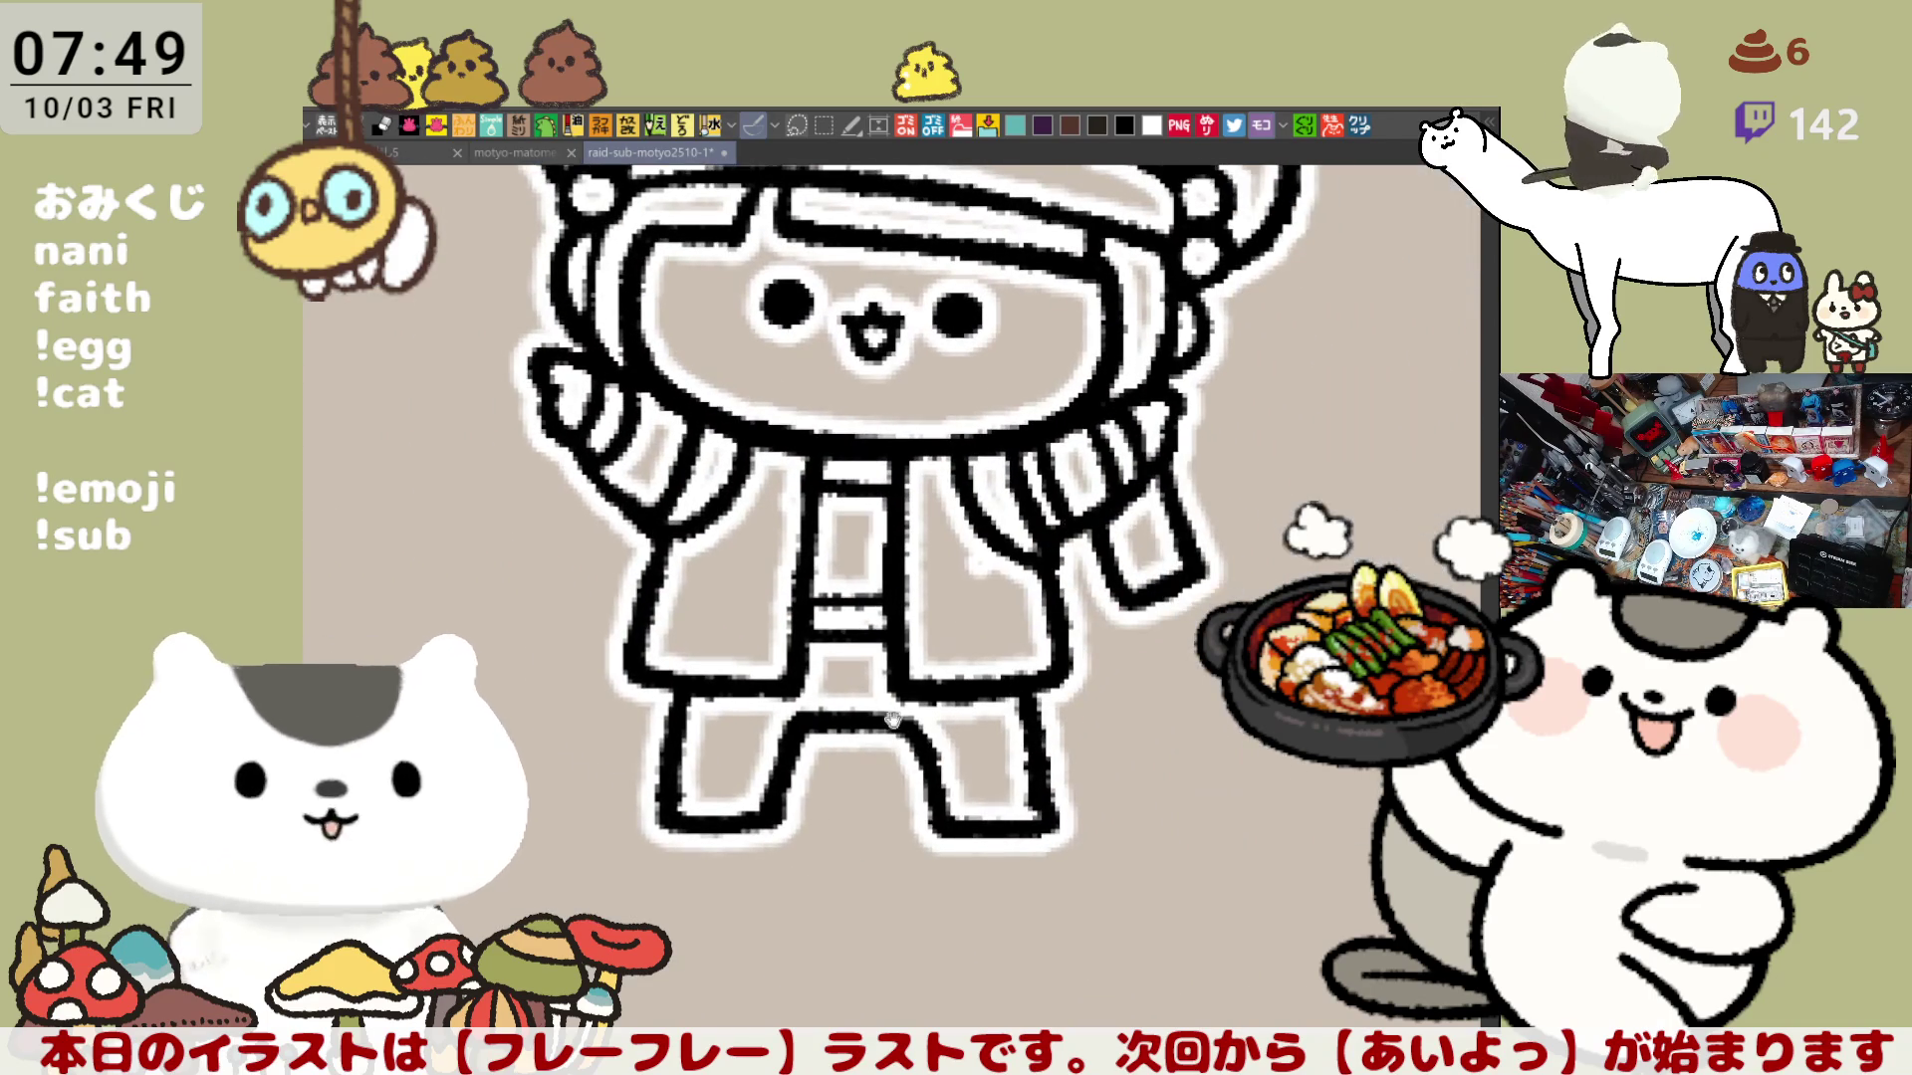
{"action": "scroll", "coordinate": [1006, 587], "scroll_direction": "up", "scroll_amount": 1}
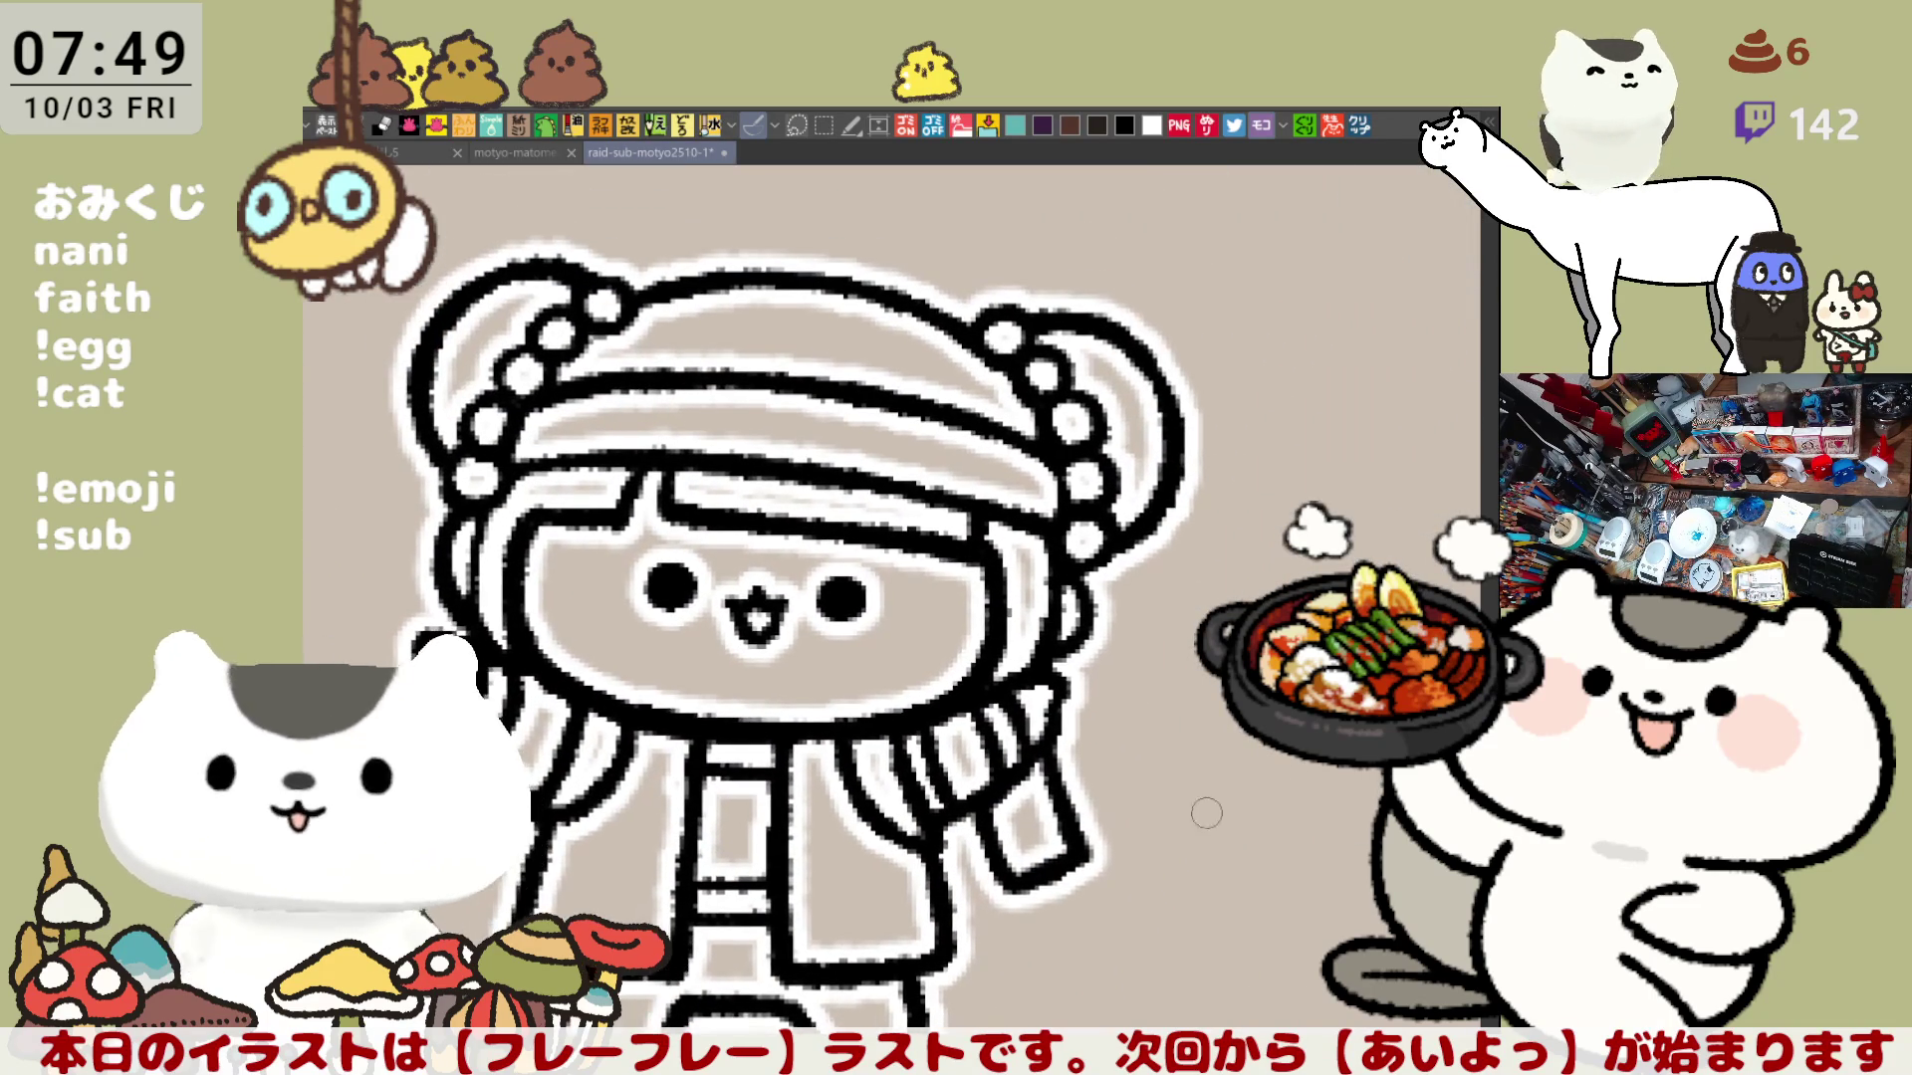
{"action": "scroll", "coordinate": [1005, 588], "scroll_direction": "up", "scroll_amount": 1}
{"action": "left_click_drag", "start_coordinate": [1005, 587], "coordinate": [790, 815]}
{"action": "left_click_drag", "start_coordinate": [1435, 747], "coordinate": [963, 678]}
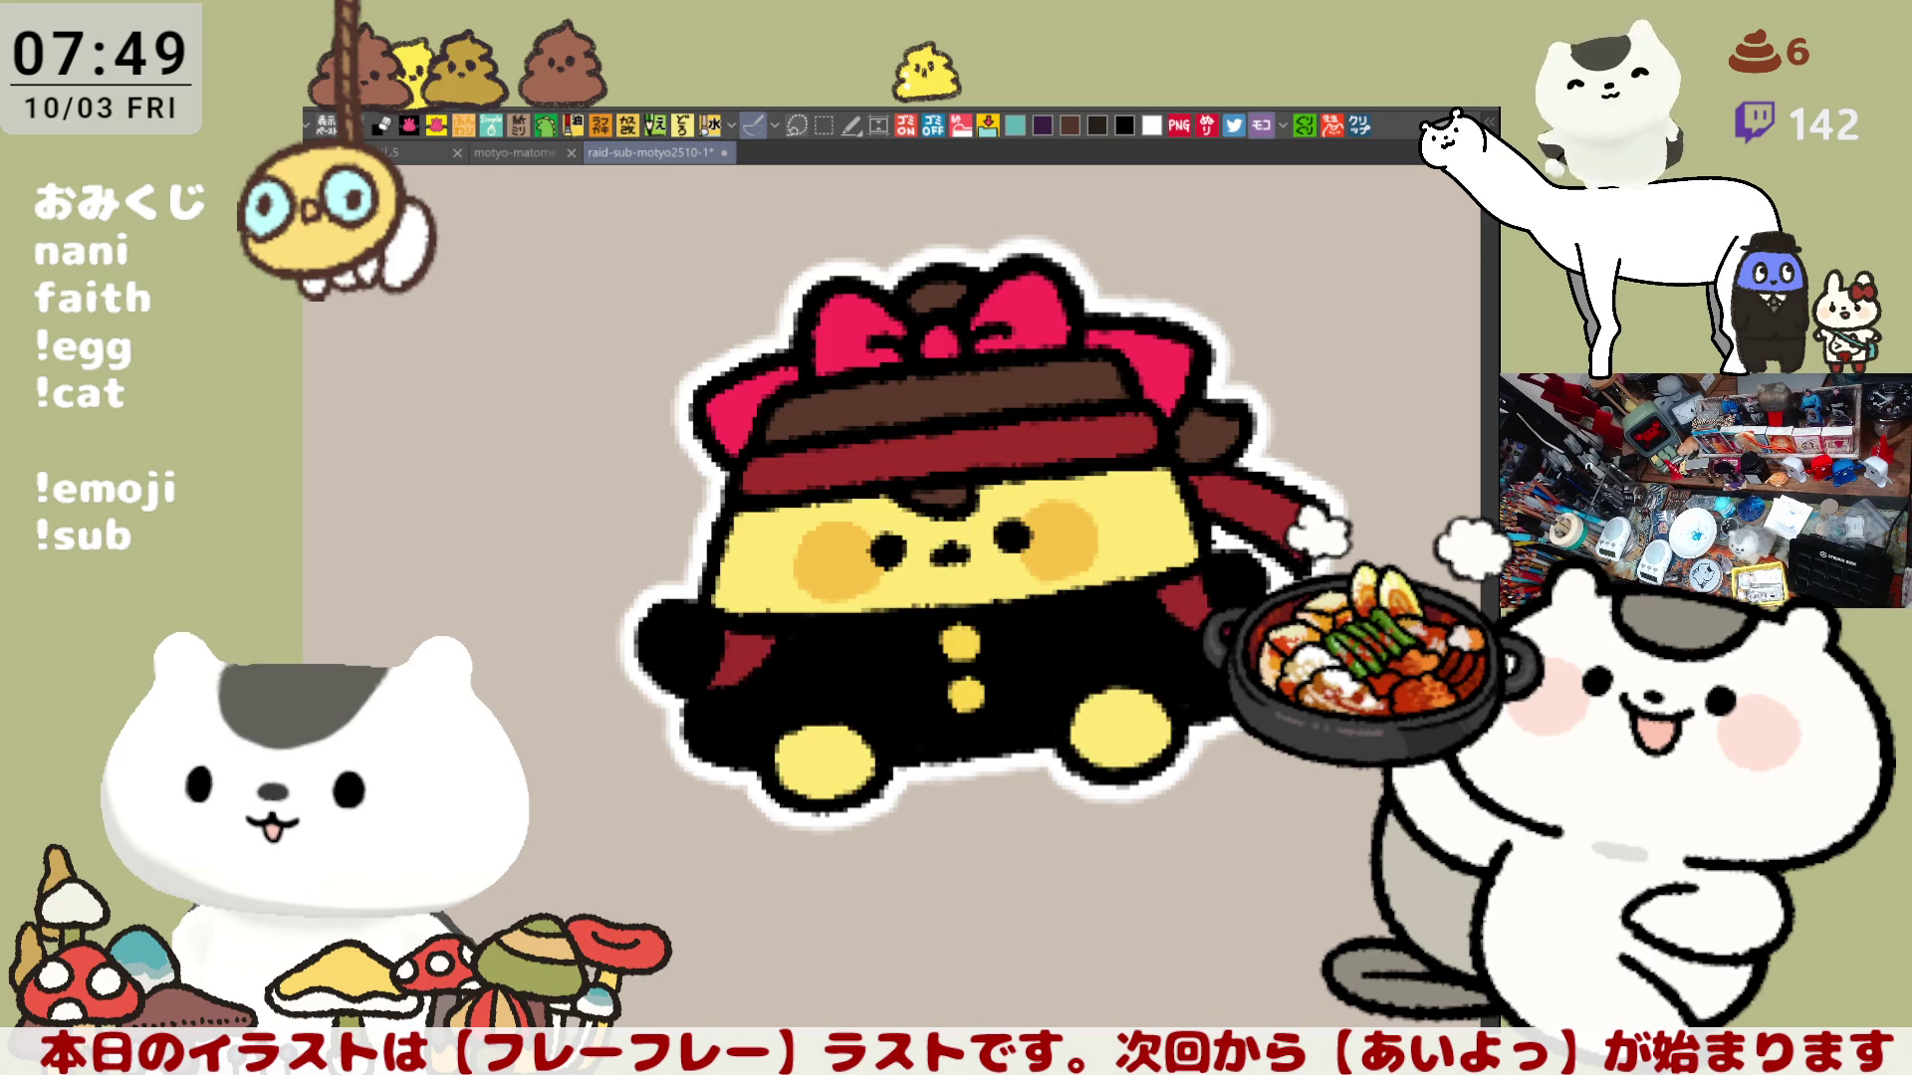
{"action": "left_click_drag", "start_coordinate": [1428, 868], "coordinate": [1198, 867]}
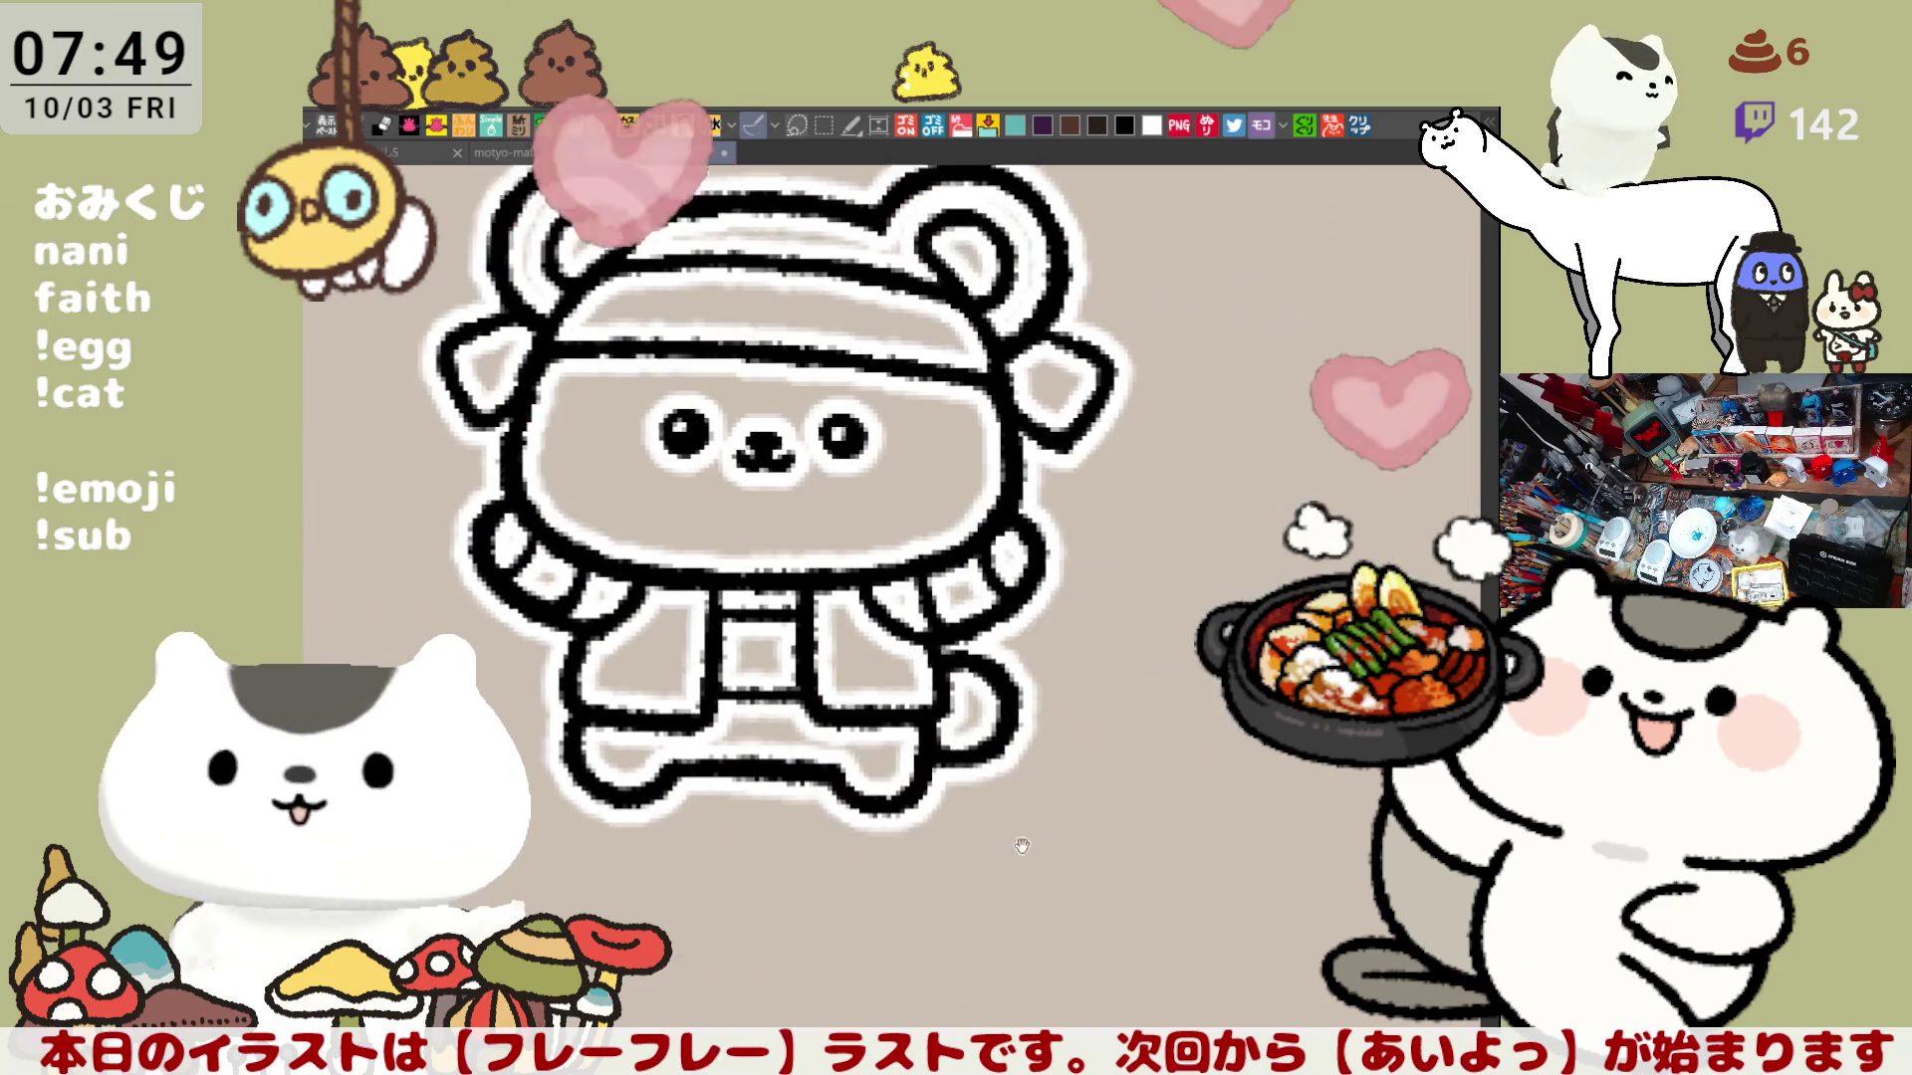
{"action": "mouse_move", "coordinate": [1181, 866]}
{"action": "left_mouse_down"}
{"action": "mouse_move", "coordinate": [1079, 789]}
{"action": "mouse_move", "coordinate": [1253, 869]}
{"action": "left_mouse_up"}
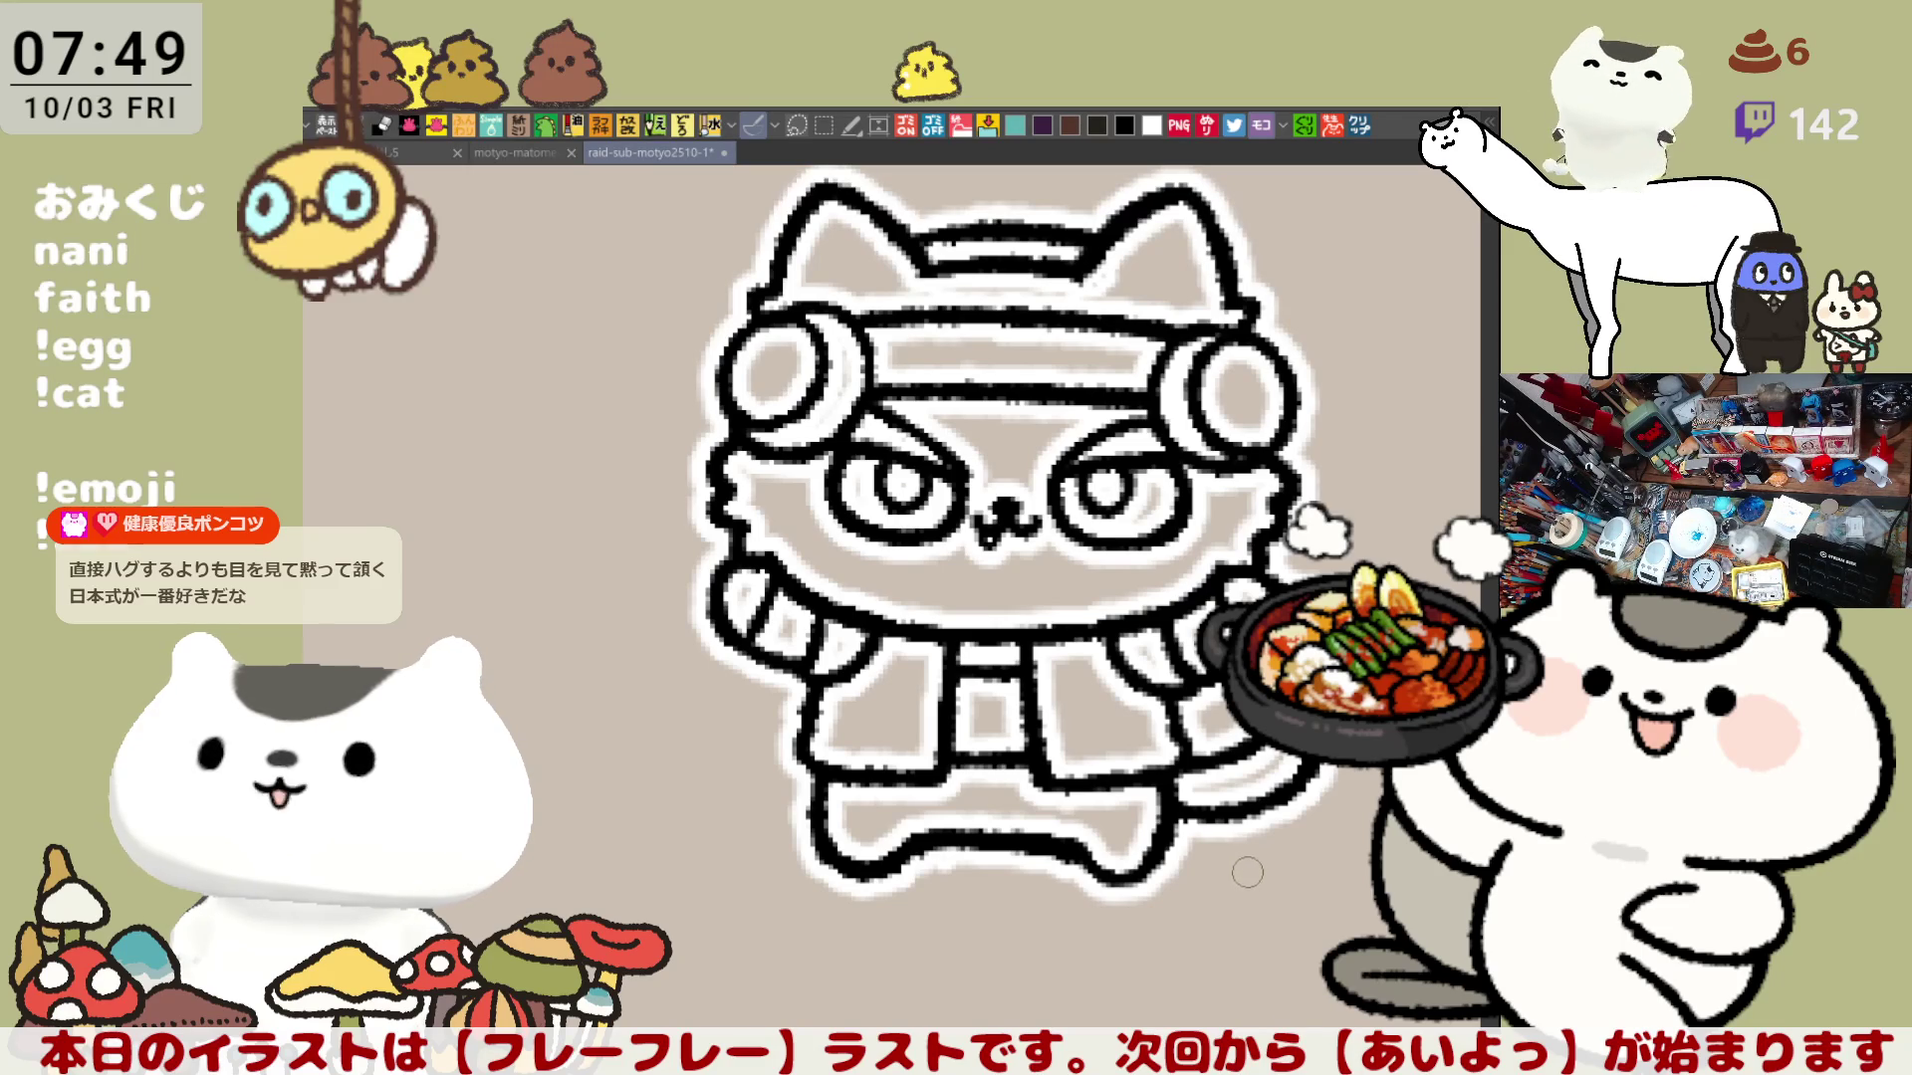
{"action": "left_click_drag", "start_coordinate": [1248, 873], "coordinate": [1155, 794]}
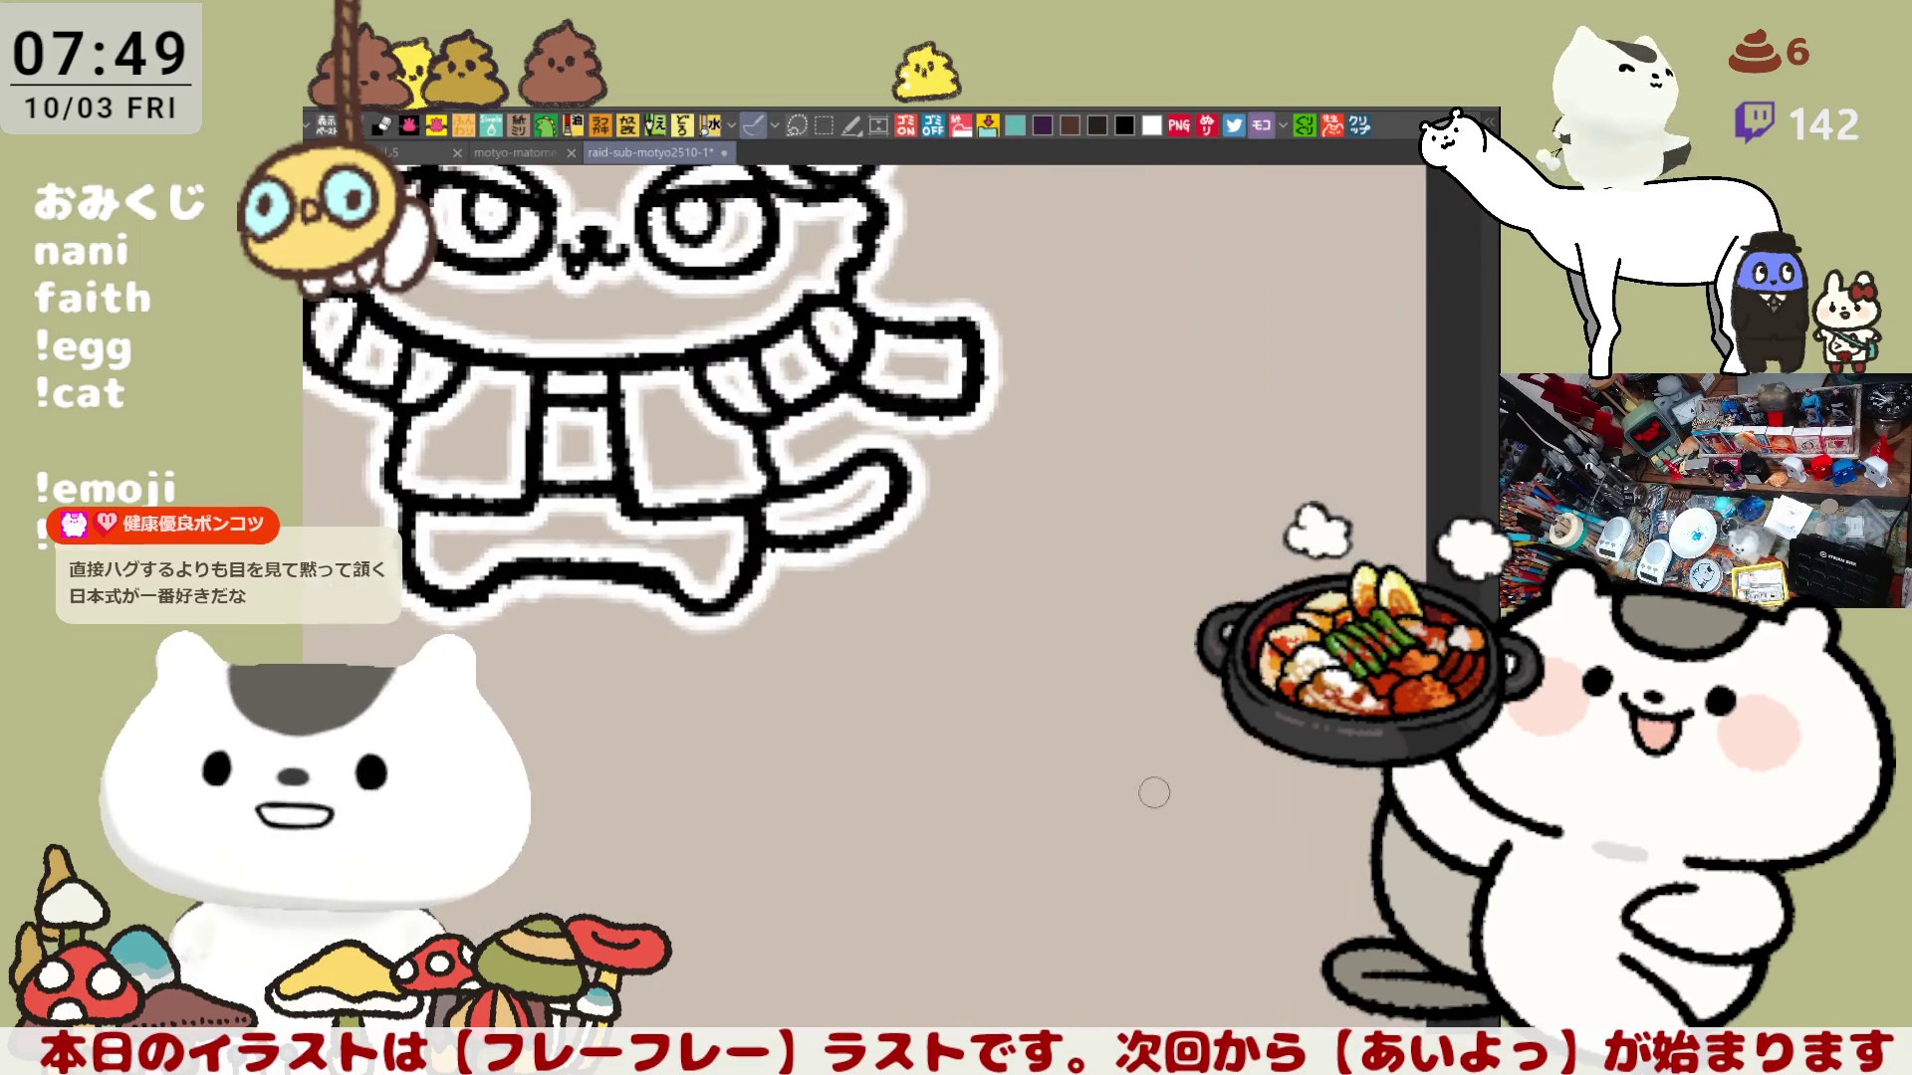
{"action": "scroll", "coordinate": [1153, 793], "scroll_direction": "down", "scroll_amount": 5}
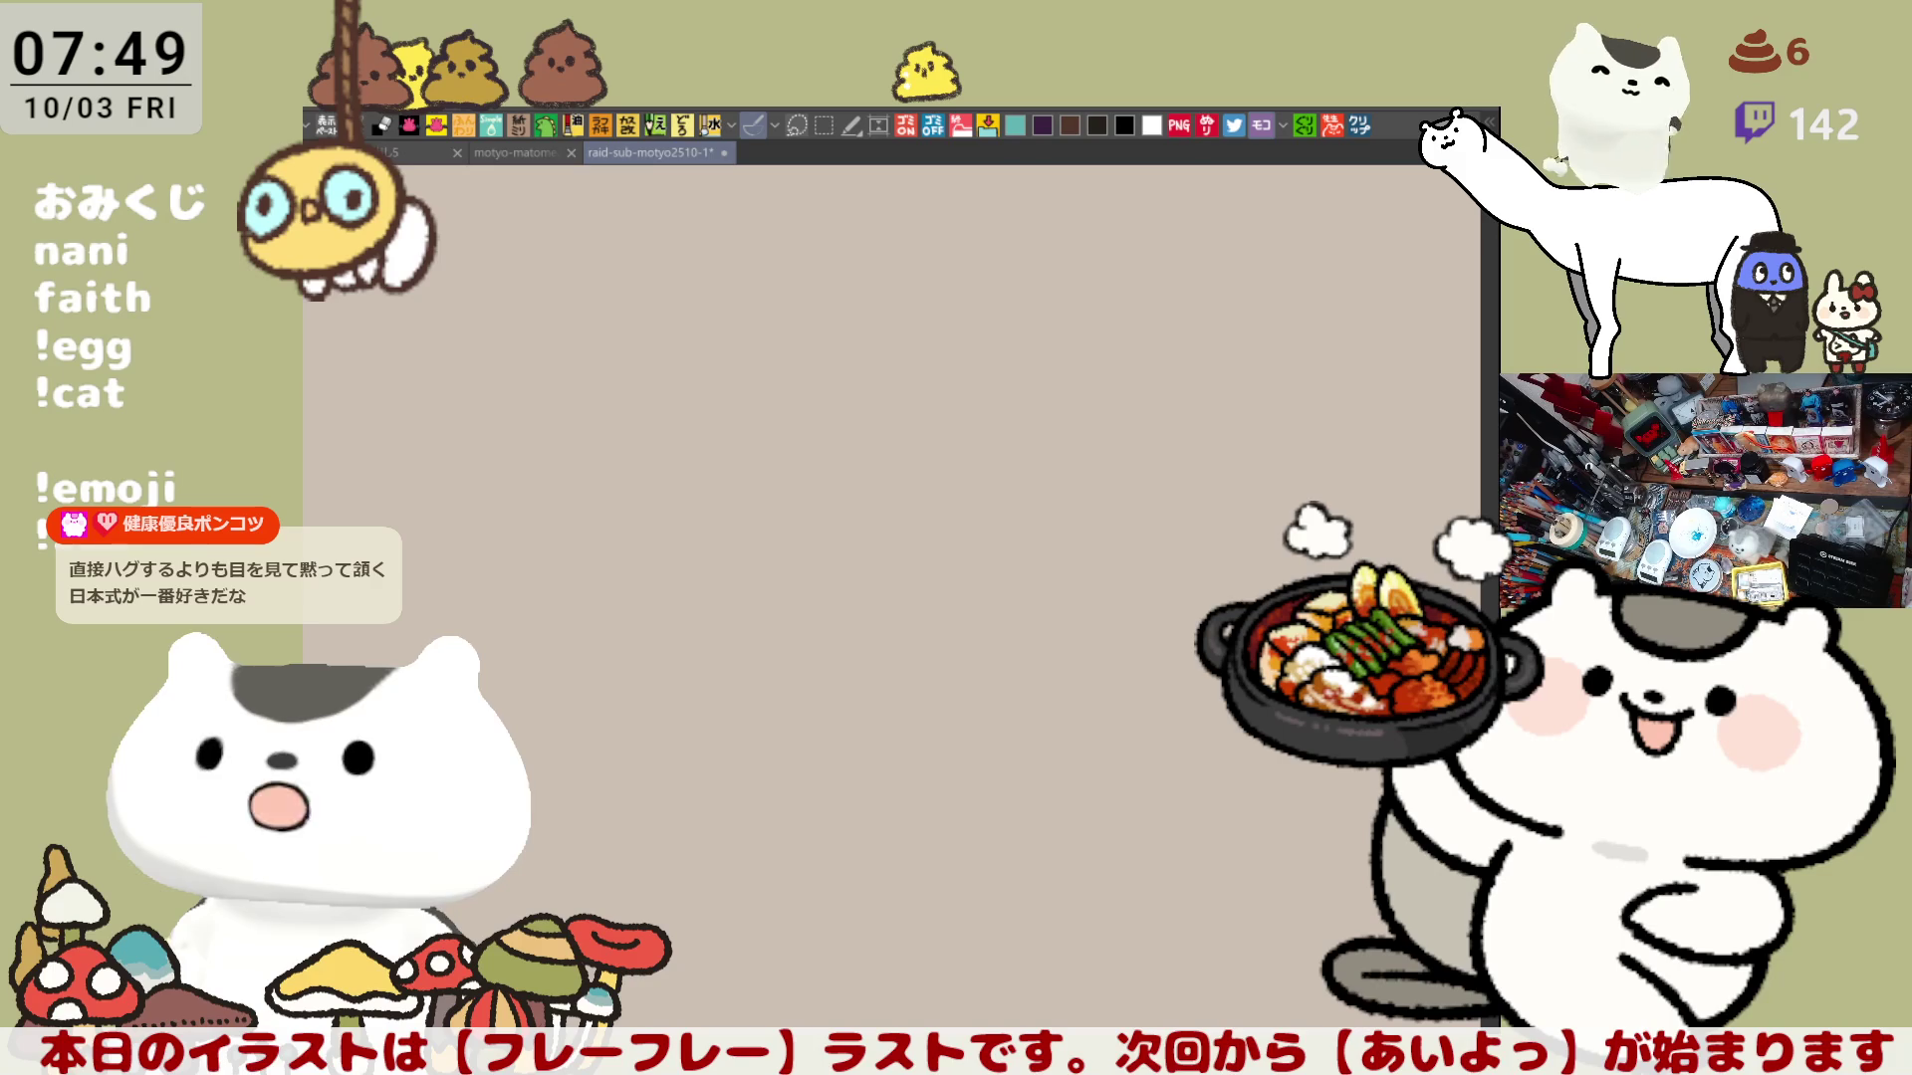
{"action": "scroll", "coordinate": [1154, 794], "scroll_direction": "up", "scroll_amount": 5}
{"action": "scroll", "coordinate": [1154, 794], "scroll_direction": "up", "scroll_amount": 3}
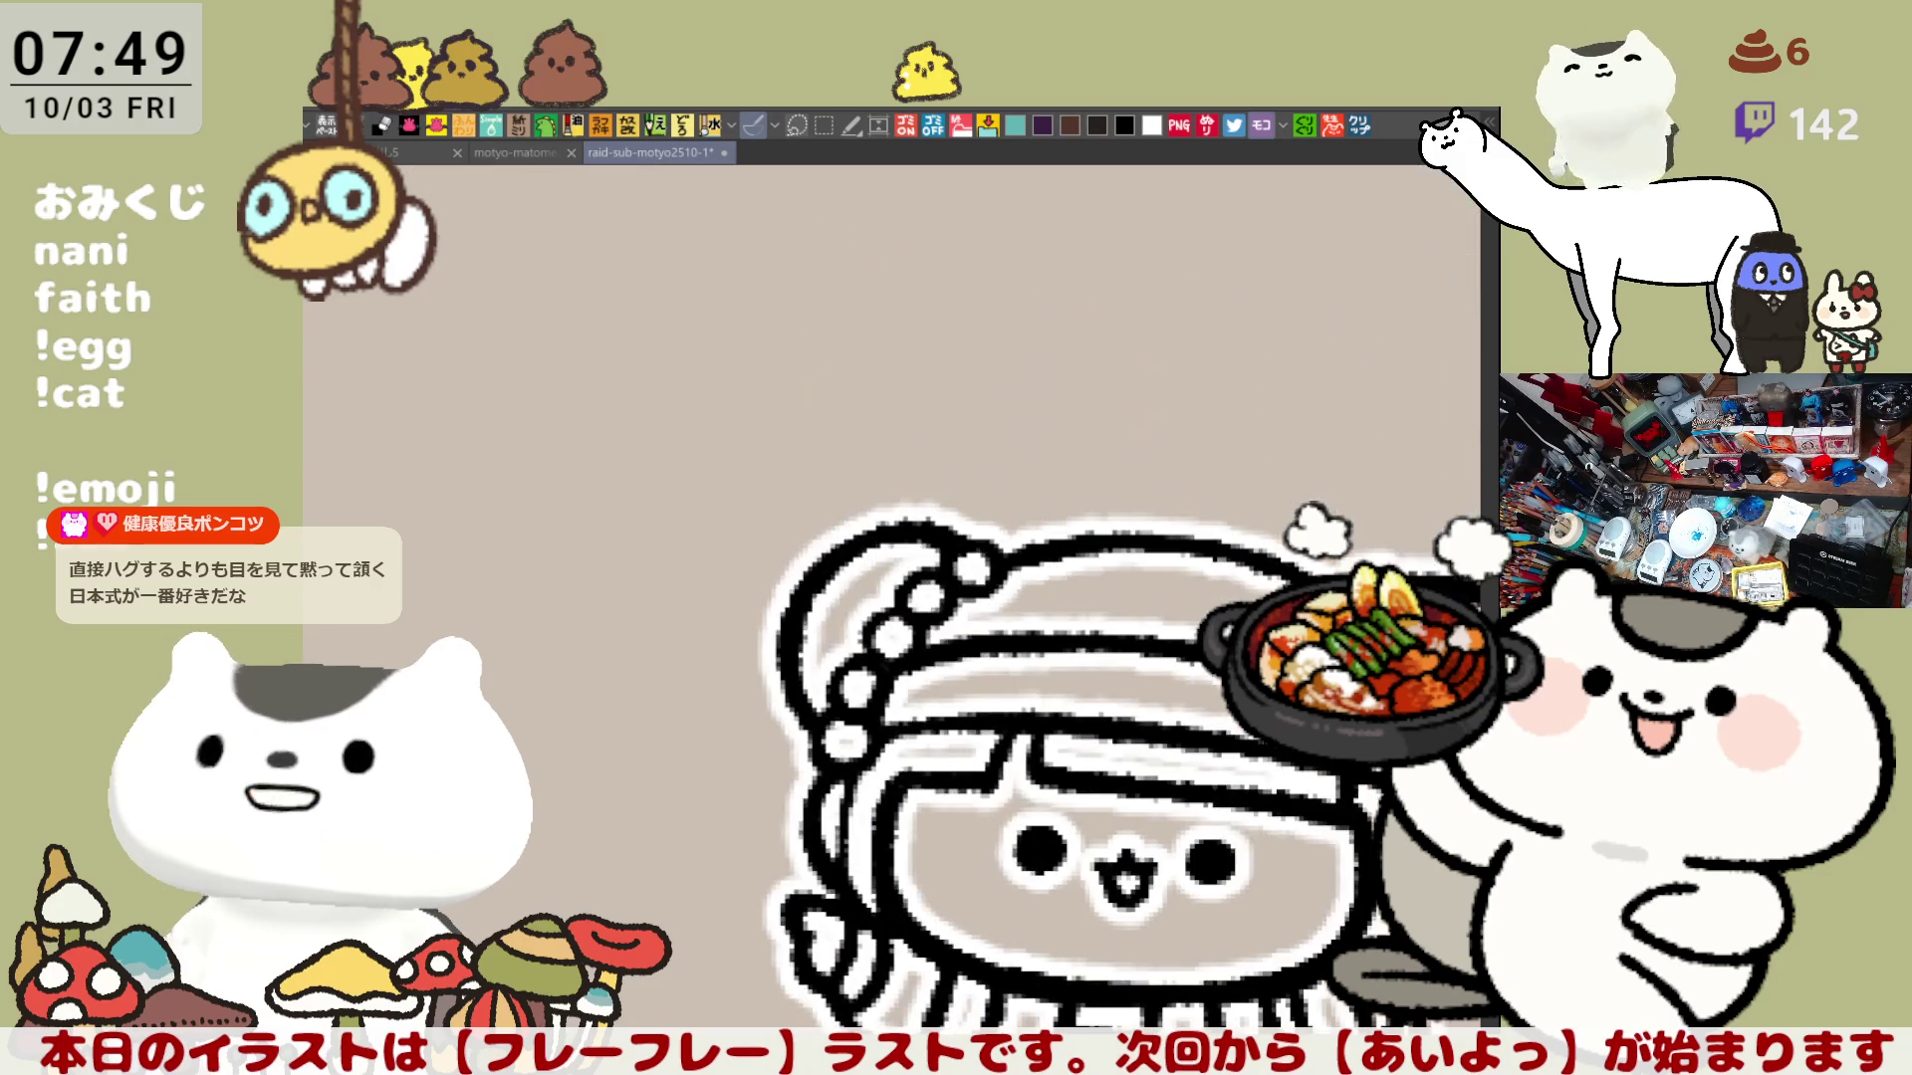
{"action": "scroll", "coordinate": [1046, 545], "scroll_direction": "down", "scroll_amount": 5}
{"action": "scroll", "coordinate": [726, 795], "scroll_direction": "up", "scroll_amount": 2}
{"action": "scroll", "coordinate": [791, 751], "scroll_direction": "down", "scroll_amount": 3}
{"action": "scroll", "coordinate": [789, 521], "scroll_direction": "up", "scroll_amount": 5}
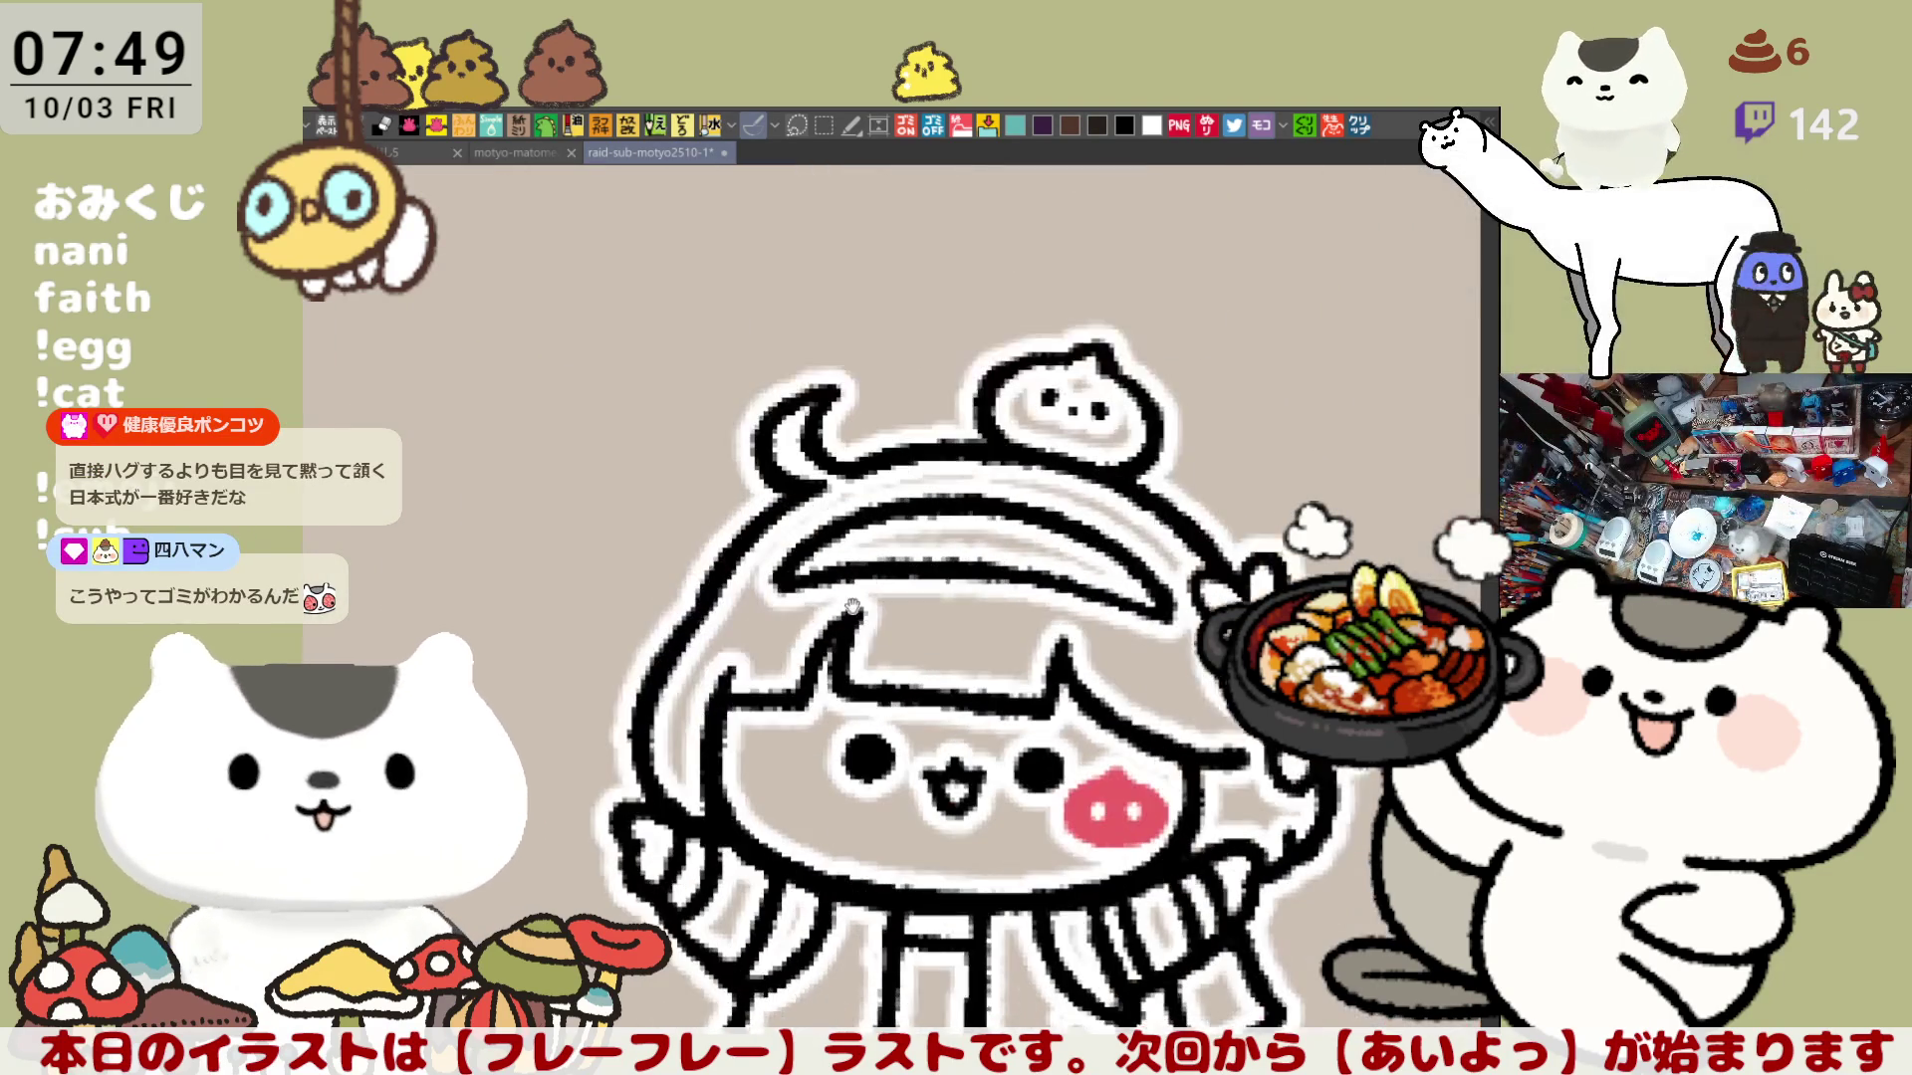
{"action": "scroll", "coordinate": [1008, 691], "scroll_direction": "up", "scroll_amount": 2}
{"action": "scroll", "coordinate": [976, 802], "scroll_direction": "up", "scroll_amount": 1}
{"action": "scroll", "coordinate": [994, 821], "scroll_direction": "right", "scroll_amount": 2}
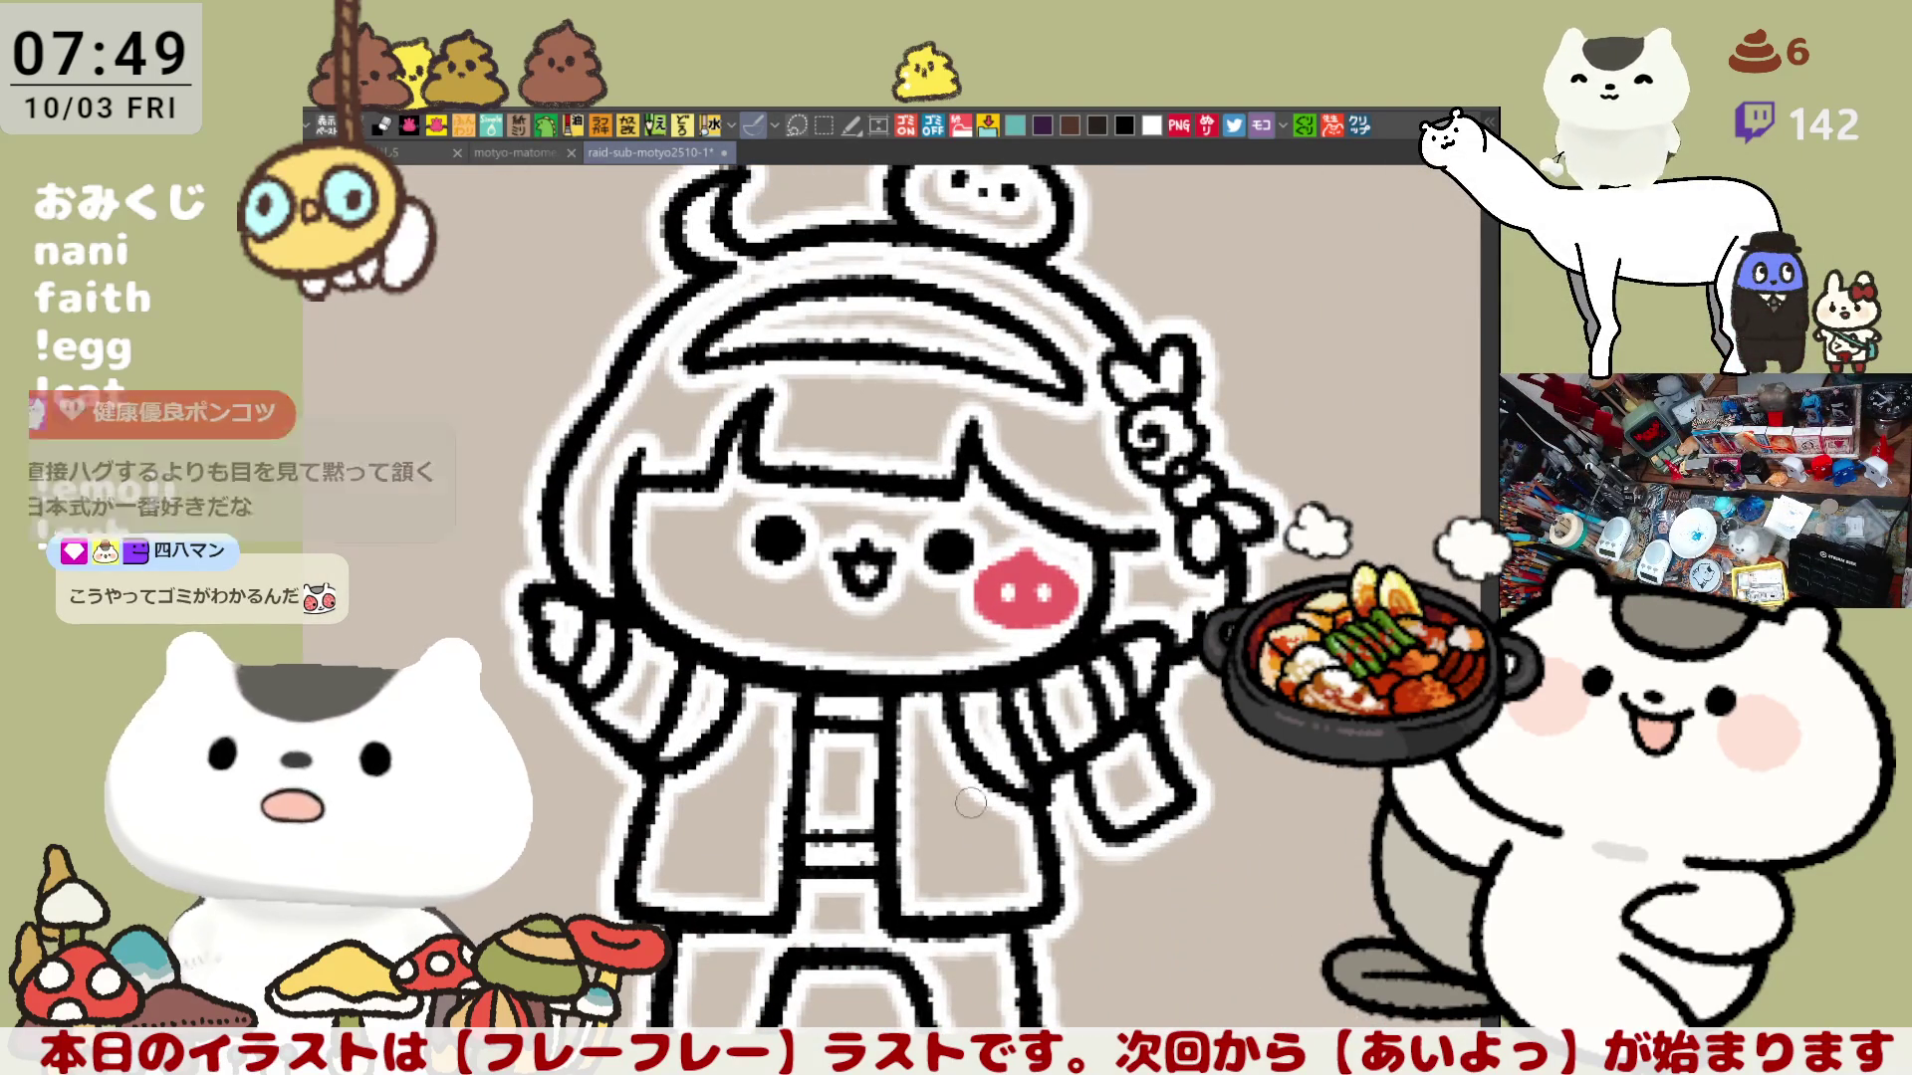
{"action": "scroll", "coordinate": [956, 793], "scroll_direction": "right", "scroll_amount": 2}
{"action": "scroll", "coordinate": [829, 787], "scroll_direction": "right", "scroll_amount": 3}
{"action": "scroll", "coordinate": [830, 787], "scroll_direction": "right", "scroll_amount": 2}
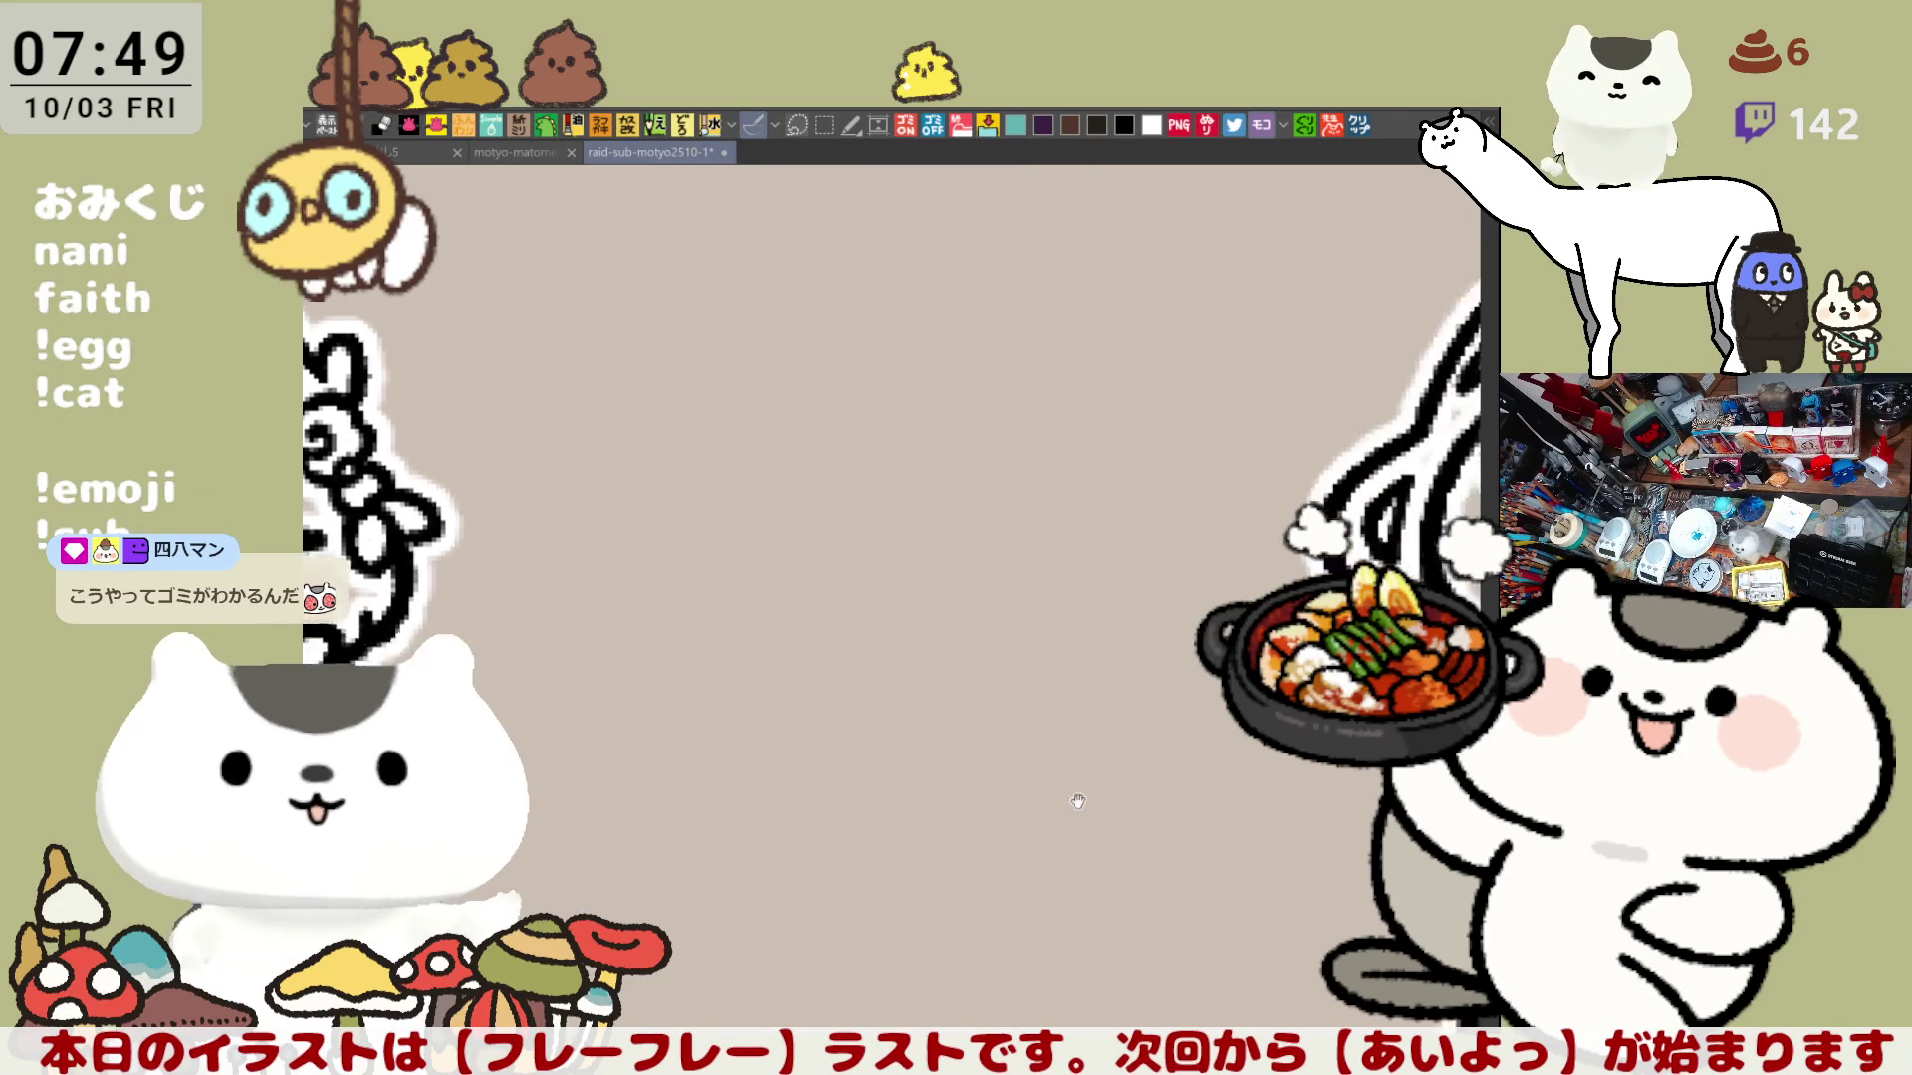
{"action": "scroll", "coordinate": [970, 748], "scroll_direction": "left", "scroll_amount": 6}
{"action": "scroll", "coordinate": [1146, 685], "scroll_direction": "left", "scroll_amount": 1}
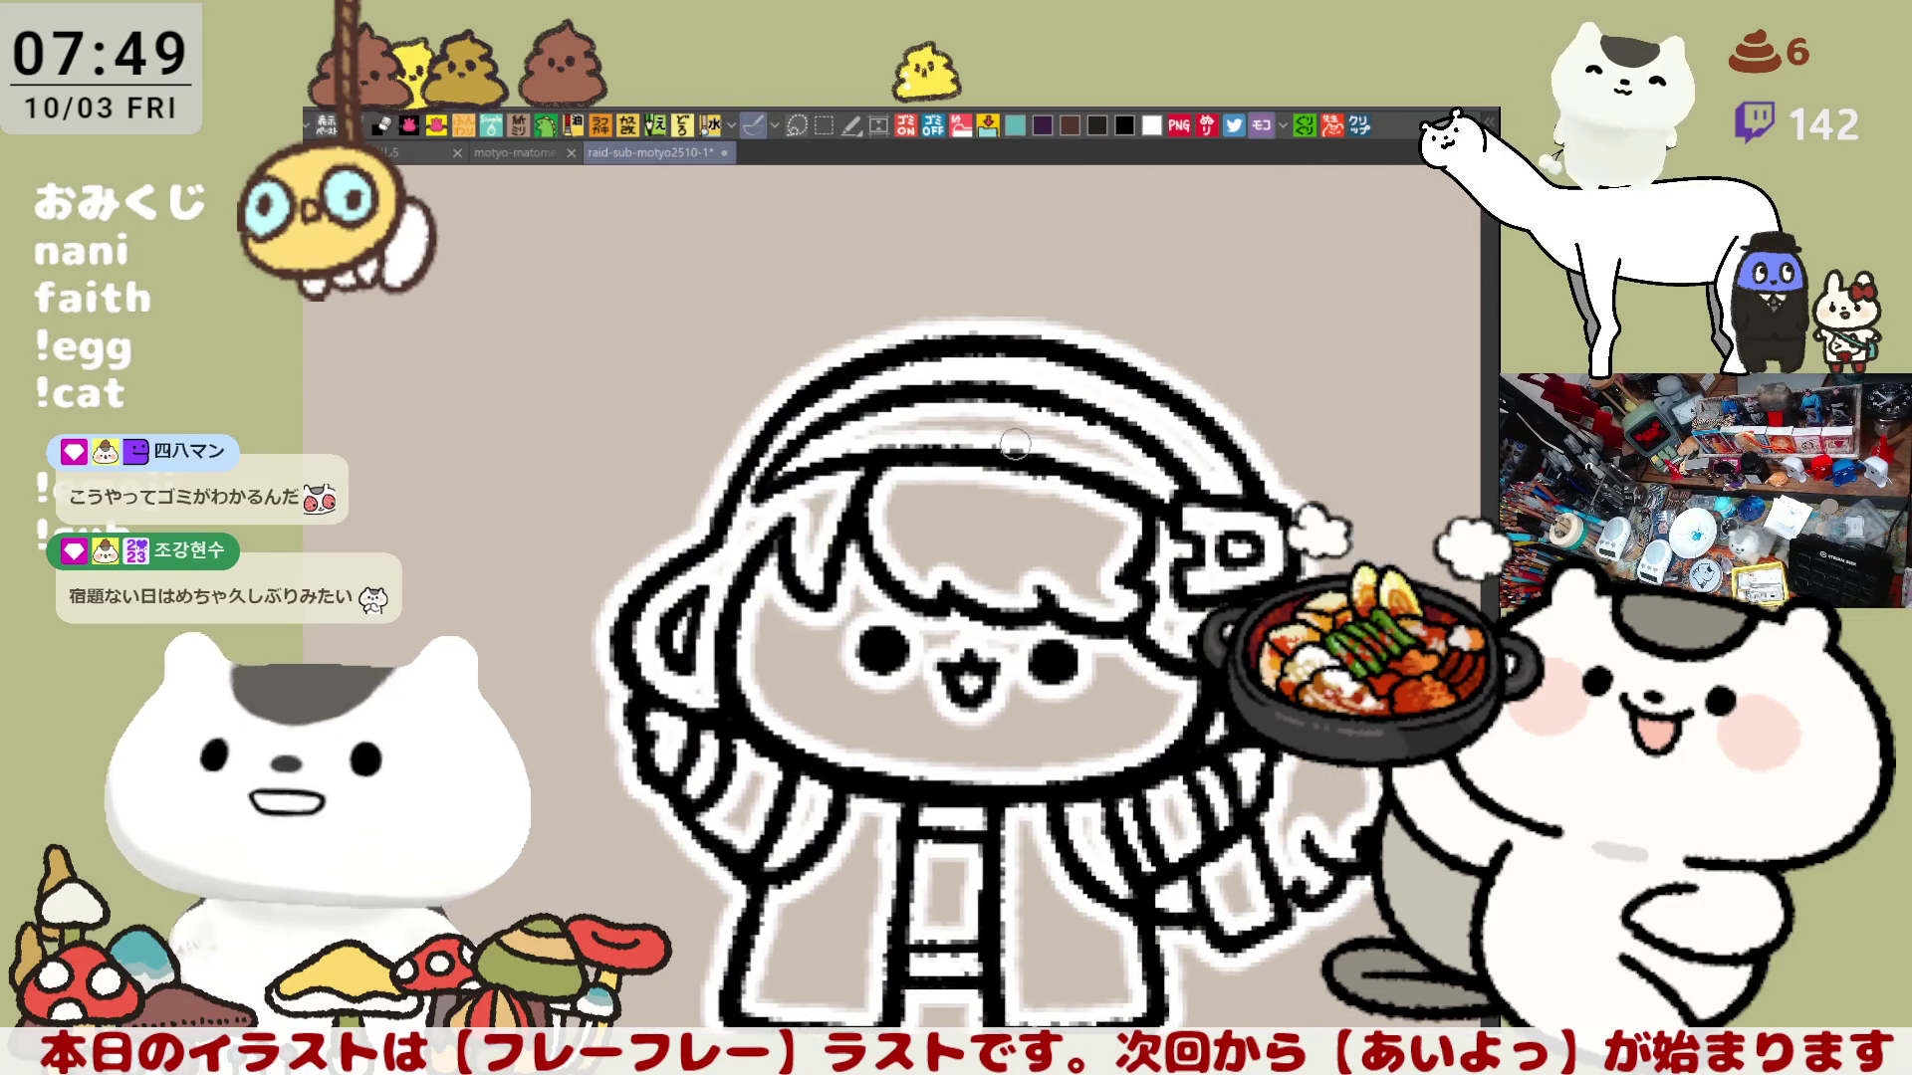
{"action": "scroll", "coordinate": [1055, 492], "scroll_direction": "up", "scroll_amount": 5}
{"action": "scroll", "coordinate": [1090, 598], "scroll_direction": "up", "scroll_amount": 2}
{"action": "scroll", "coordinate": [1180, 688], "scroll_direction": "up", "scroll_amount": 3}
{"action": "scroll", "coordinate": [1210, 748], "scroll_direction": "up", "scroll_amount": 3}
{"action": "scroll", "coordinate": [1196, 777], "scroll_direction": "up", "scroll_amount": 3}
{"action": "scroll", "coordinate": [1185, 822], "scroll_direction": "up", "scroll_amount": 3}
{"action": "scroll", "coordinate": [960, 780], "scroll_direction": "up", "scroll_amount": 3}
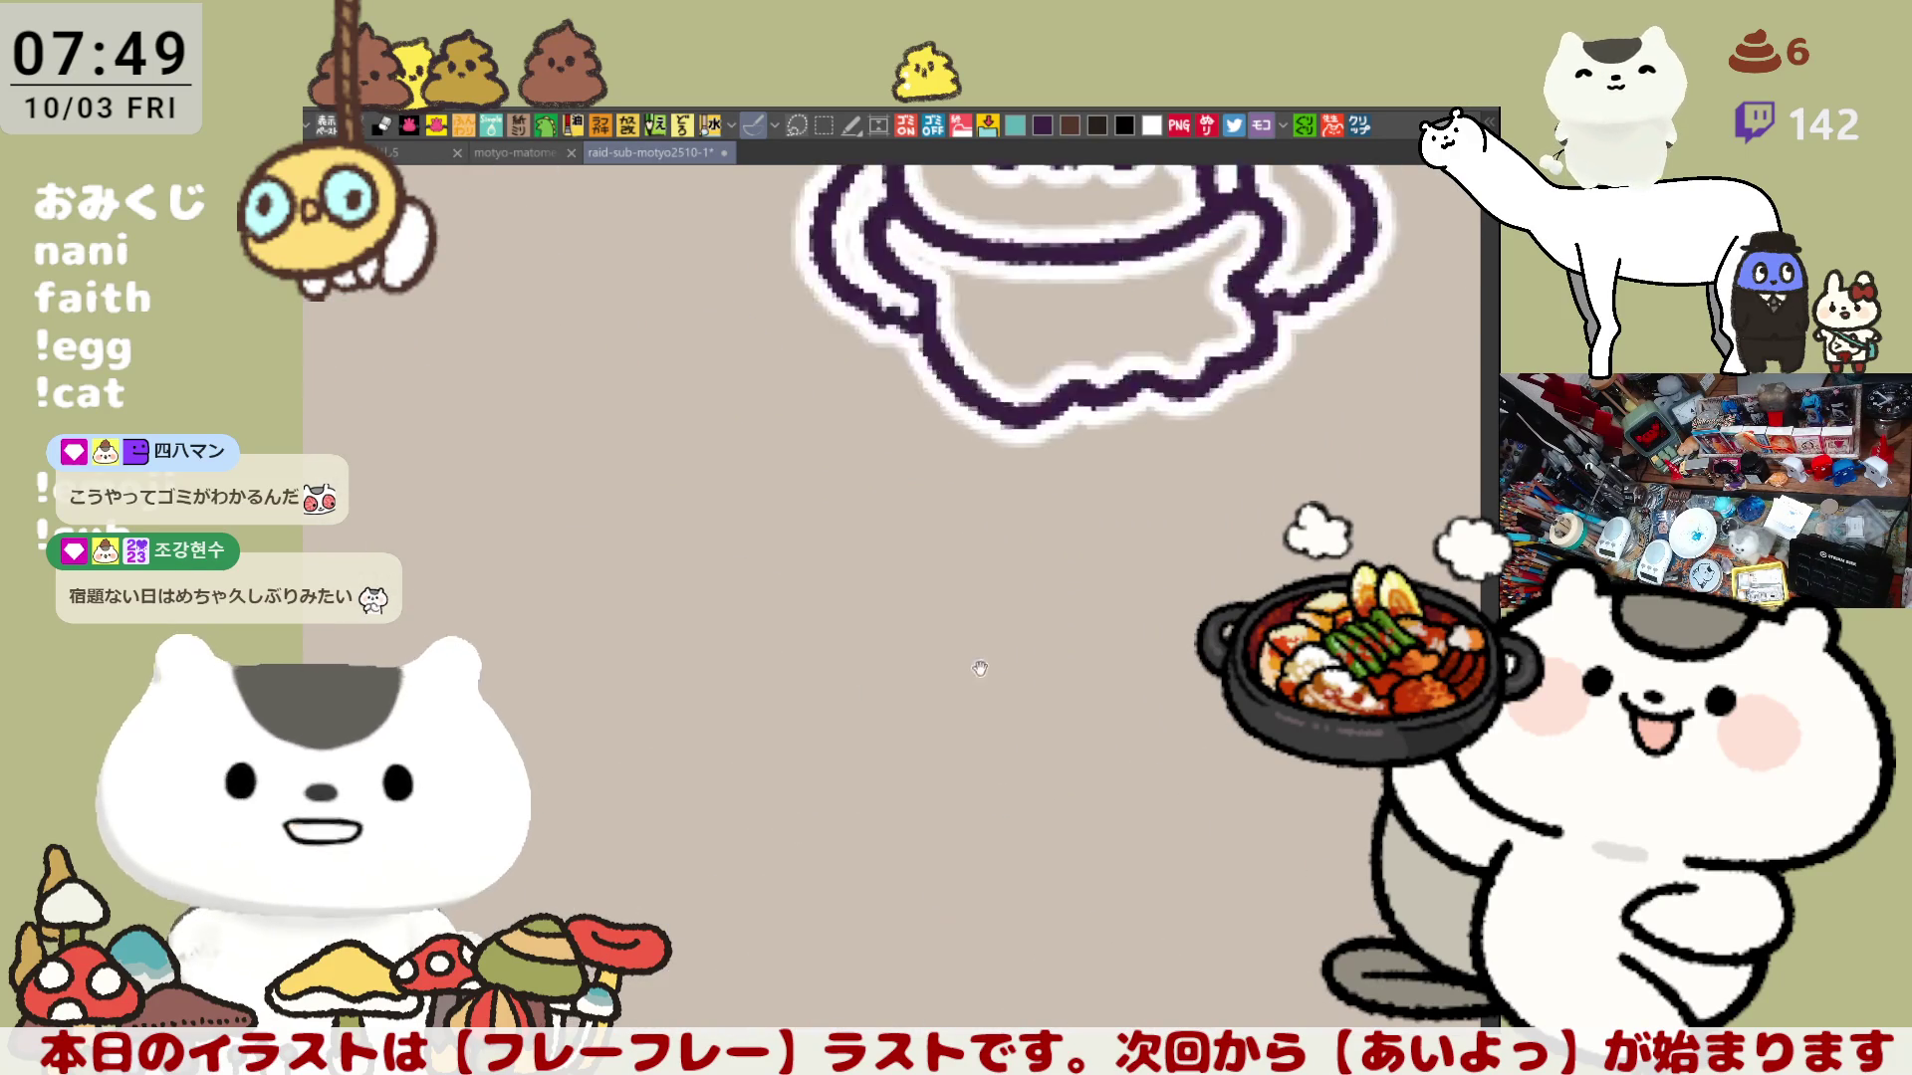
{"action": "scroll", "coordinate": [961, 780], "scroll_direction": "up", "scroll_amount": 2}
{"action": "scroll", "coordinate": [961, 780], "scroll_direction": "up", "scroll_amount": 3}
{"action": "scroll", "coordinate": [960, 781], "scroll_direction": "up", "scroll_amount": 1}
{"action": "scroll", "coordinate": [1104, 706], "scroll_direction": "down", "scroll_amount": 3}
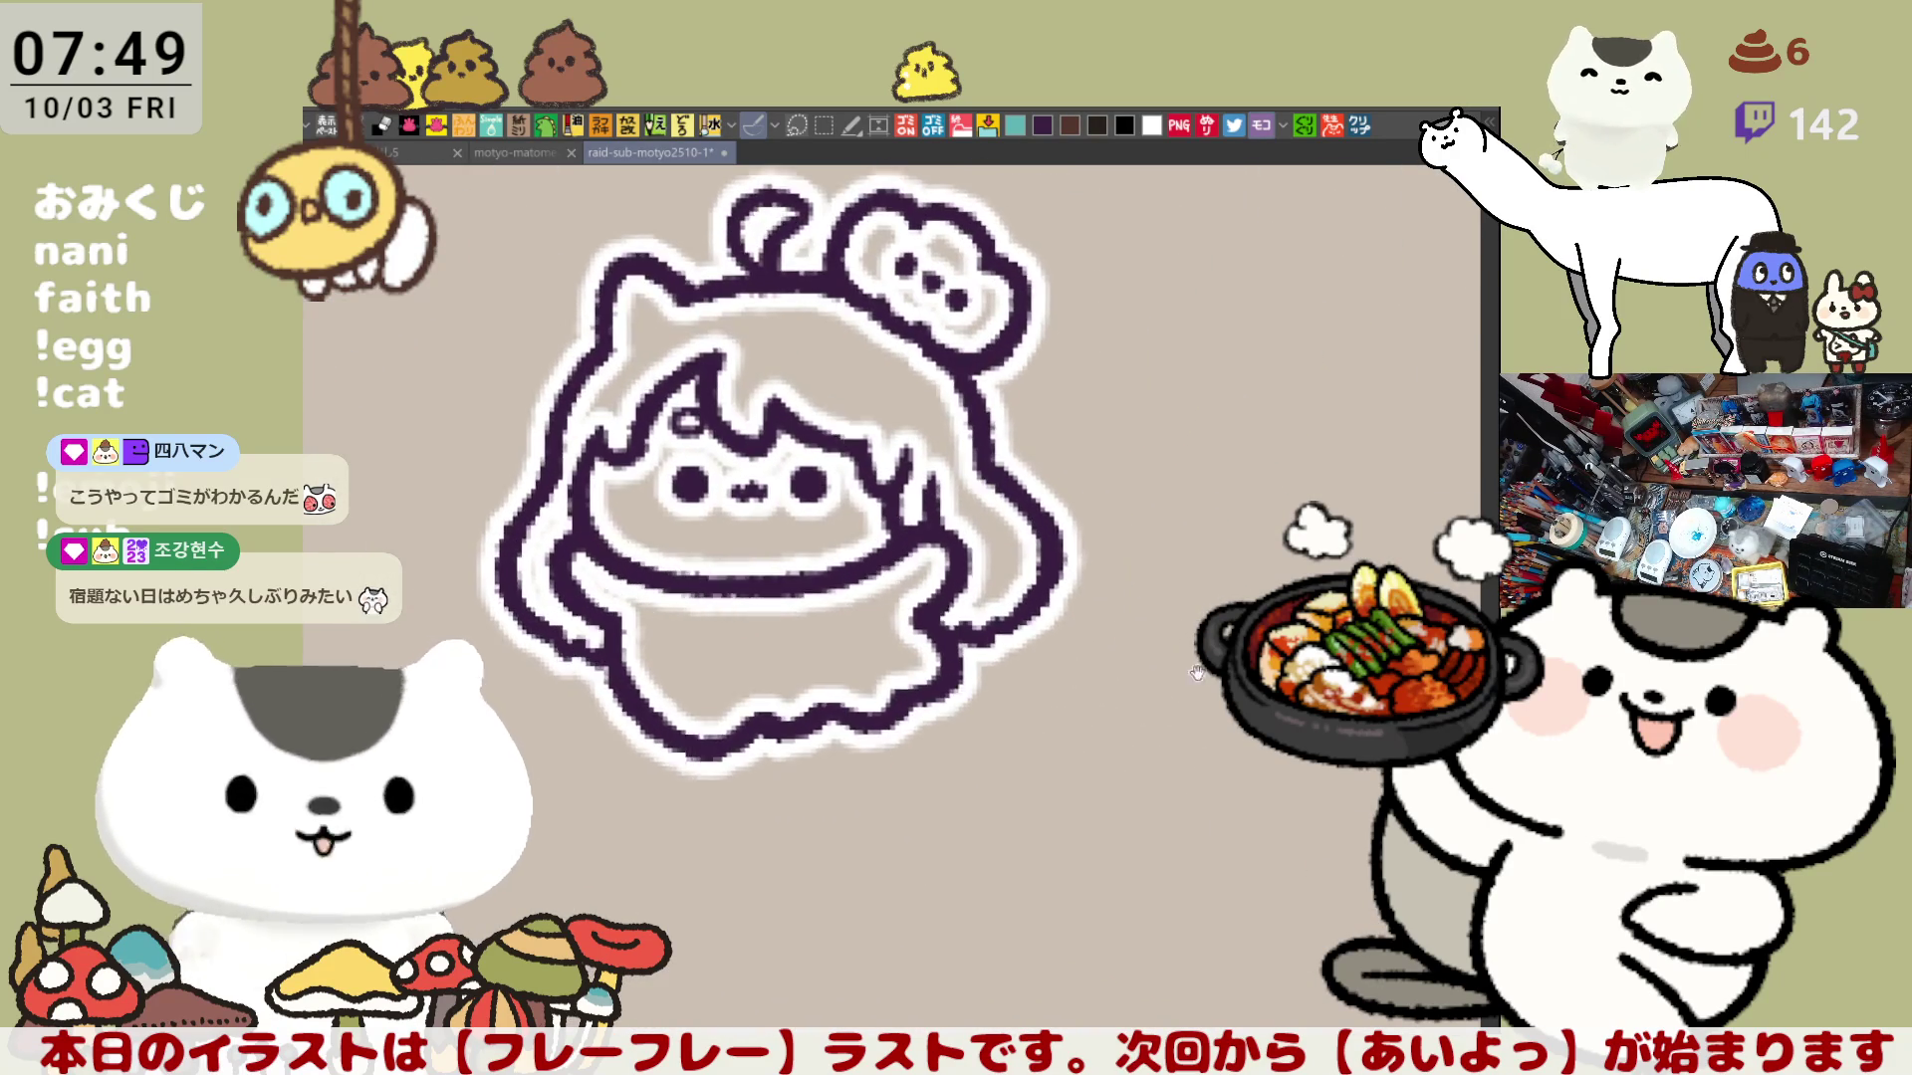
{"action": "scroll", "coordinate": [1104, 708], "scroll_direction": "right", "scroll_amount": 3}
{"action": "scroll", "coordinate": [1104, 707], "scroll_direction": "right", "scroll_amount": 5}
{"action": "scroll", "coordinate": [1104, 706], "scroll_direction": "right", "scroll_amount": 3}
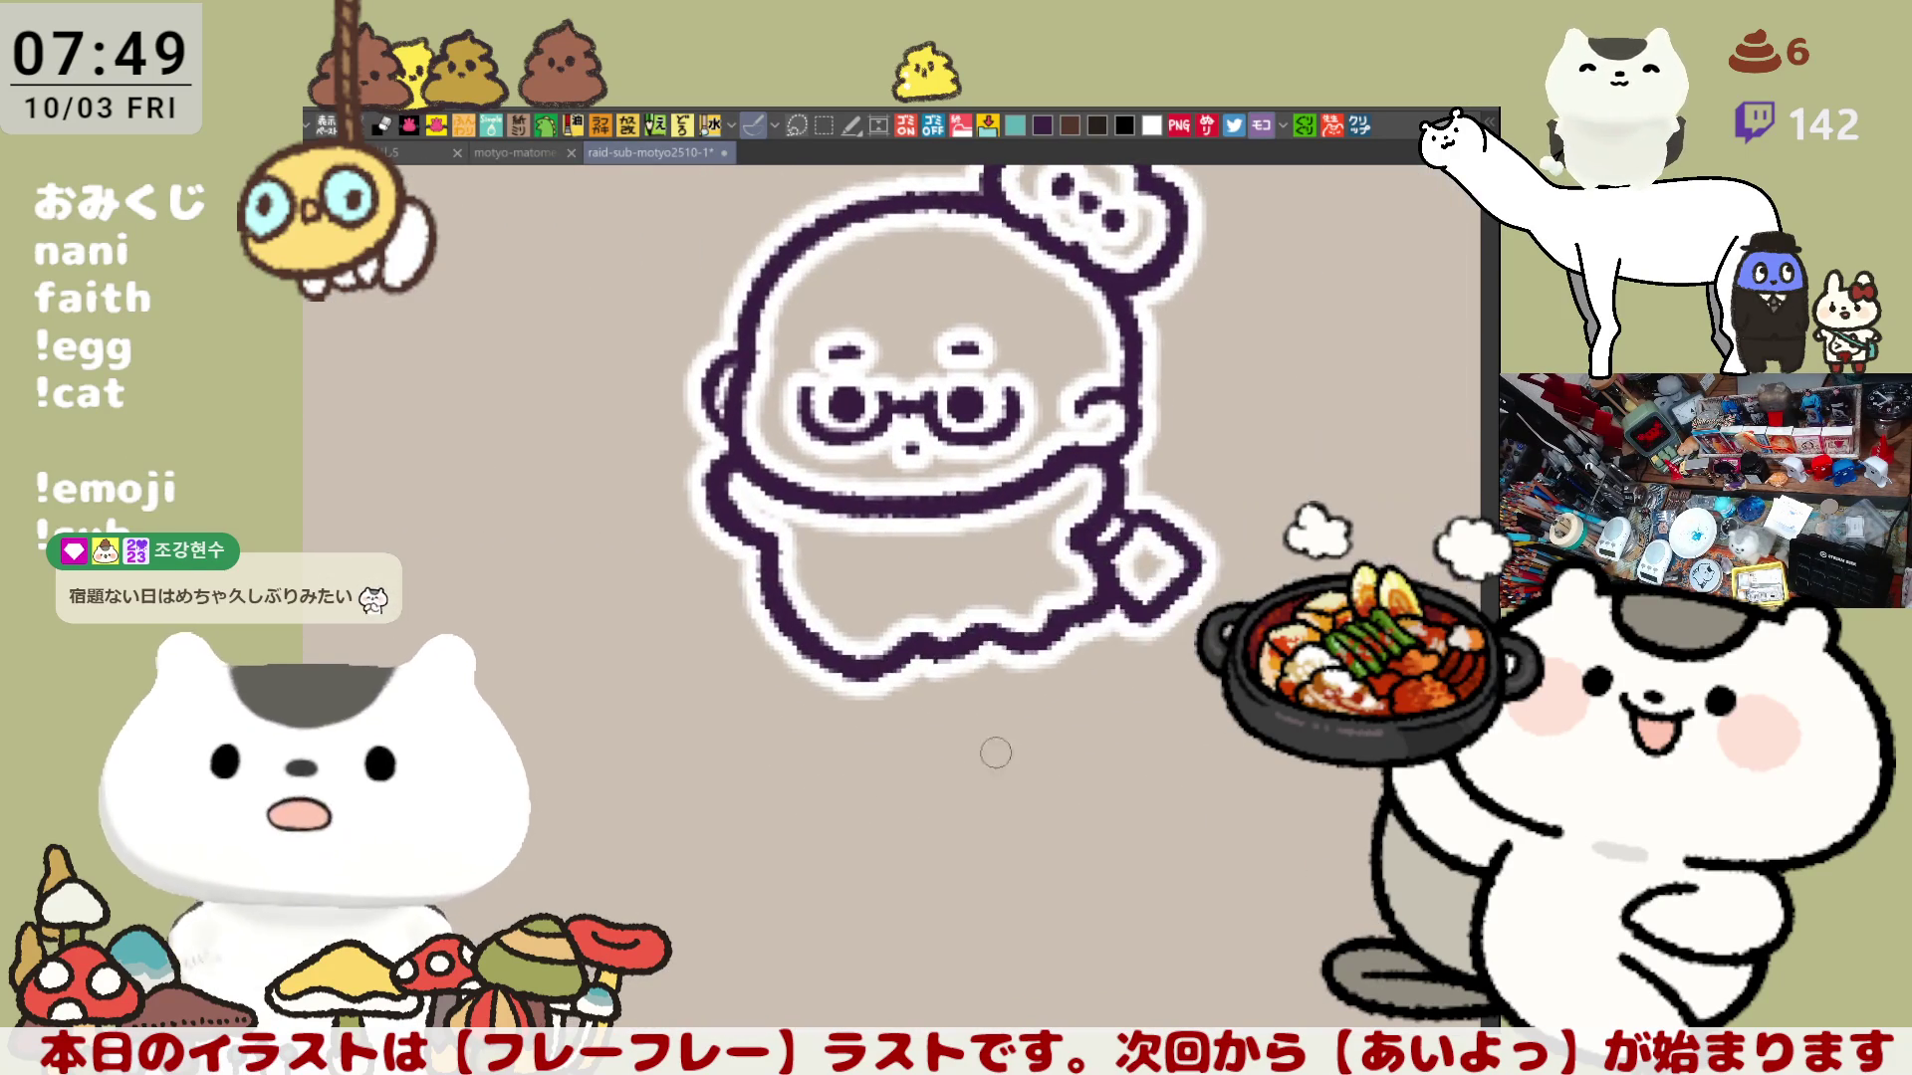
{"action": "scroll", "coordinate": [1104, 707], "scroll_direction": "right", "scroll_amount": 3}
{"action": "scroll", "coordinate": [1046, 732], "scroll_direction": "right", "scroll_amount": 3}
{"action": "scroll", "coordinate": [902, 786], "scroll_direction": "right", "scroll_amount": 3}
{"action": "scroll", "coordinate": [903, 785], "scroll_direction": "right", "scroll_amount": 3}
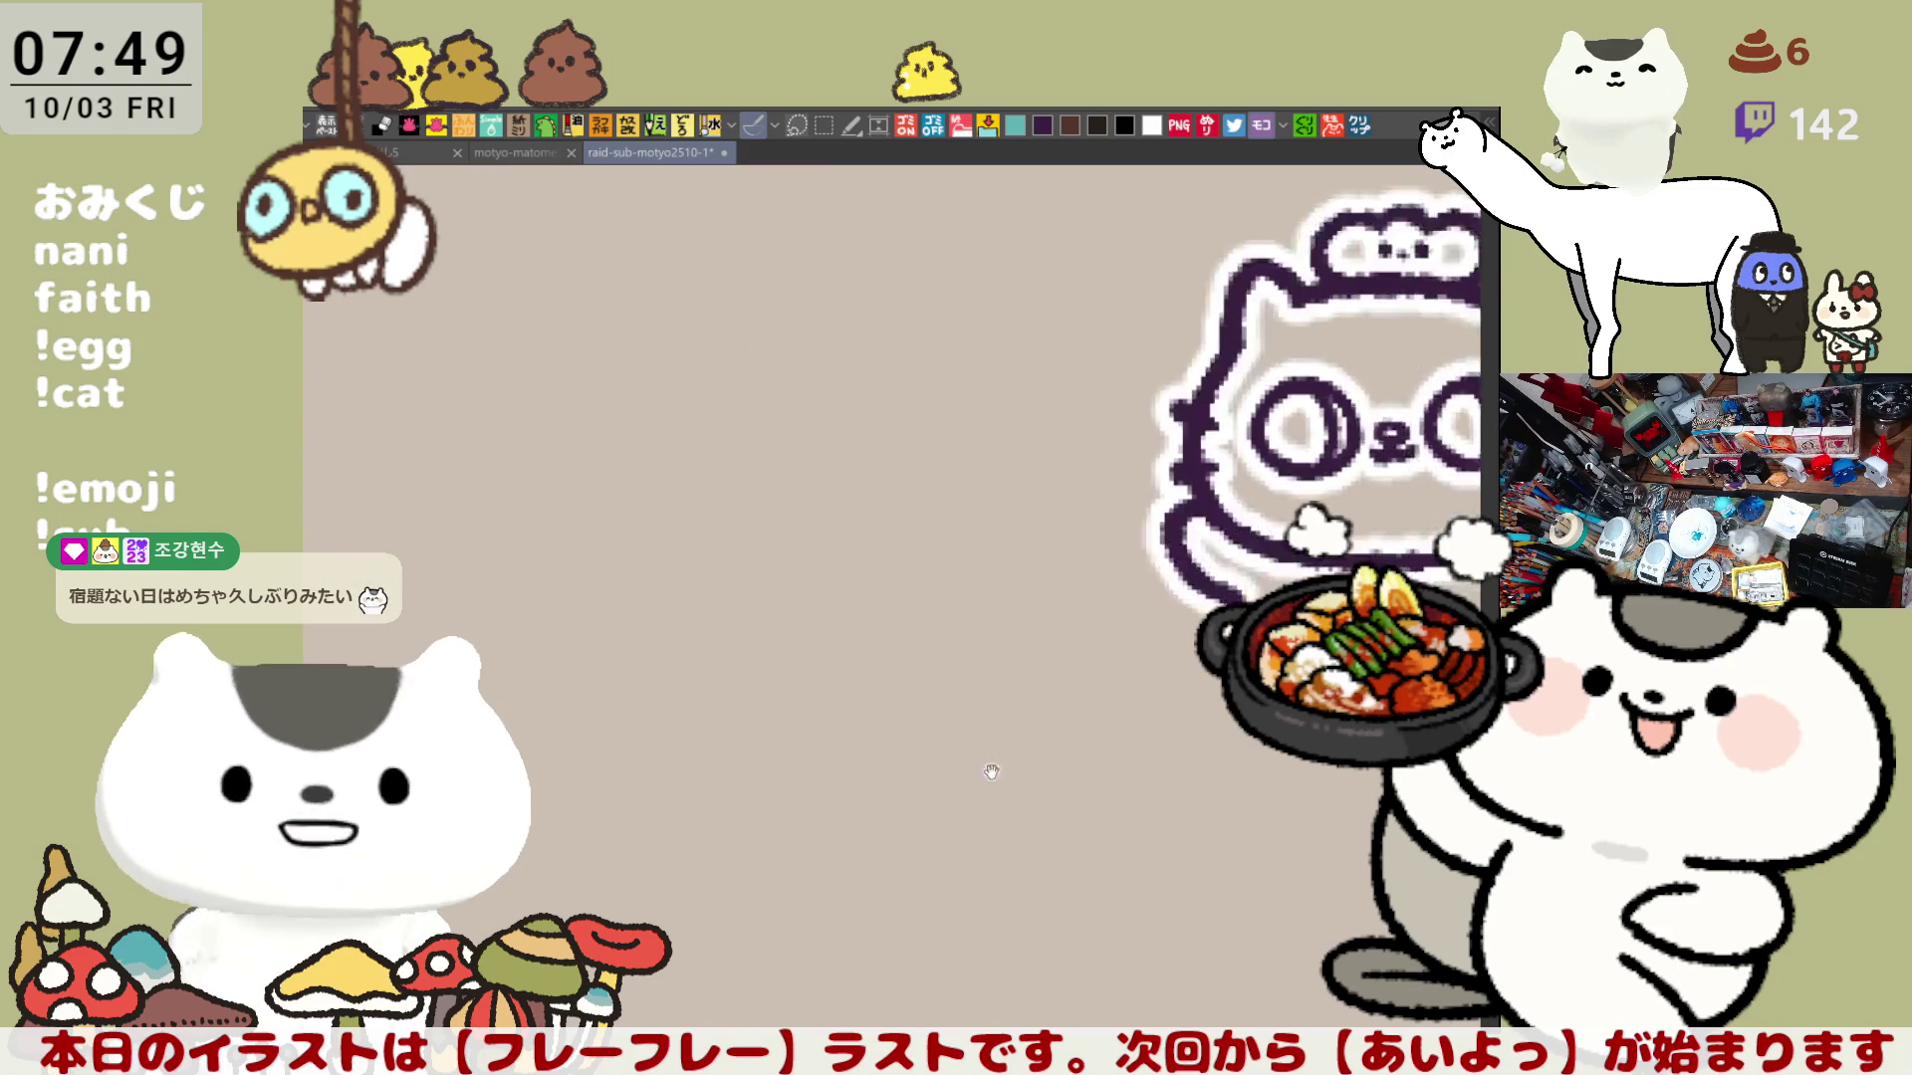
{"action": "scroll", "coordinate": [941, 777], "scroll_direction": "right", "scroll_amount": 2}
{"action": "scroll", "coordinate": [986, 768], "scroll_direction": "right", "scroll_amount": 2}
{"action": "scroll", "coordinate": [1053, 753], "scroll_direction": "right", "scroll_amount": 3}
{"action": "scroll", "coordinate": [1053, 754], "scroll_direction": "right", "scroll_amount": 3}
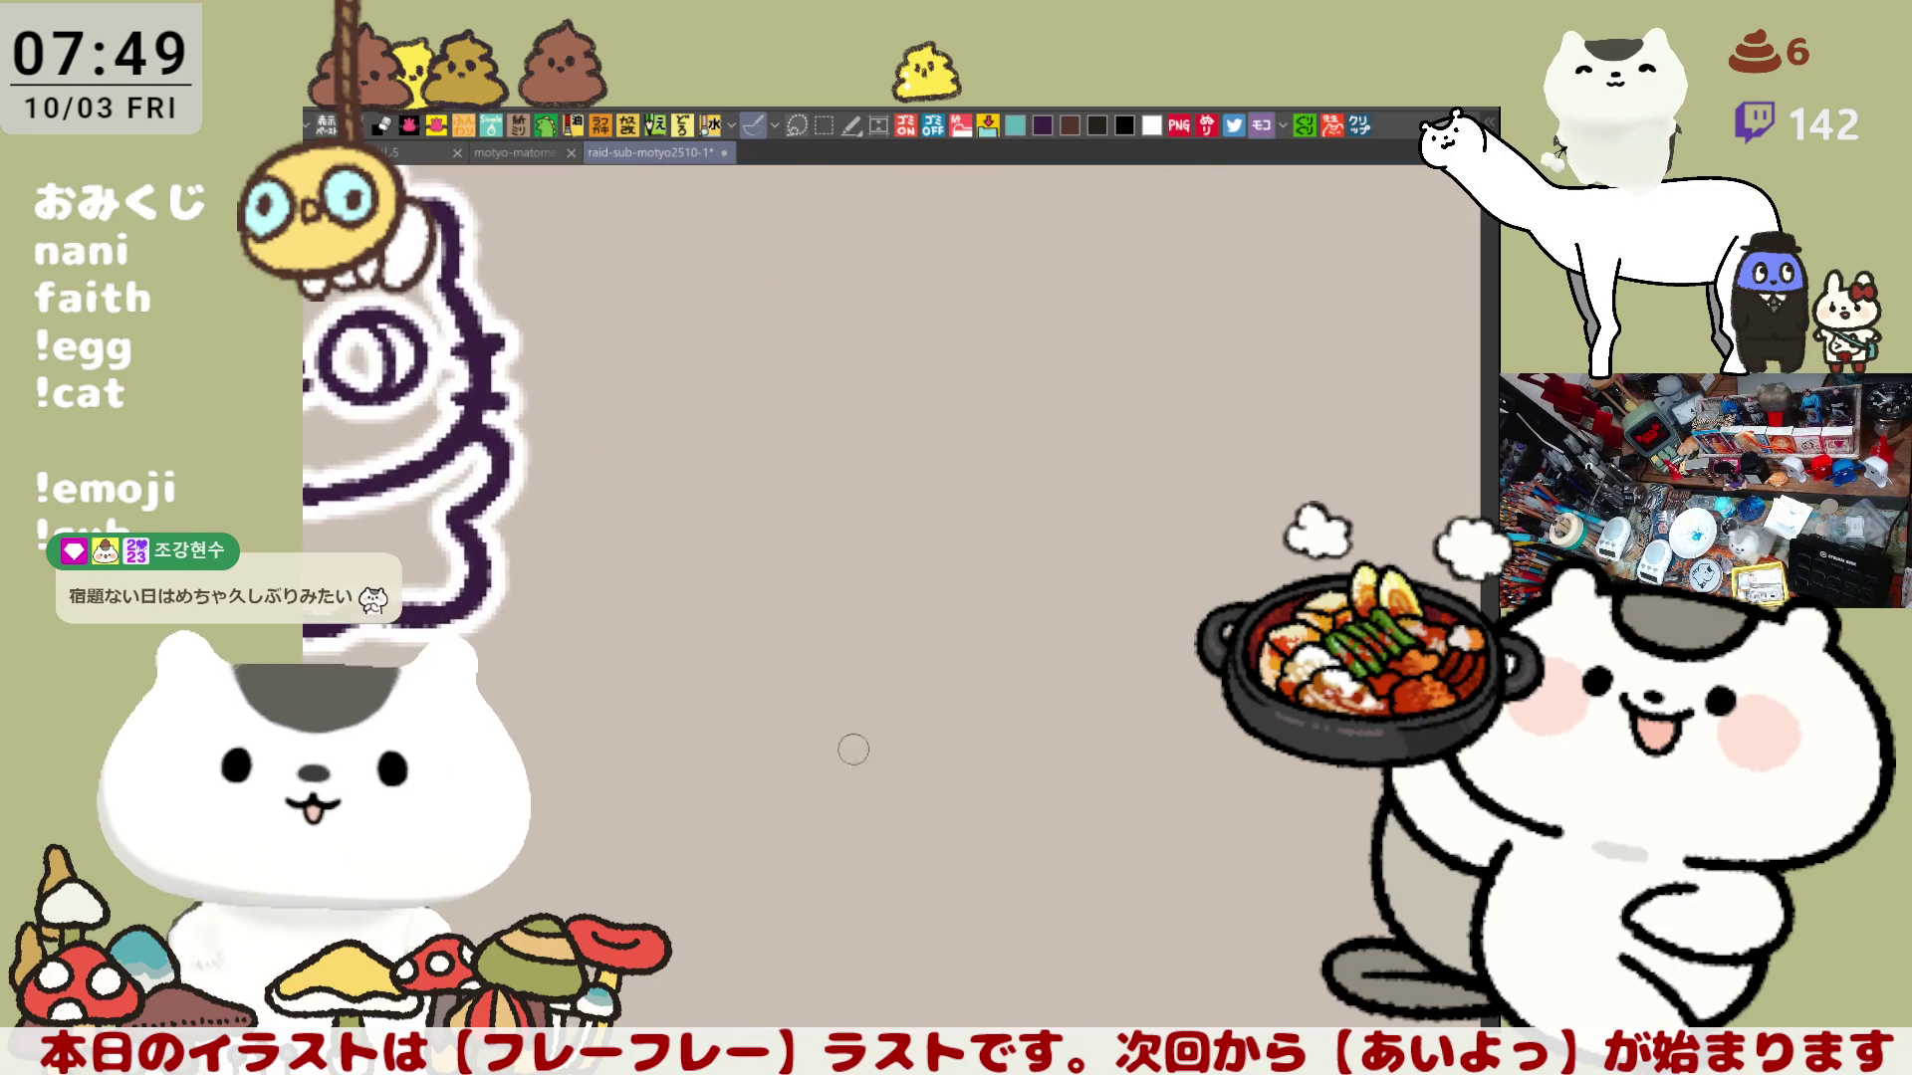
{"action": "scroll", "coordinate": [853, 747], "scroll_direction": "right", "scroll_amount": 3}
{"action": "scroll", "coordinate": [898, 747], "scroll_direction": "right", "scroll_amount": 2}
{"action": "scroll", "coordinate": [1222, 728], "scroll_direction": "right", "scroll_amount": 3}
{"action": "scroll", "coordinate": [1222, 727], "scroll_direction": "right", "scroll_amount": 3}
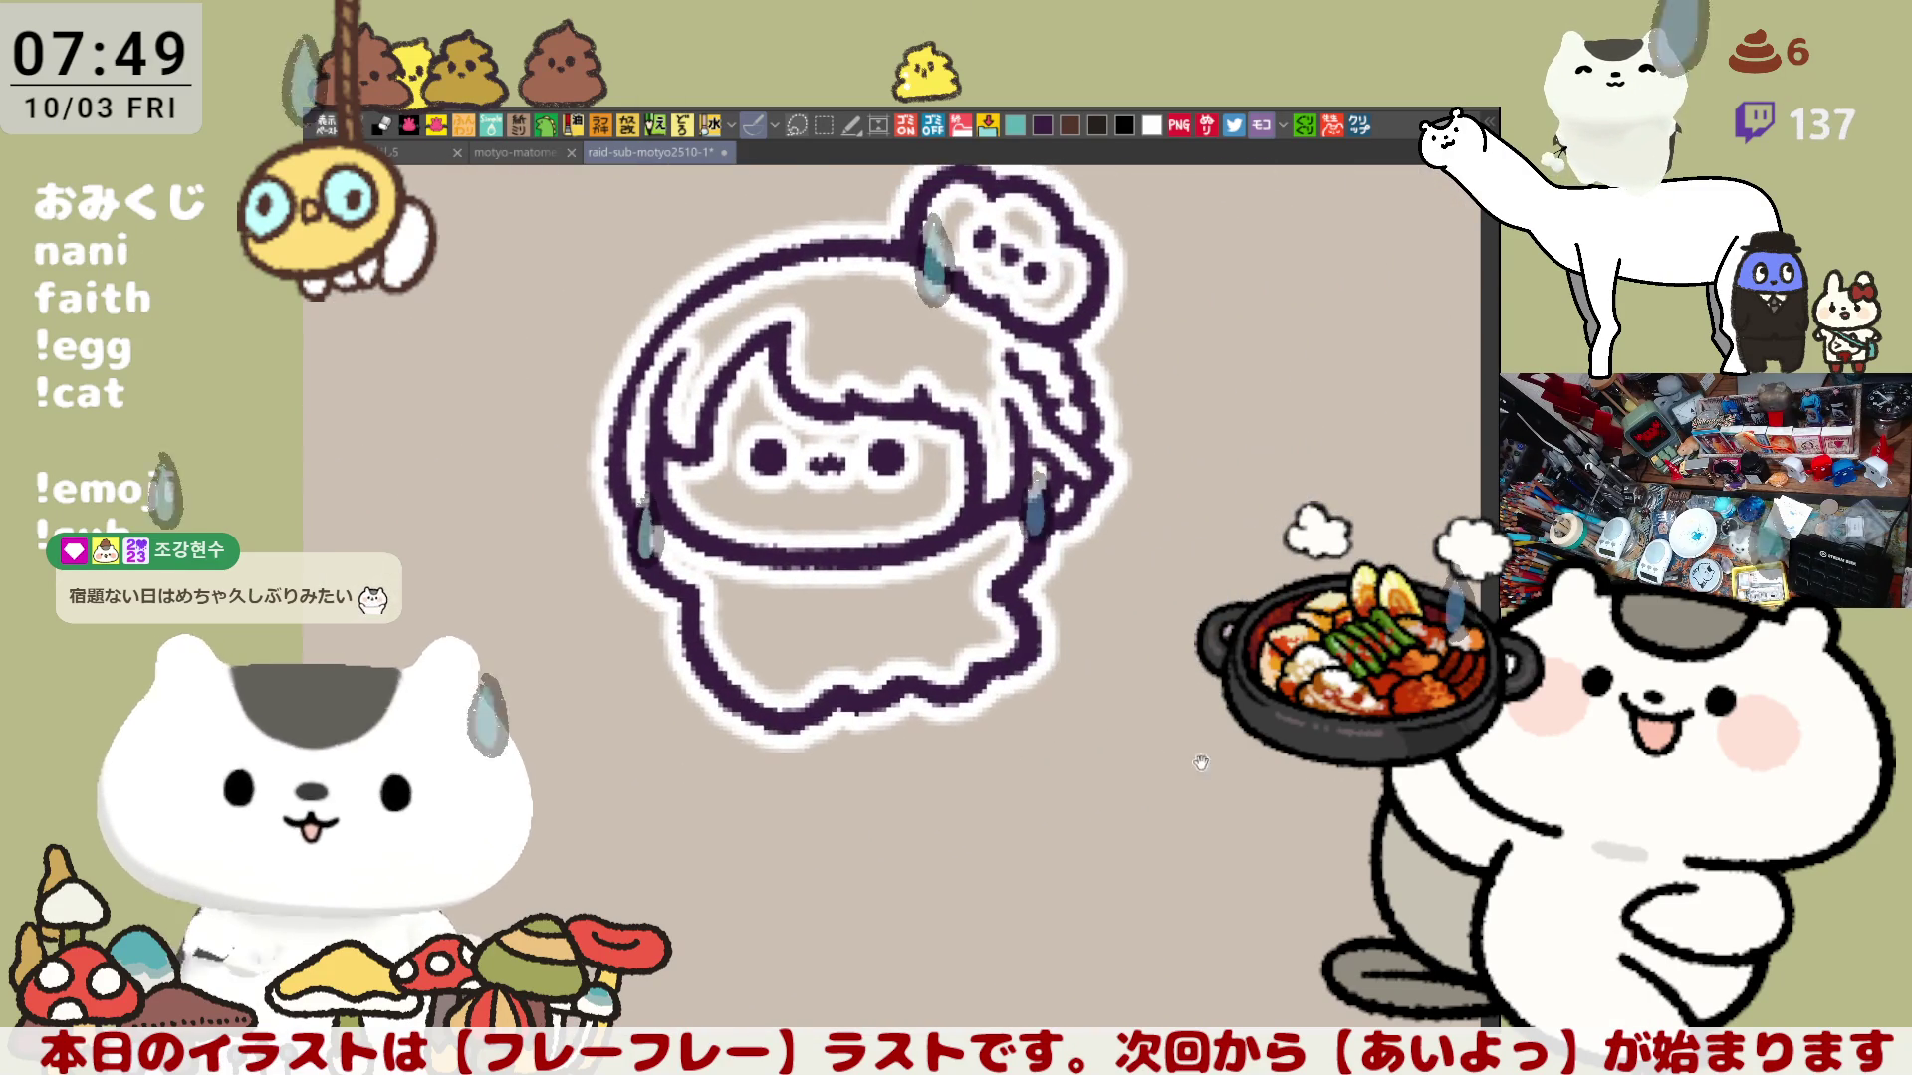
{"action": "scroll", "coordinate": [1046, 747], "scroll_direction": "right", "scroll_amount": 3}
{"action": "scroll", "coordinate": [896, 773], "scroll_direction": "right", "scroll_amount": 3}
{"action": "scroll", "coordinate": [761, 718], "scroll_direction": "right", "scroll_amount": 3}
{"action": "scroll", "coordinate": [894, 694], "scroll_direction": "right", "scroll_amount": 3}
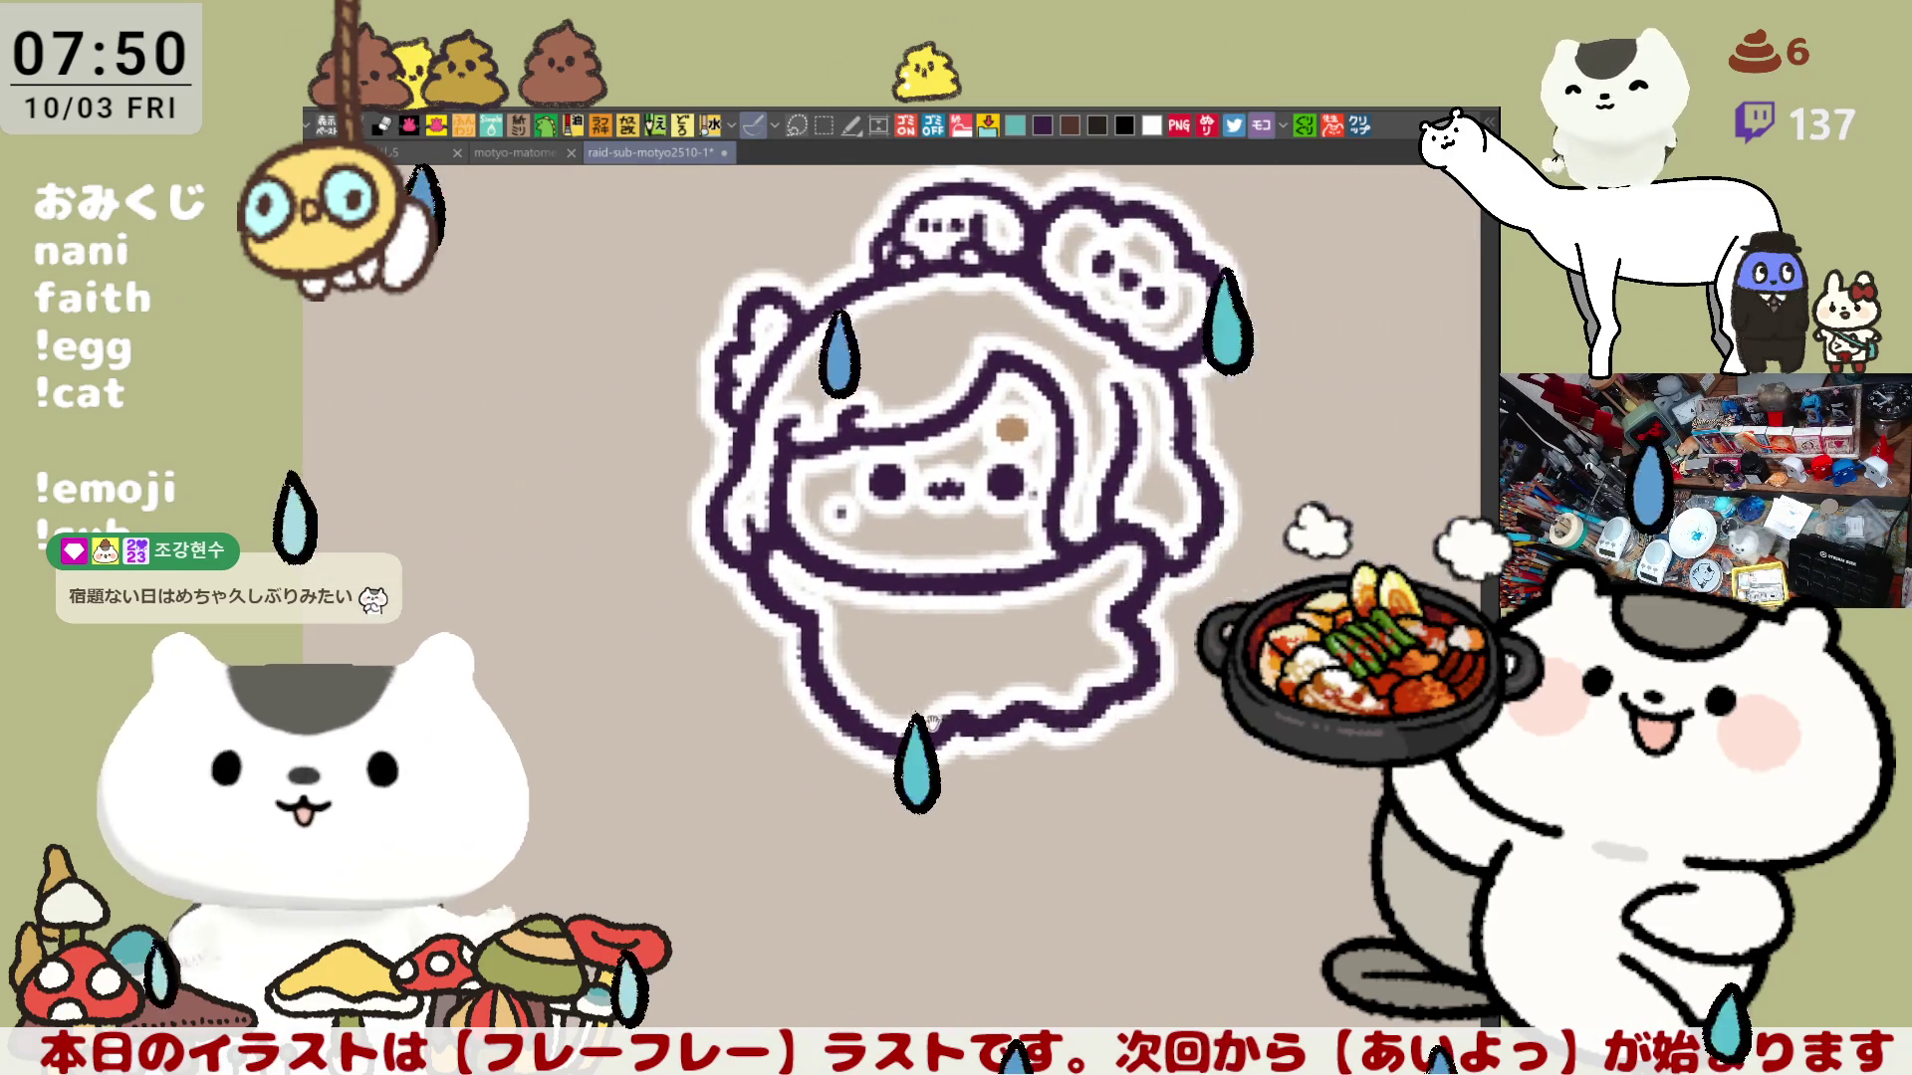
{"action": "scroll", "coordinate": [971, 733], "scroll_direction": "right", "scroll_amount": 3}
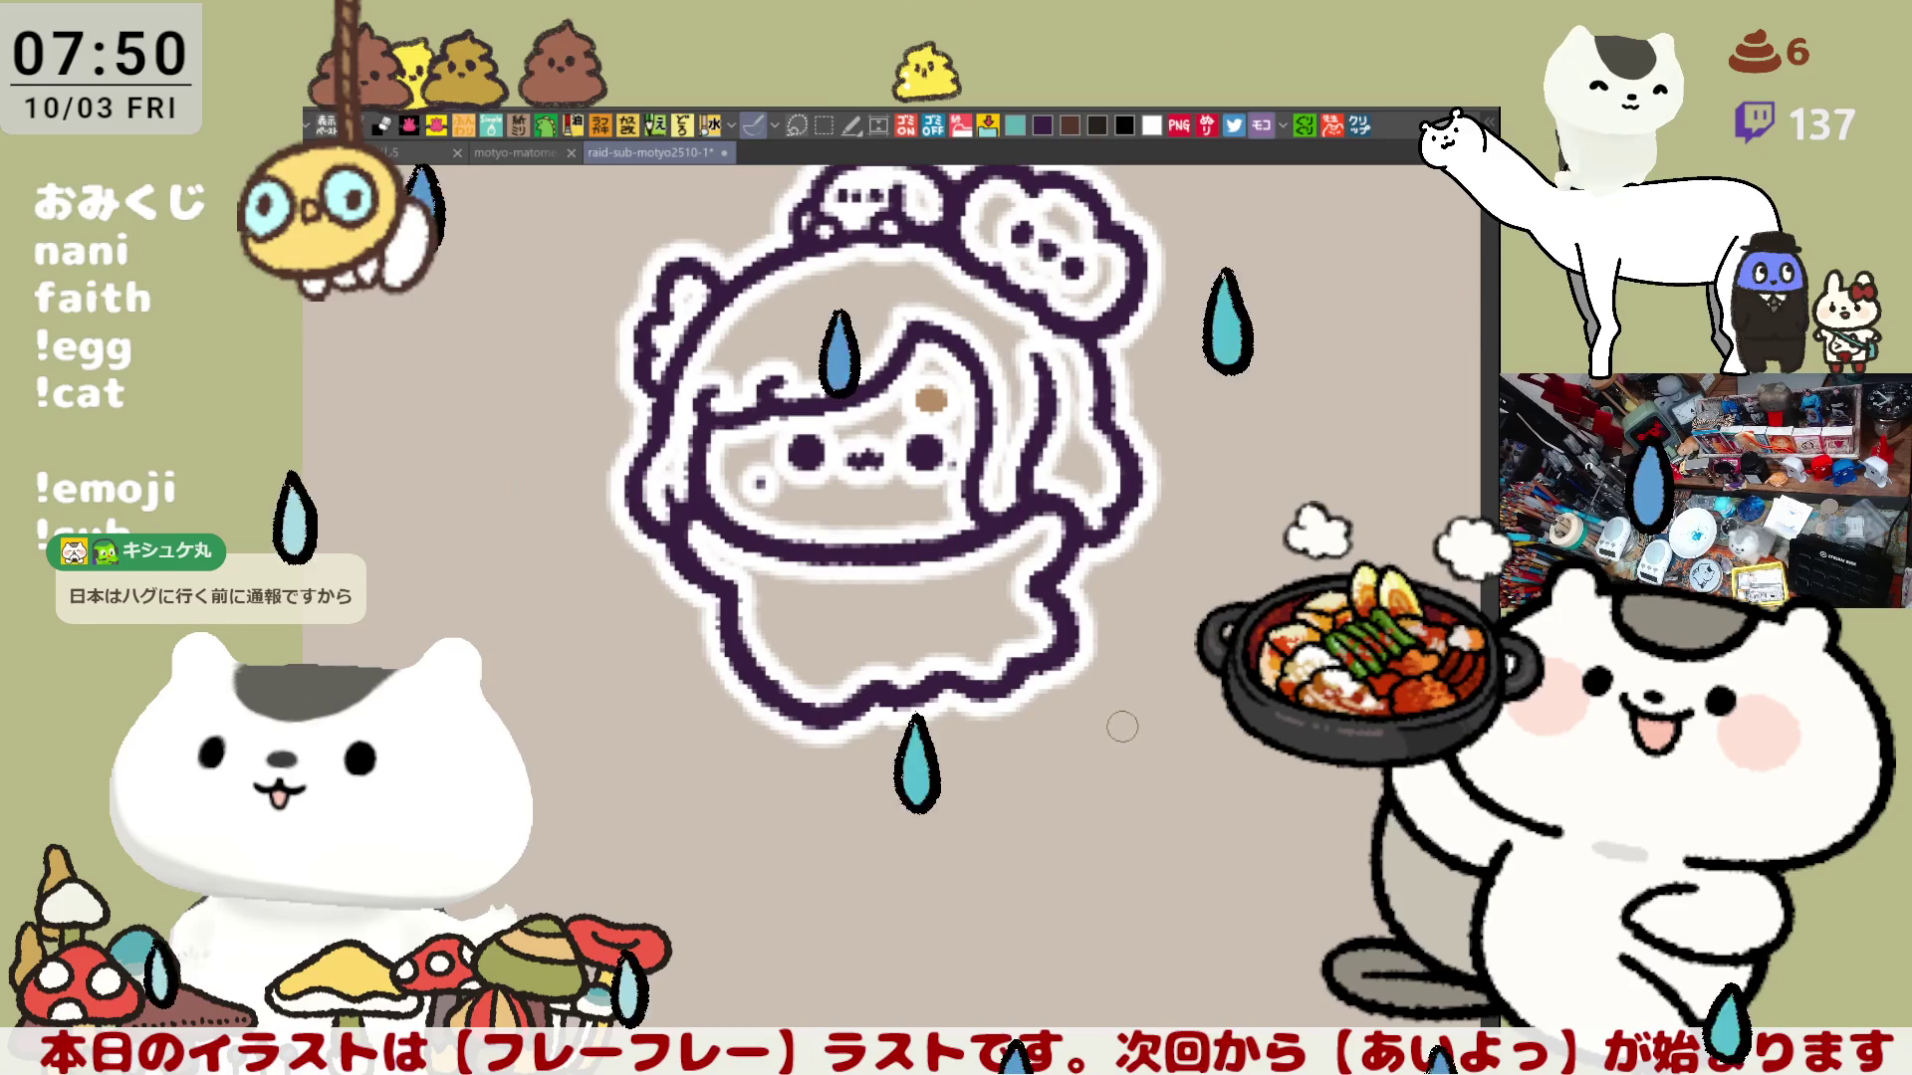
{"action": "left_click_drag", "start_coordinate": [1121, 721], "coordinate": [1040, 880]}
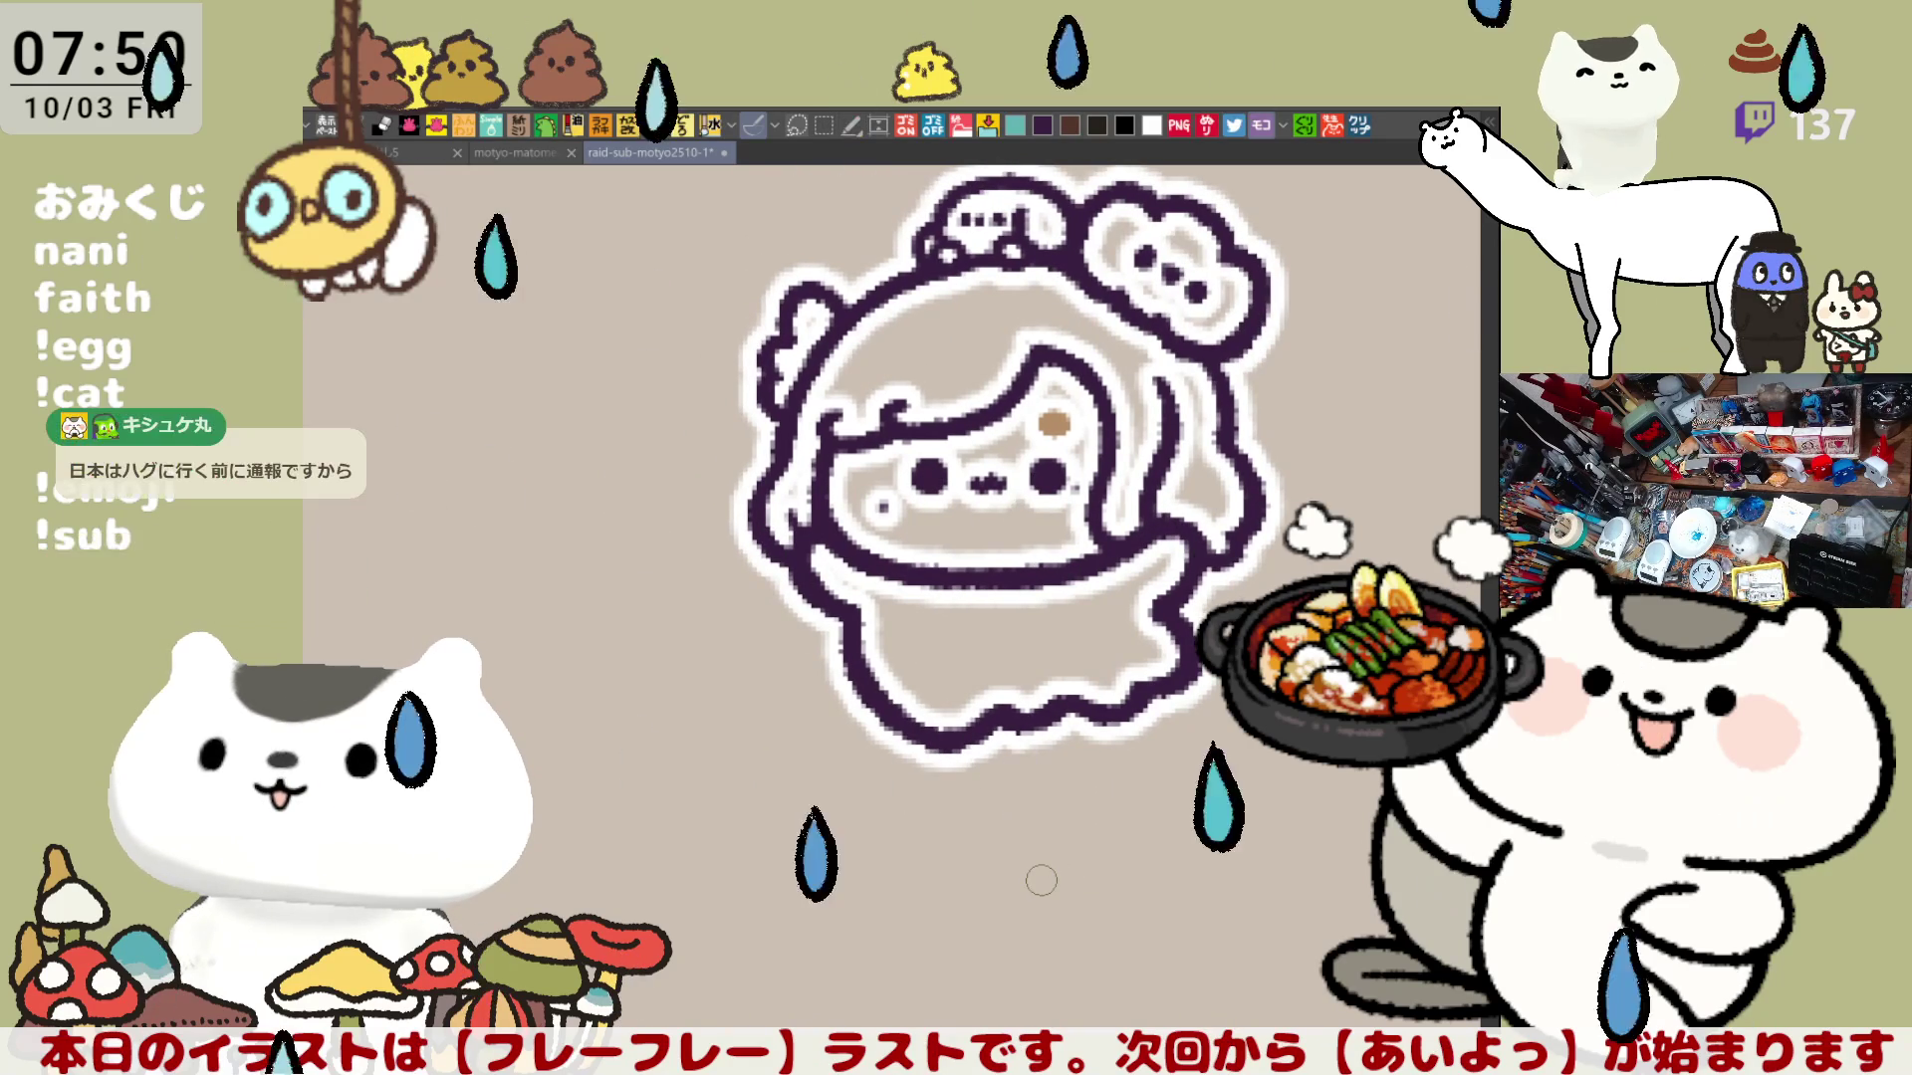
{"action": "scroll", "coordinate": [1042, 880], "scroll_direction": "down", "scroll_amount": 1}
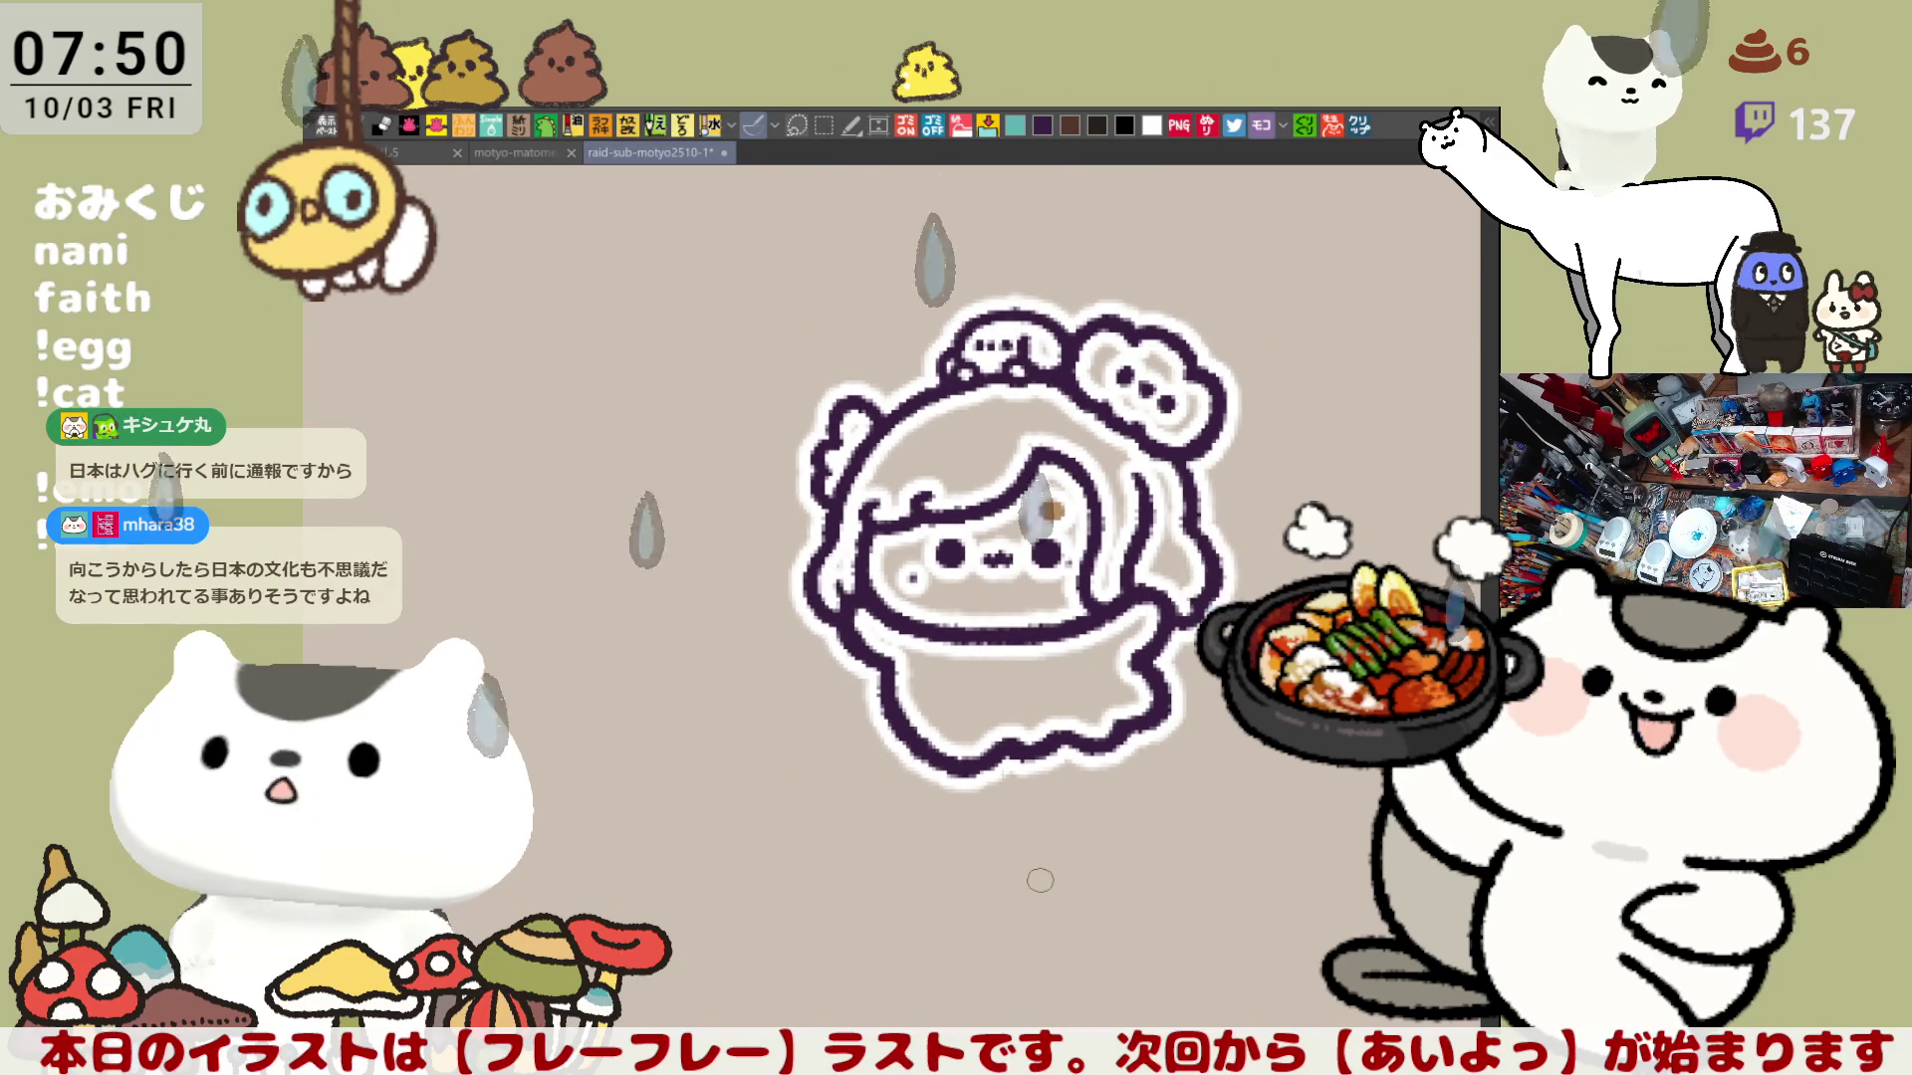
{"action": "scroll", "coordinate": [1040, 880], "scroll_direction": "down", "scroll_amount": 1}
{"action": "scroll", "coordinate": [1040, 880], "scroll_direction": "down", "scroll_amount": 1}
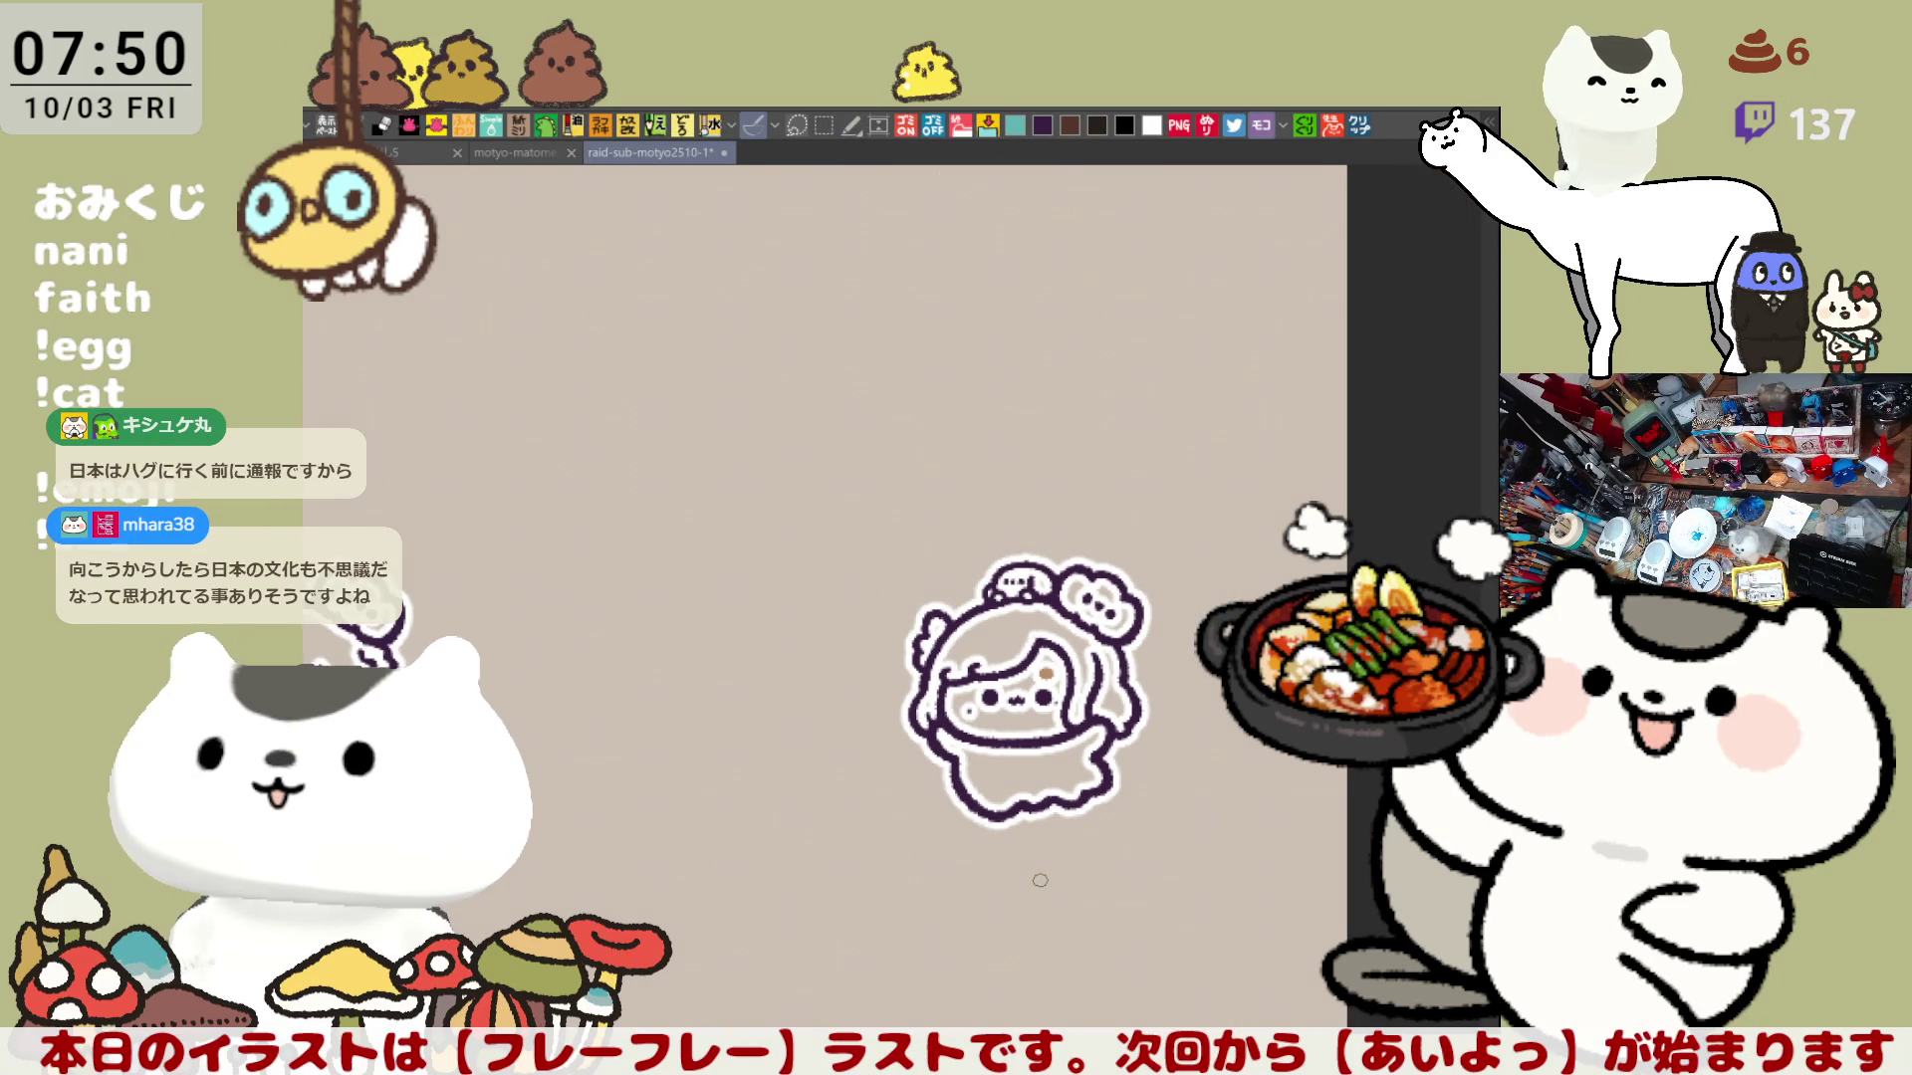
{"action": "scroll", "coordinate": [1040, 879], "scroll_direction": "down", "scroll_amount": 1}
{"action": "scroll", "coordinate": [1040, 880], "scroll_direction": "down", "scroll_amount": 1}
{"action": "scroll", "coordinate": [1040, 880], "scroll_direction": "down", "scroll_amount": 1}
{"action": "scroll", "coordinate": [1040, 881], "scroll_direction": "up", "scroll_amount": 2}
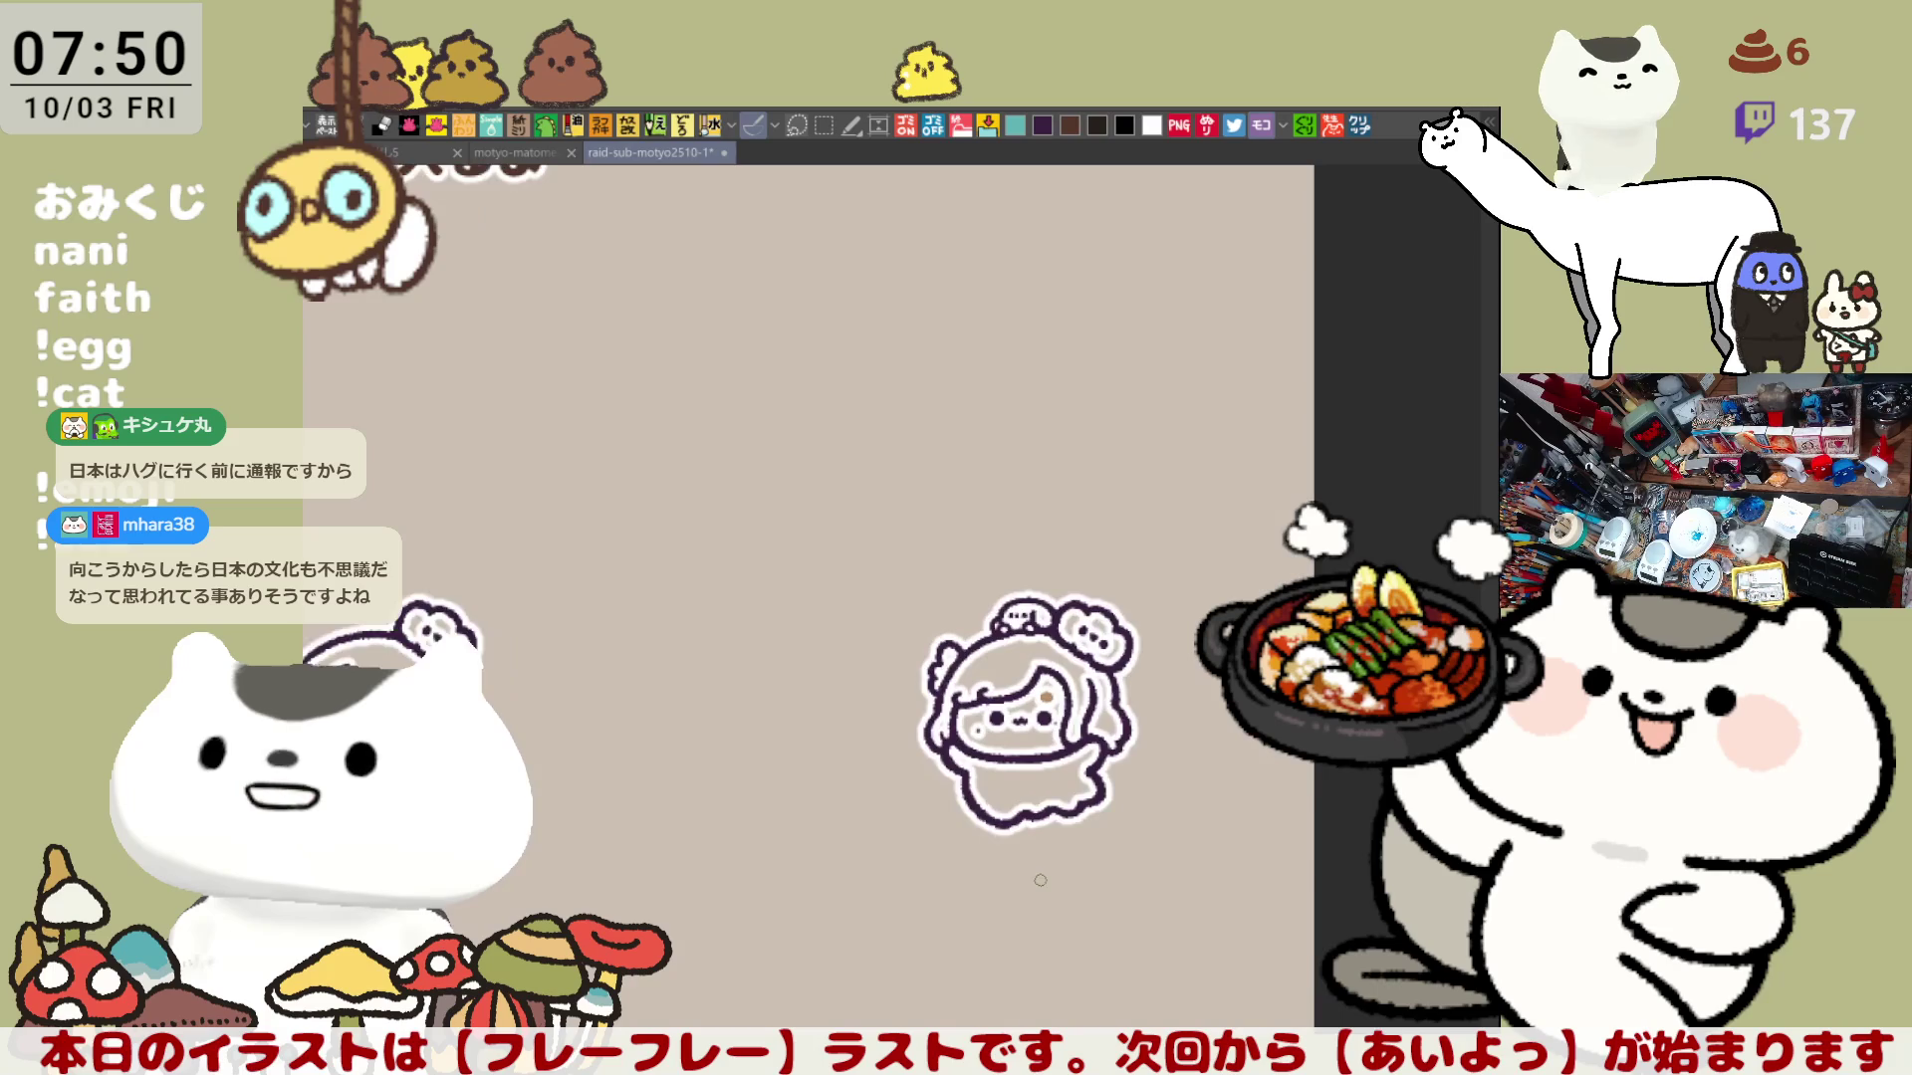
{"action": "scroll", "coordinate": [1039, 880], "scroll_direction": "up", "scroll_amount": 1}
Step: Pan across the coloured sheet past the cat and bear drawings to frame the characters
{"action": "mouse_move", "coordinate": [1048, 833]}
{"action": "left_mouse_down"}
{"action": "mouse_move", "coordinate": [972, 607]}
{"action": "mouse_move", "coordinate": [1054, 397]}
{"action": "left_mouse_up"}
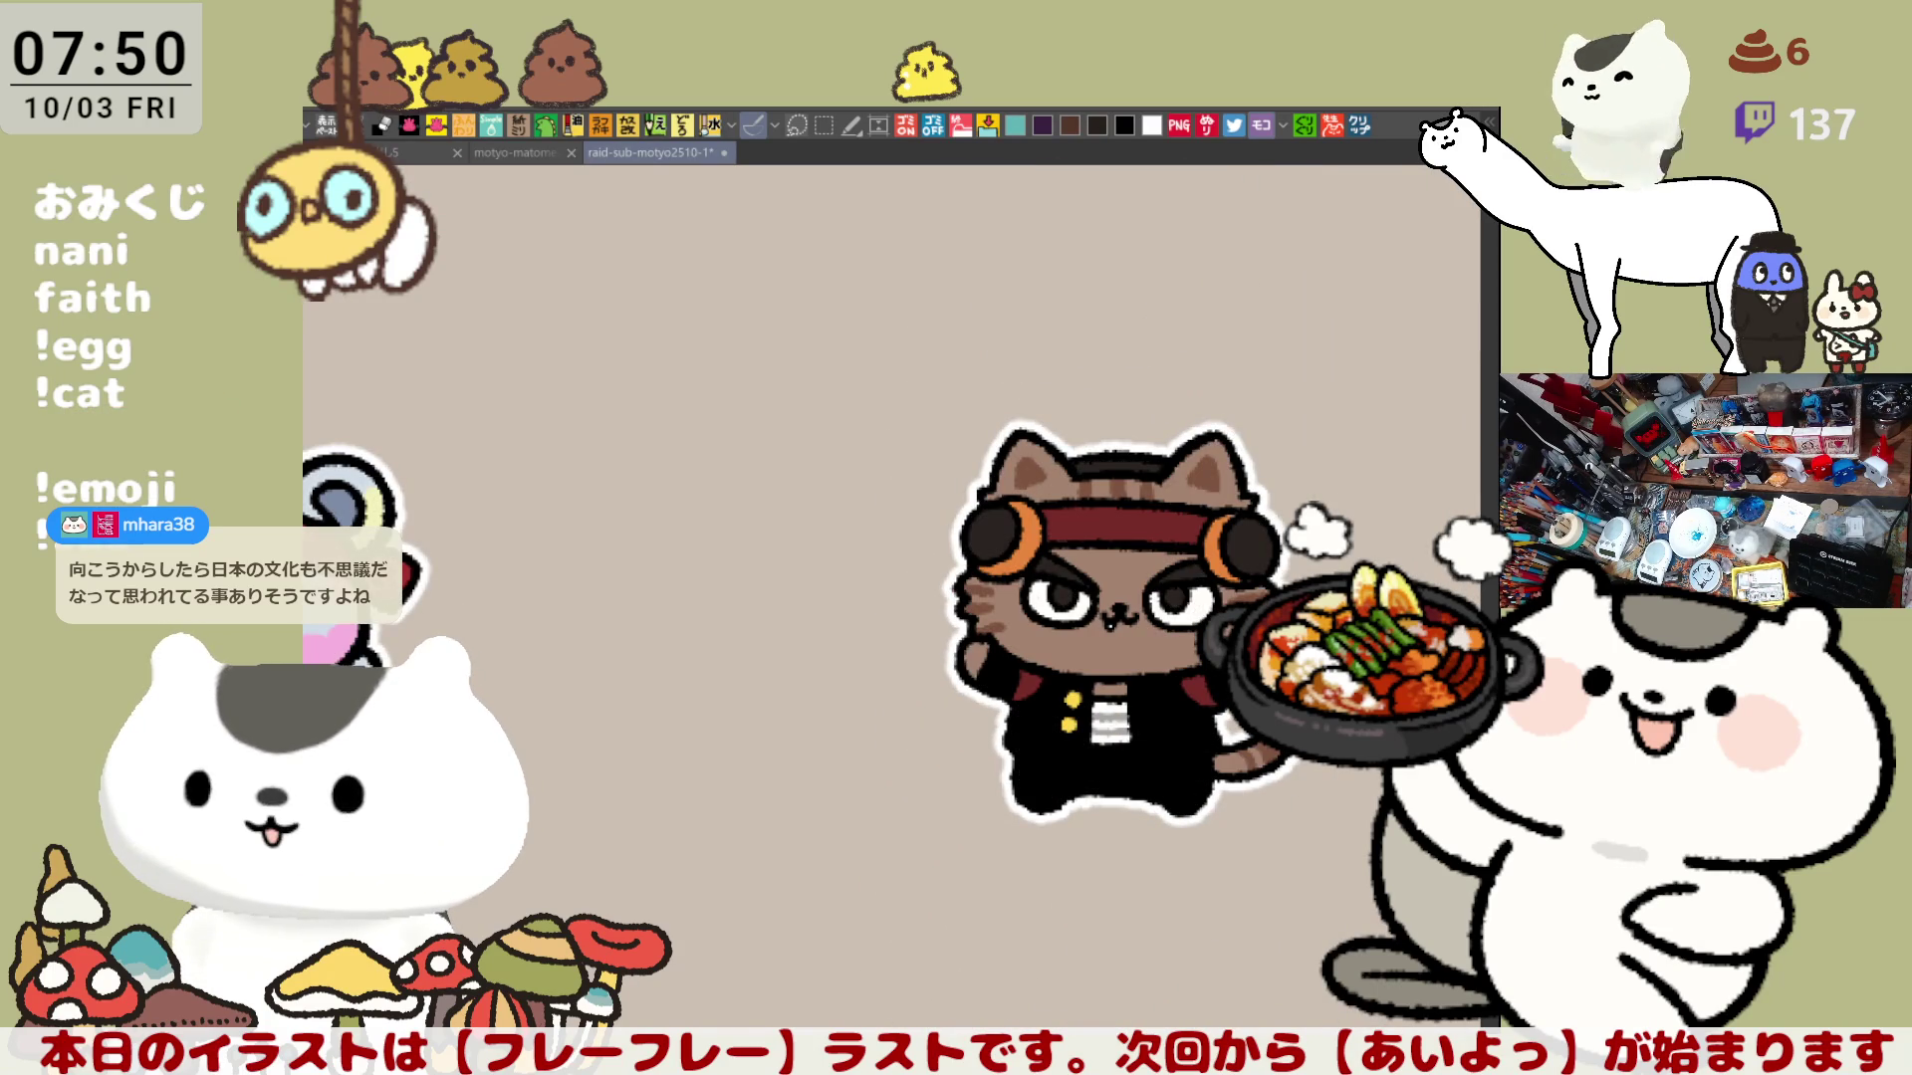
{"action": "left_click_drag", "start_coordinate": [913, 942], "coordinate": [1070, 957]}
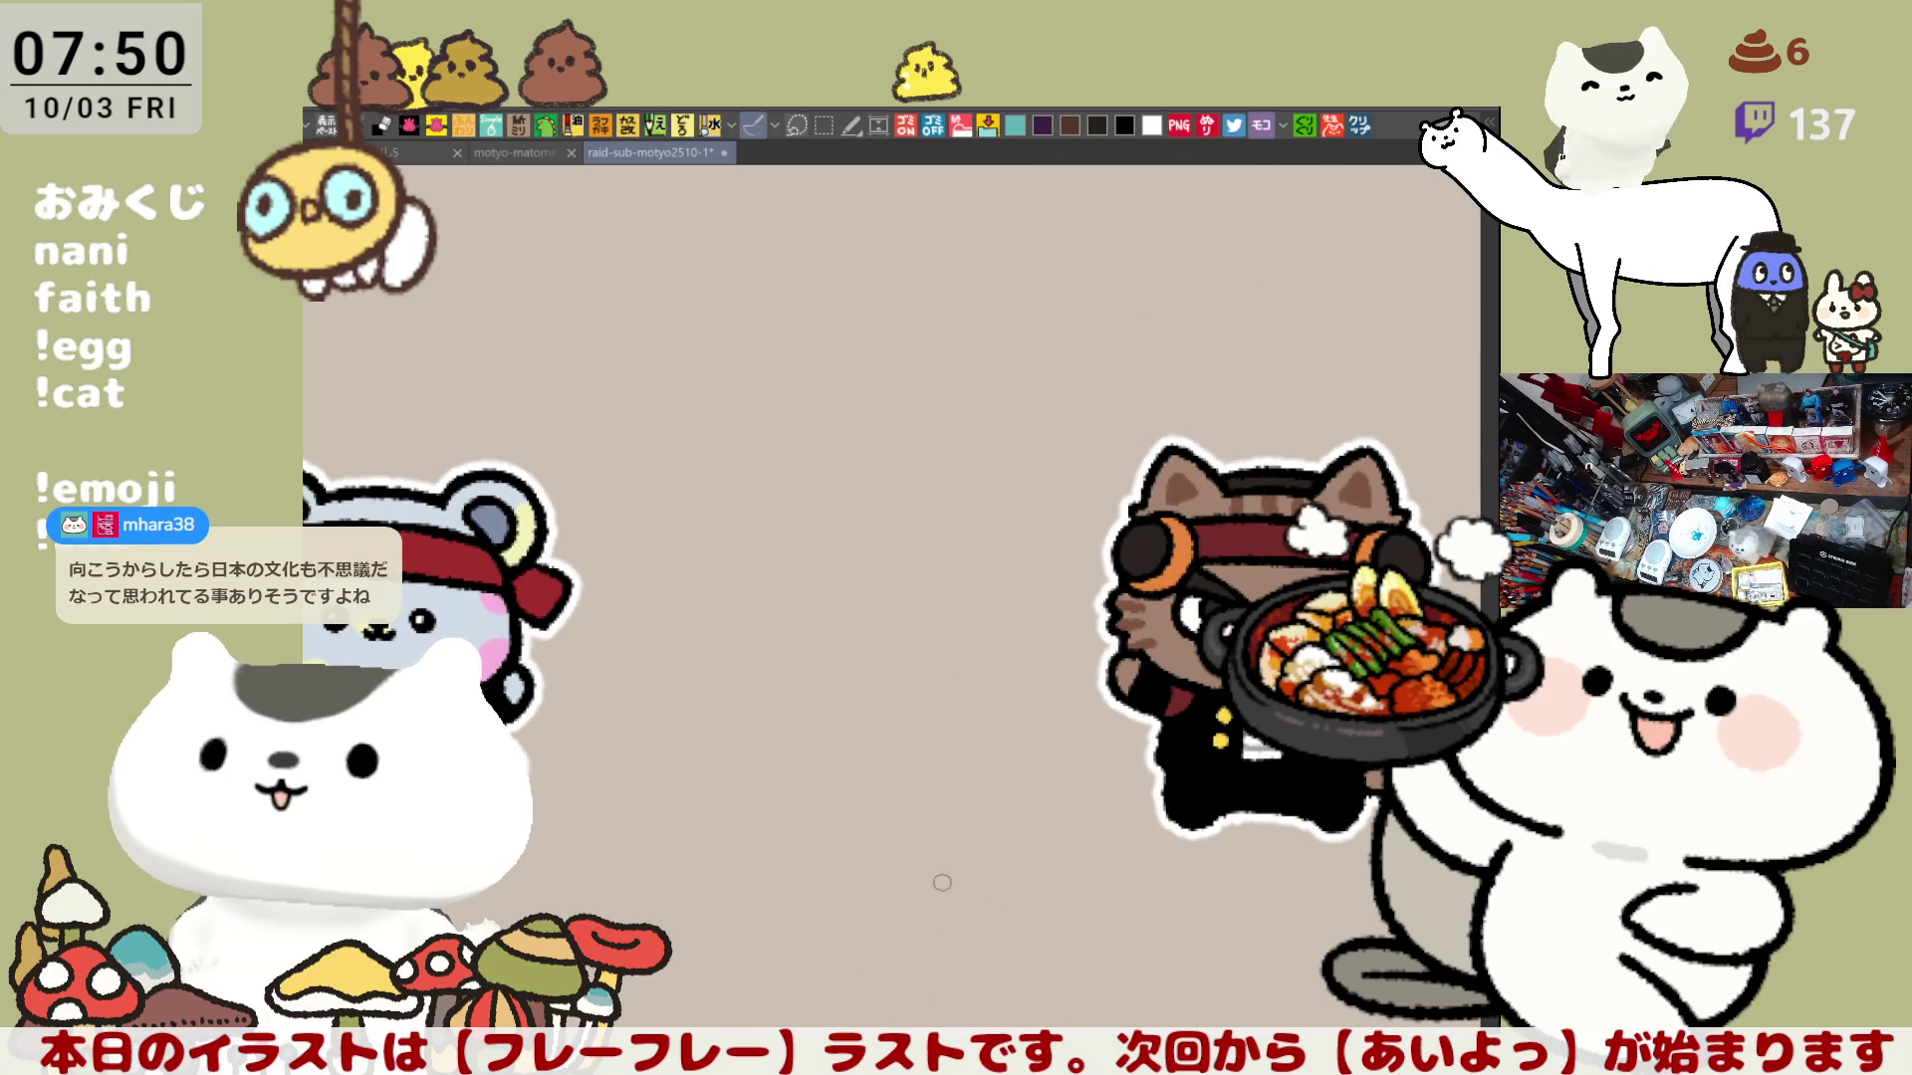
{"action": "left_click_drag", "start_coordinate": [941, 882], "coordinate": [921, 856]}
{"action": "scroll", "coordinate": [920, 855], "scroll_direction": "down", "scroll_amount": 3}
{"action": "scroll", "coordinate": [921, 853], "scroll_direction": "down", "scroll_amount": 3}
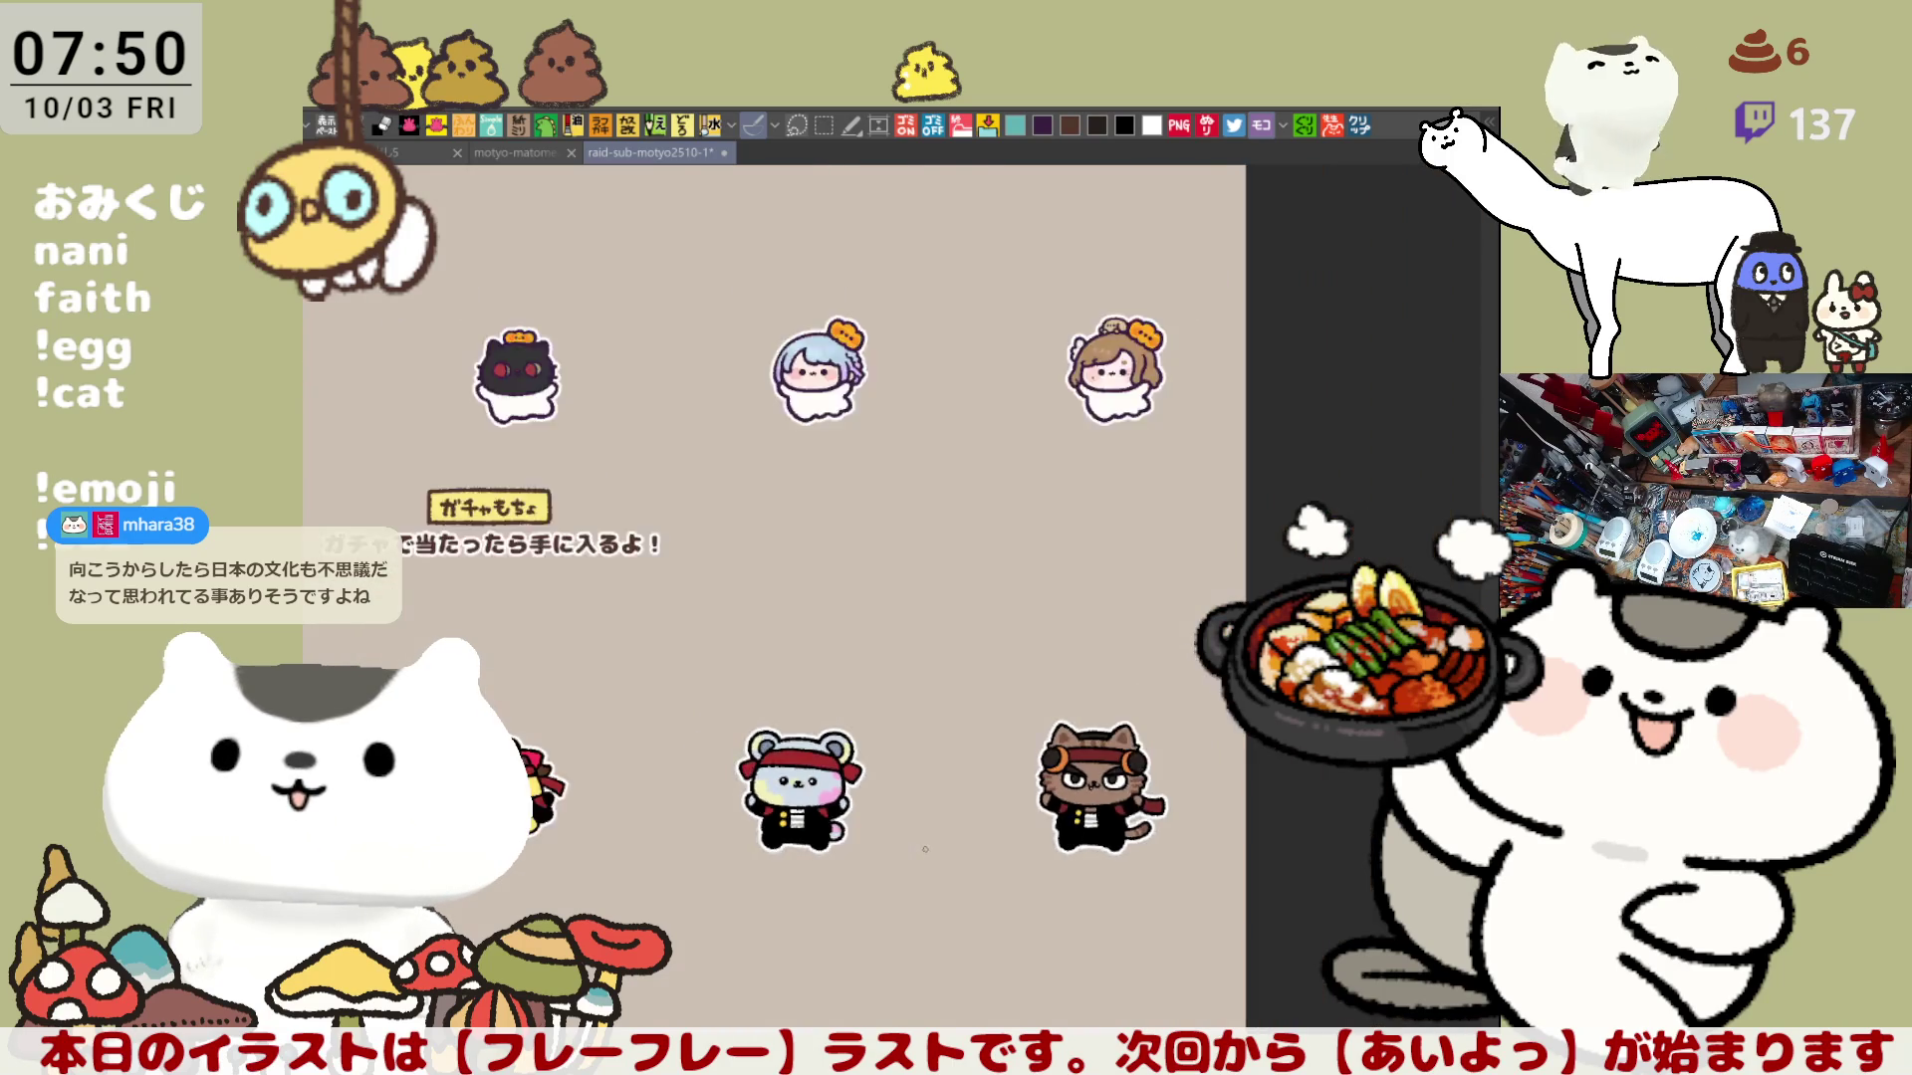
{"action": "scroll", "coordinate": [925, 848], "scroll_direction": "down", "scroll_amount": 1}
{"action": "left_click_drag", "start_coordinate": [925, 848], "coordinate": [998, 627]}
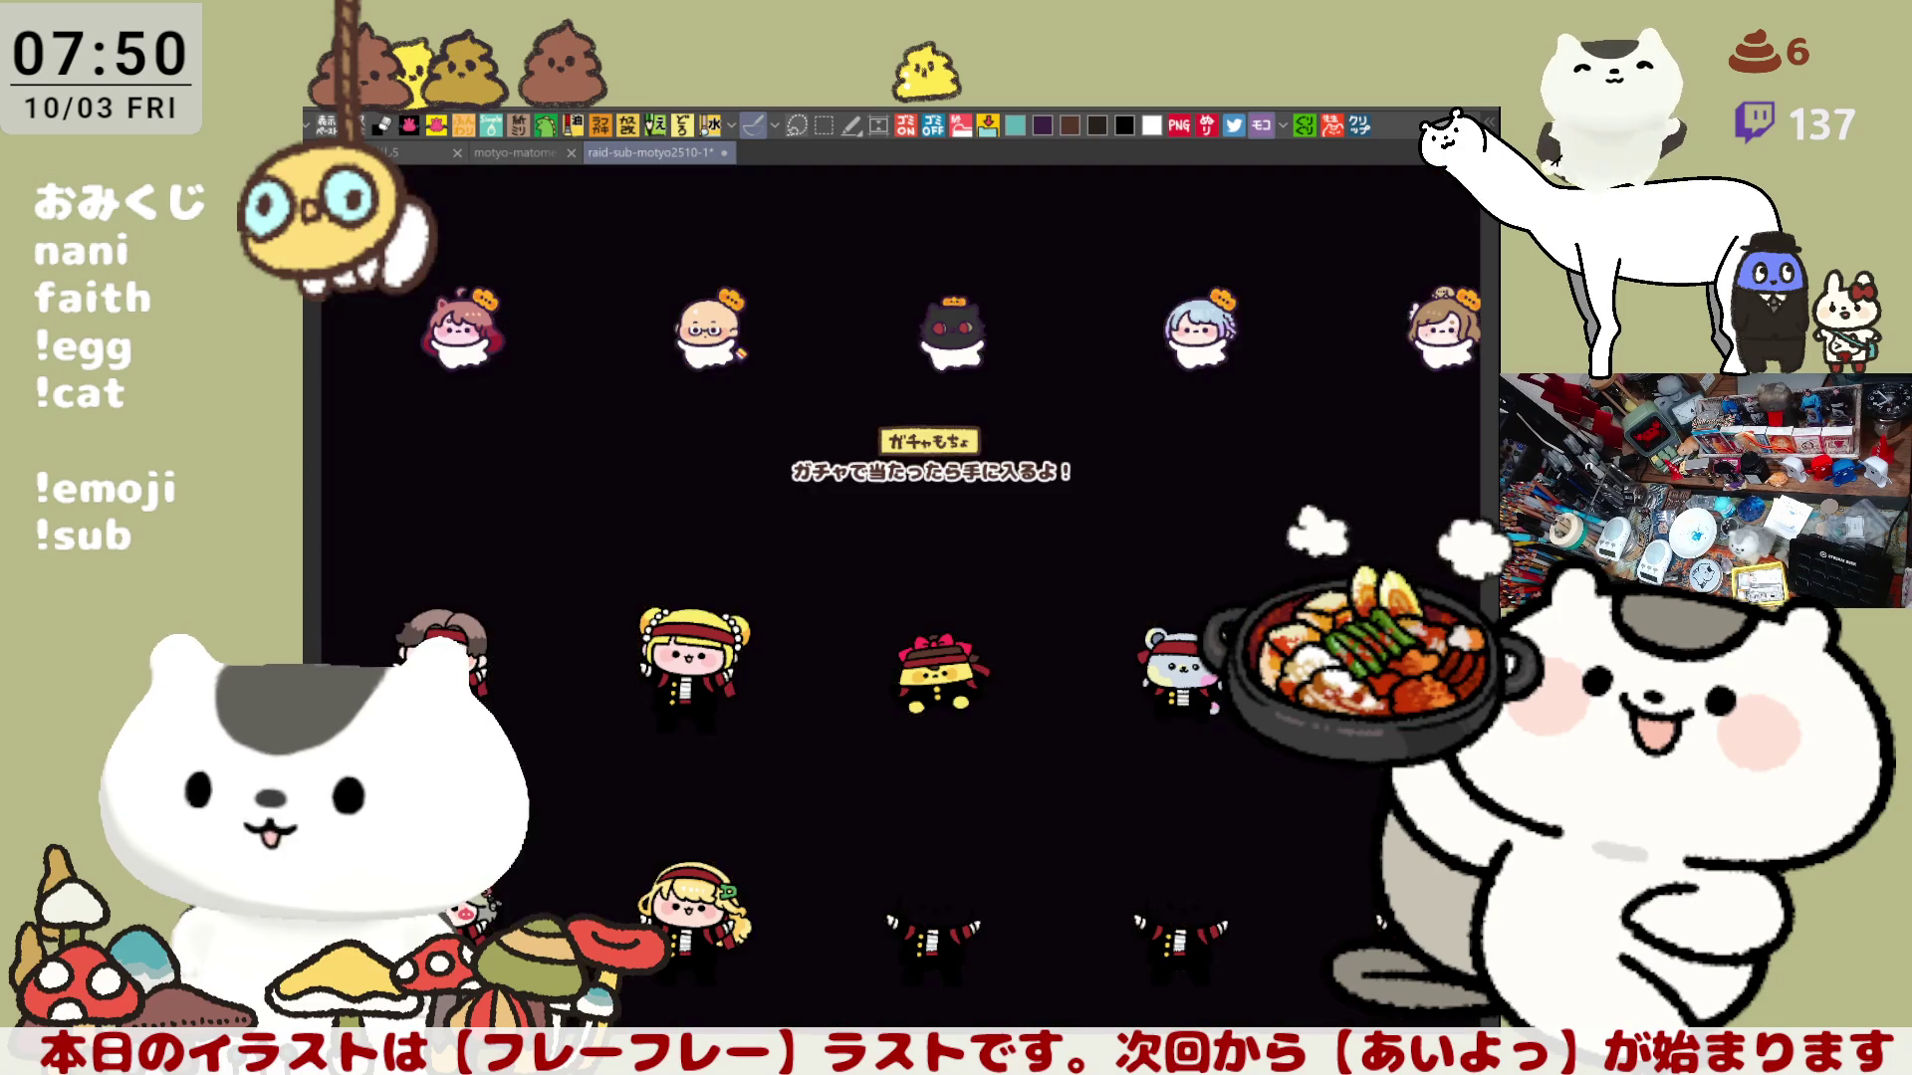
Step: Switch the canvas background to dark behind the blonde girl with red headband
{"action": "left_click_drag", "start_coordinate": [1100, 997], "coordinate": [1195, 964]}
{"action": "scroll", "coordinate": [674, 881], "scroll_direction": "up", "scroll_amount": 3}
{"action": "scroll", "coordinate": [674, 882], "scroll_direction": "up", "scroll_amount": 3}
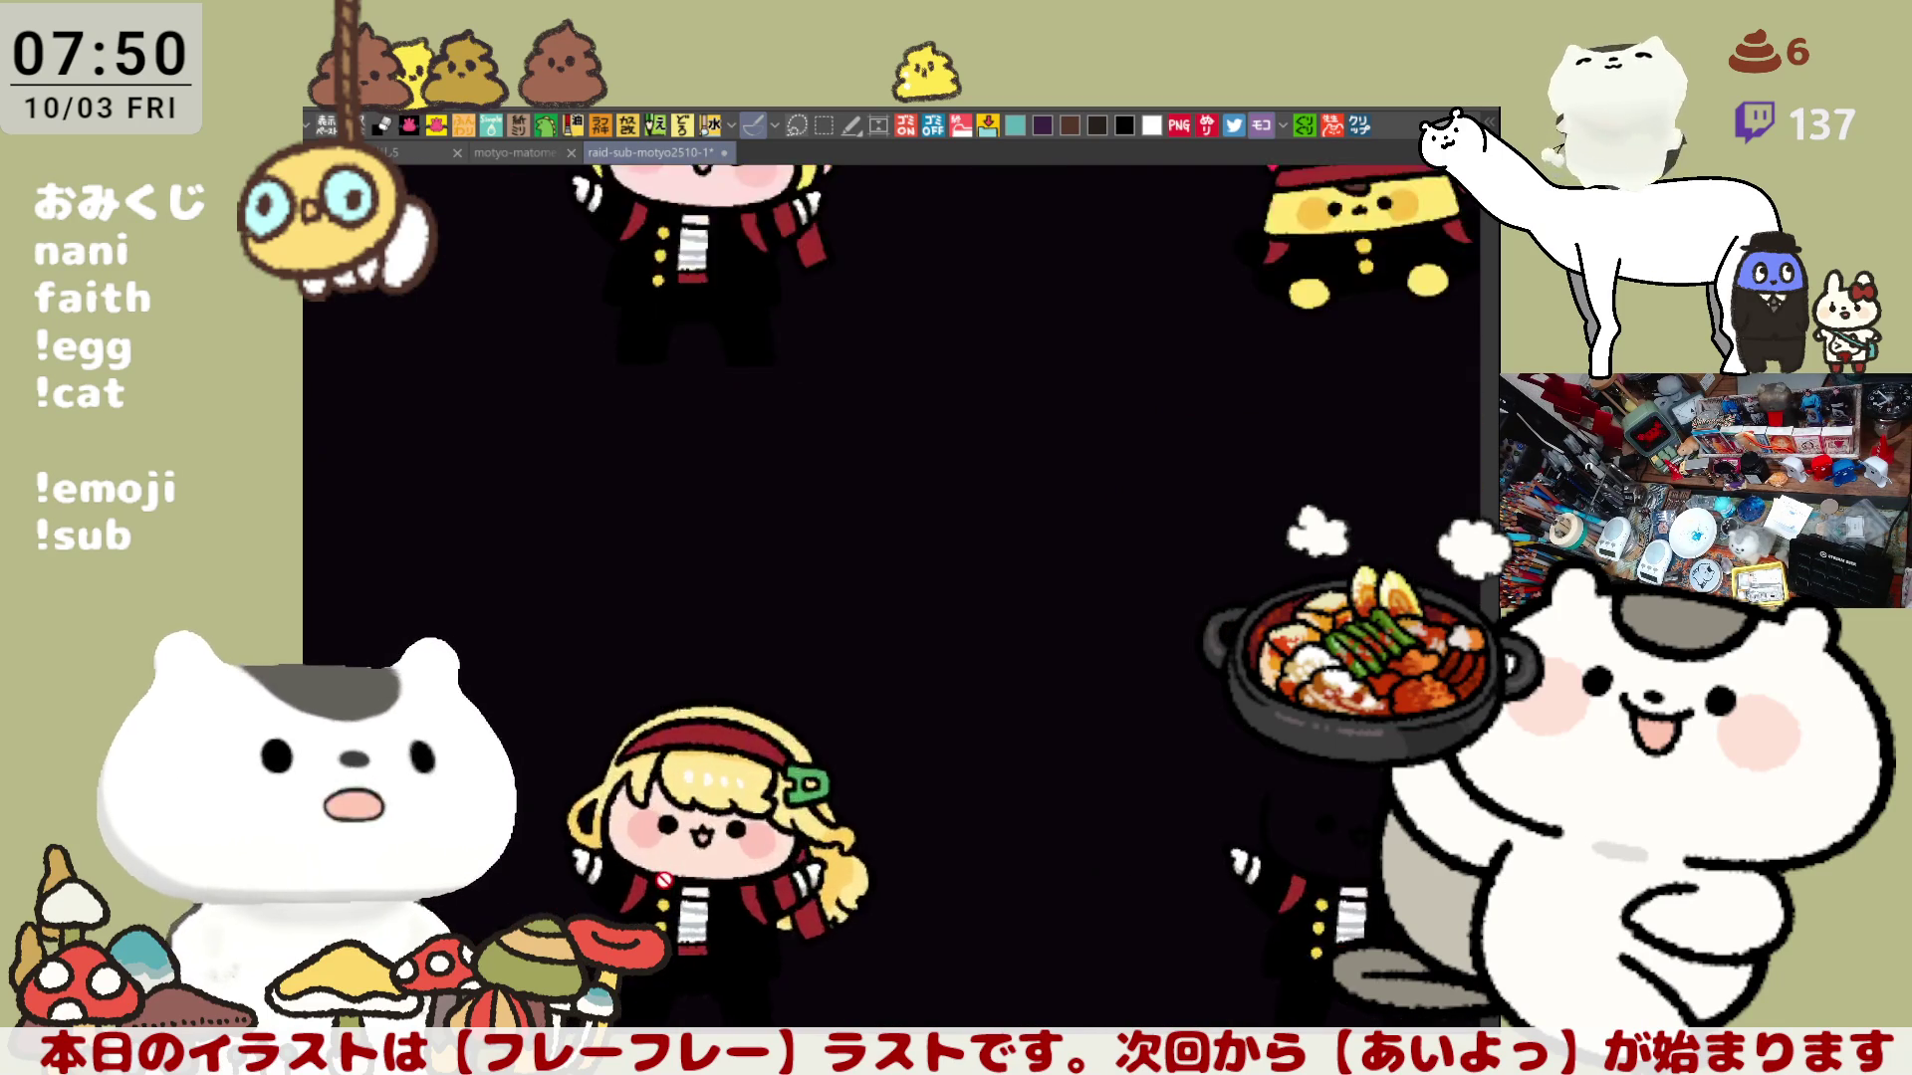
{"action": "scroll", "coordinate": [673, 881], "scroll_direction": "up", "scroll_amount": 3}
{"action": "scroll", "coordinate": [674, 881], "scroll_direction": "up", "scroll_amount": 2}
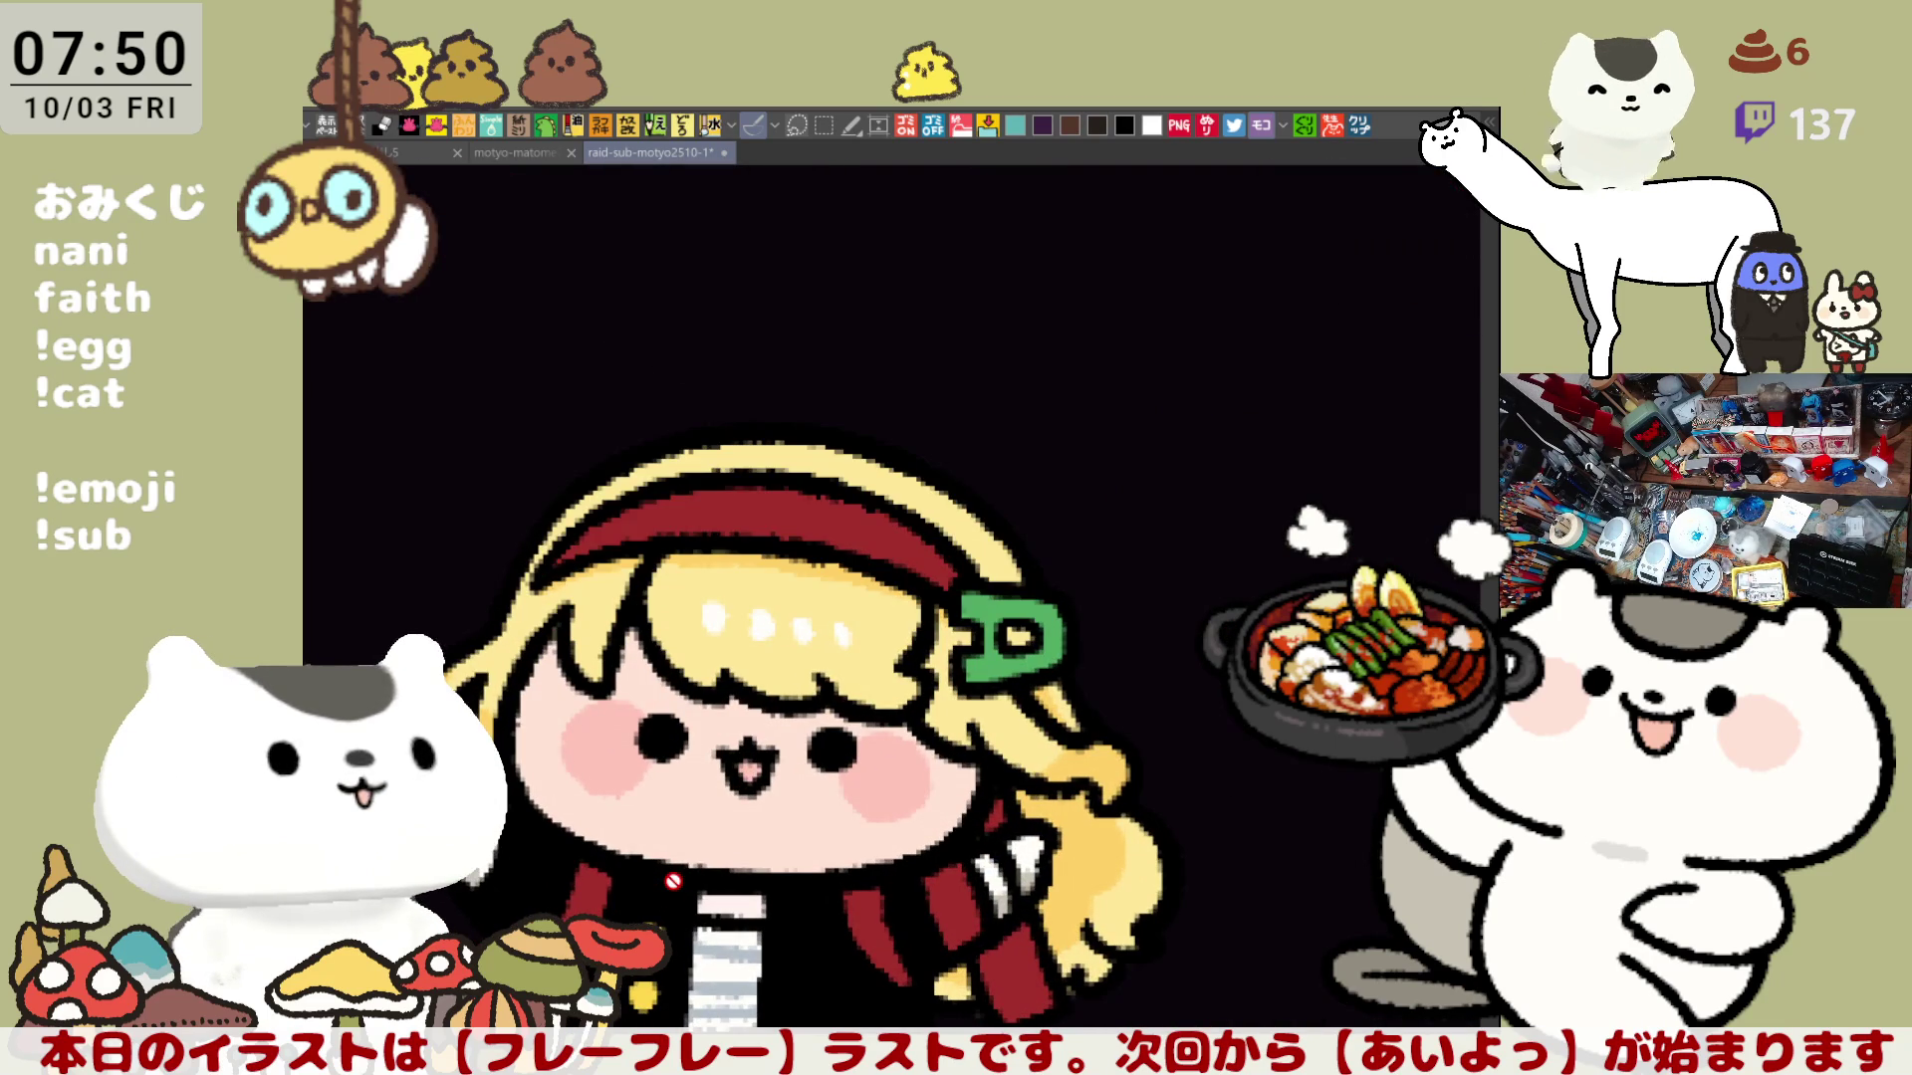